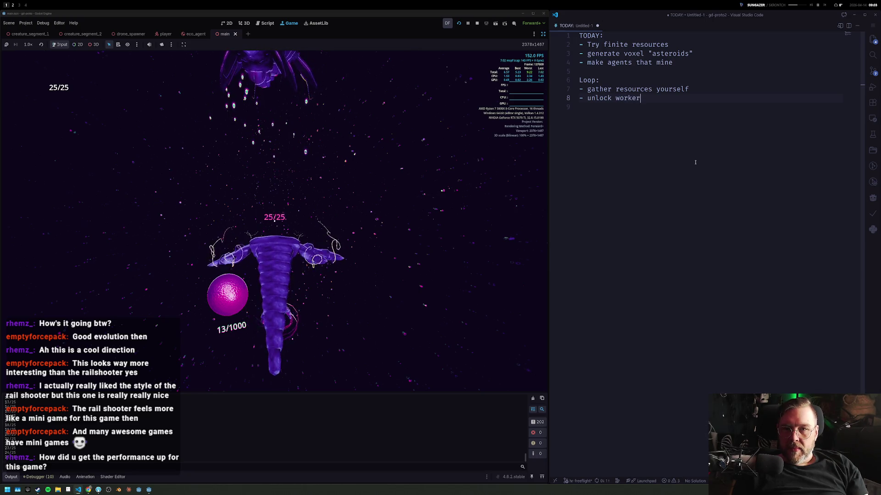
Step: Add a new '-' bullet line below 'unlock workers' in the Loop list of the TODAY notes
{"action": "key", "text": "Return"}
{"action": "type", "text": "- "}
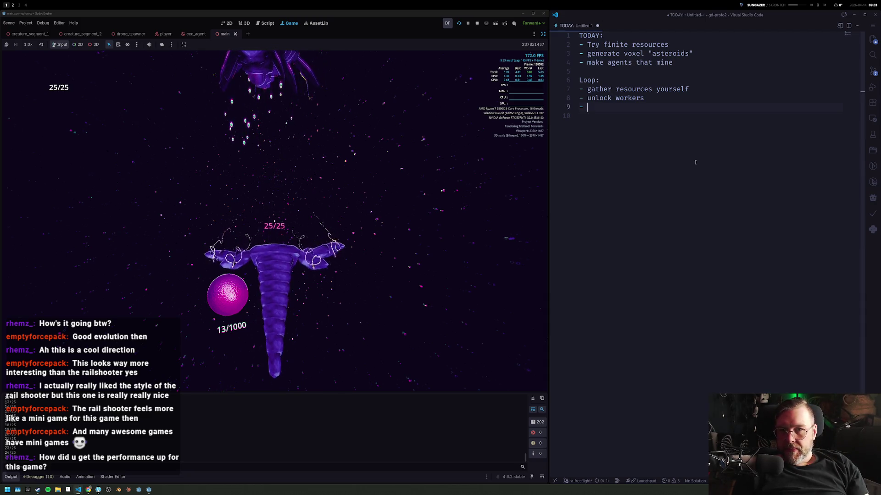
{"action": "type", "text": "build econ"}
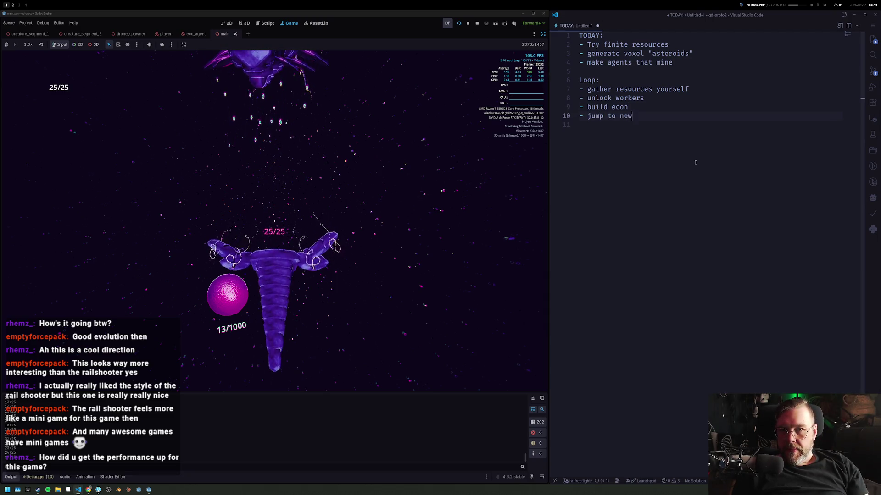
{"action": "type", "text": "ation"}
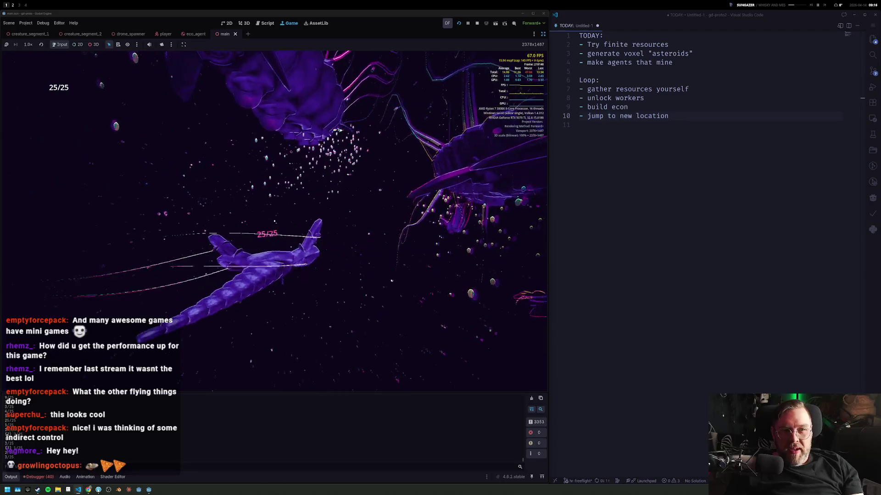
Step: Stop the running game with F8 and switch to workspace 2 with the browser and Fork
{"action": "key", "text": "F8"}
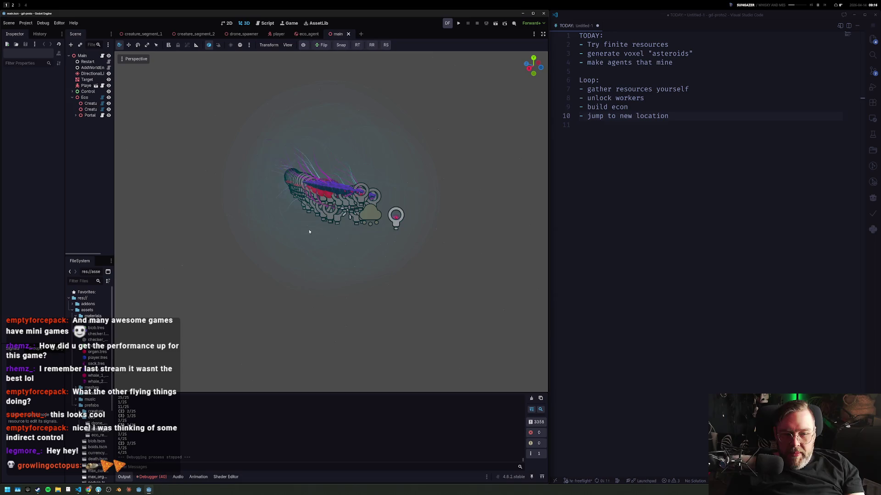
{"action": "key", "text": "alt+2"}
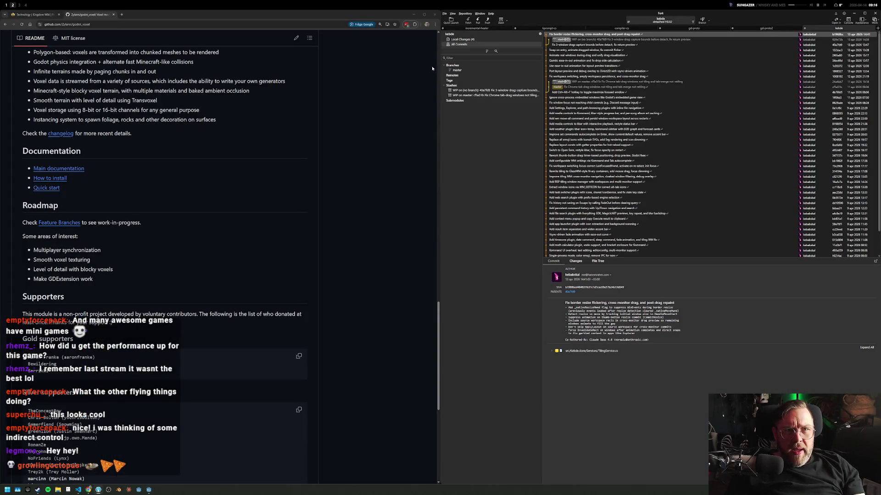
Step: Review gd-proto2's local changes, including the eco scripts, player.gd, player.tscn and settings.json
{"action": "left_click", "coordinate": [766, 28]}
{"action": "left_click", "coordinate": [486, 40]}
{"action": "left_click", "coordinate": [576, 60]}
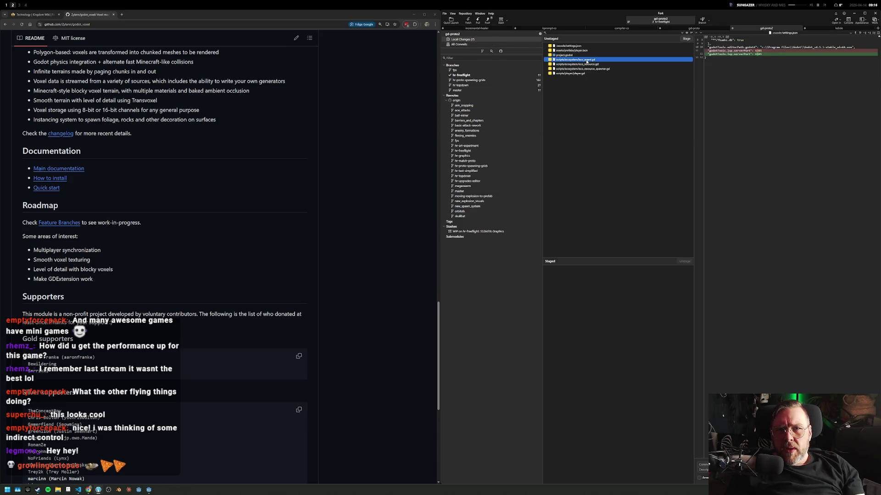
{"action": "left_click", "coordinate": [589, 73]}
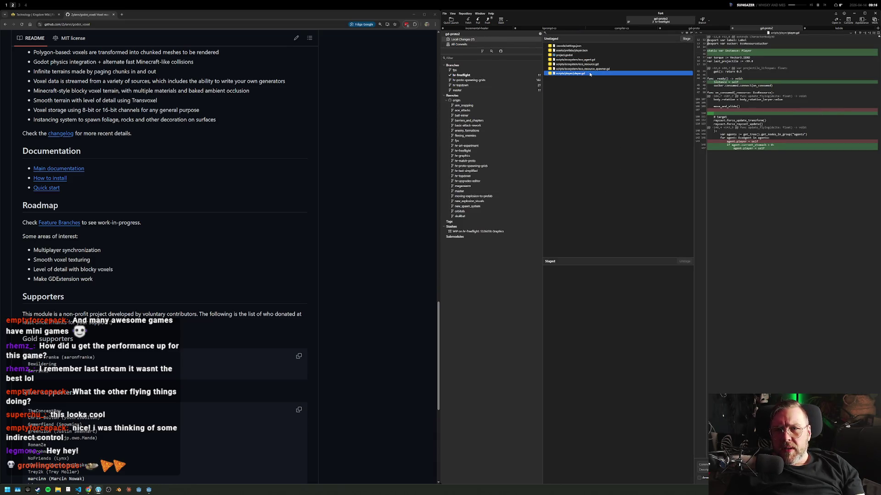
{"action": "mouse_move", "coordinate": [738, 146]}
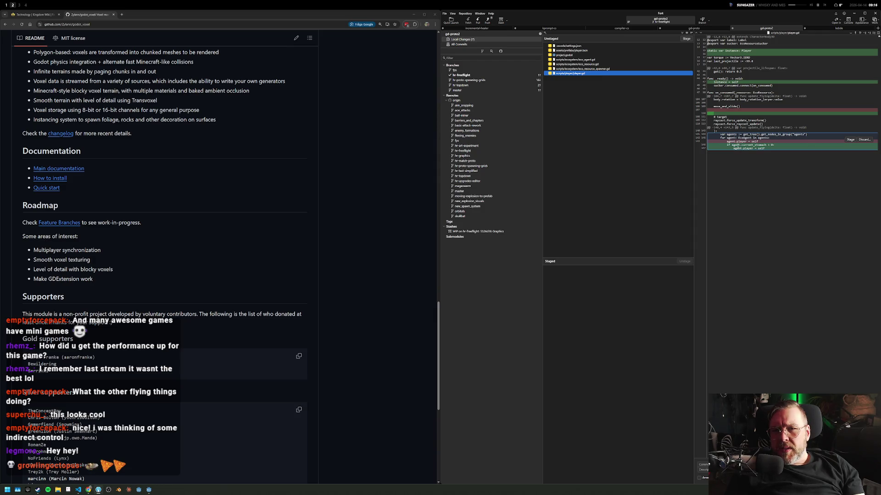
{"action": "left_click", "coordinate": [591, 64]}
{"action": "left_click", "coordinate": [589, 60]}
{"action": "left_click", "coordinate": [584, 50]}
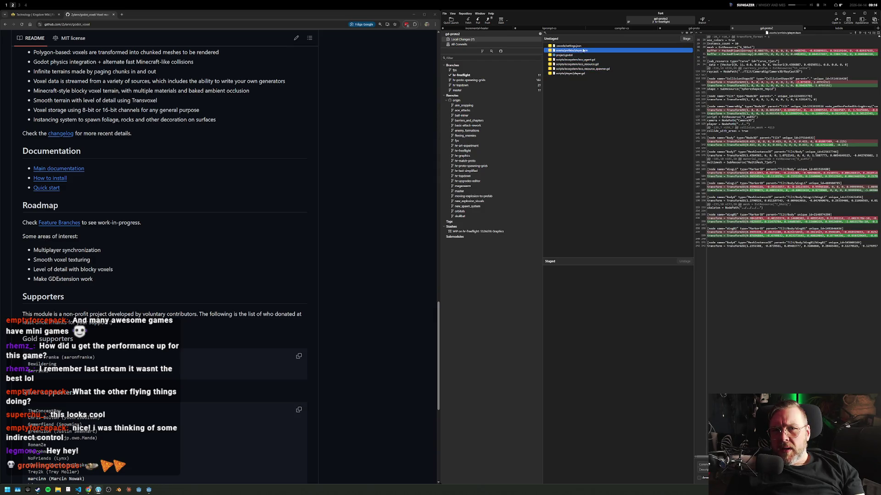
{"action": "left_click", "coordinate": [584, 46]}
Step: Stage all seven changed files and commit them with a summary
{"action": "left_click", "coordinate": [583, 51]}
{"action": "left_click", "coordinate": [577, 46]}
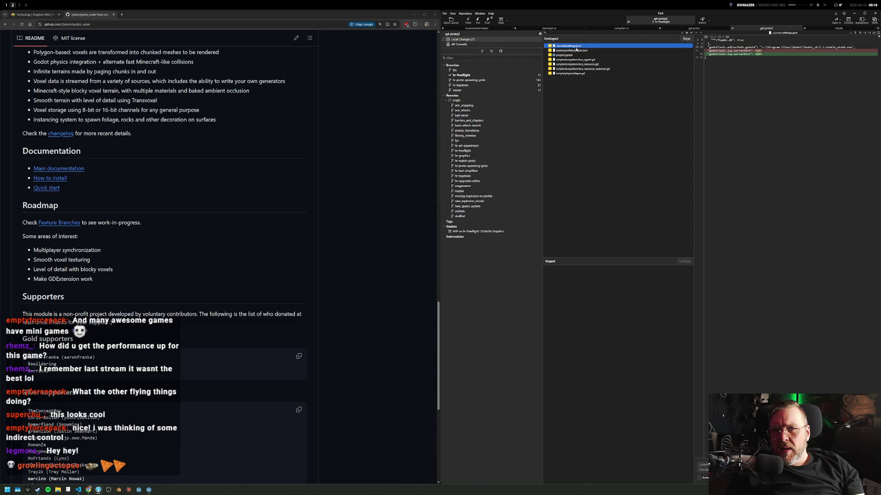
{"action": "left_click", "coordinate": [570, 73], "text": "shift"}
{"action": "mouse_move", "coordinate": [570, 71]}
{"action": "left_mouse_down"}
{"action": "mouse_move", "coordinate": [596, 91]}
{"action": "mouse_move", "coordinate": [606, 366]}
{"action": "left_mouse_up"}
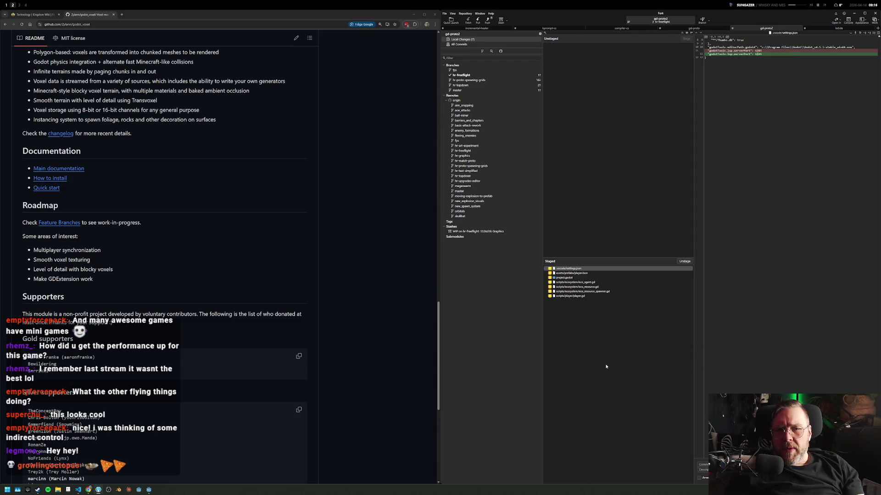
{"action": "left_click", "coordinate": [700, 465]}
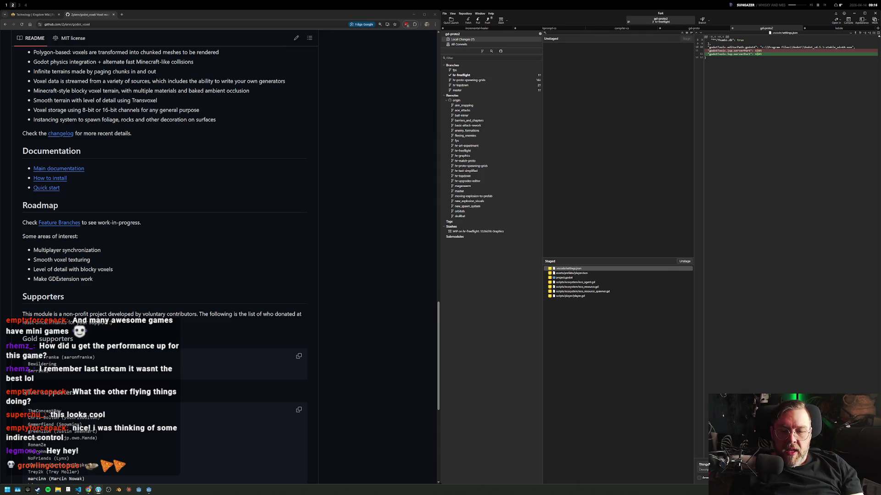
{"action": "key", "text": "ctrl+Return"}
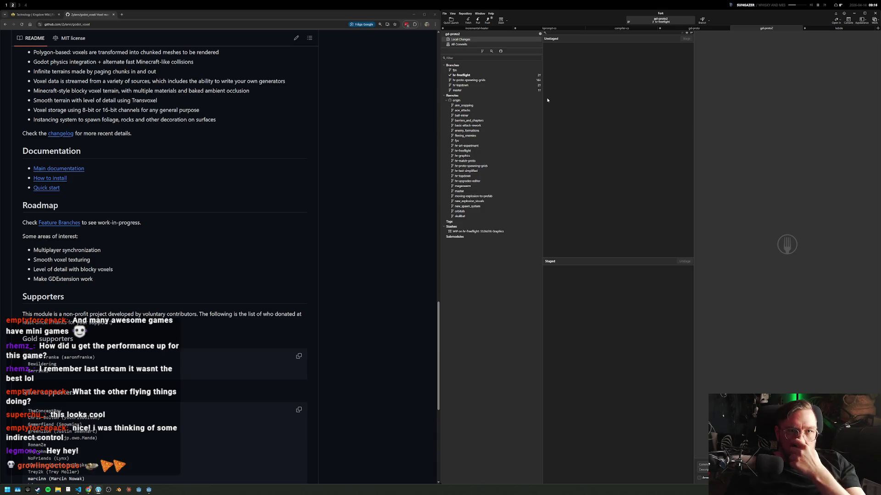
Step: Push the hr-freeflight branch to origin and return to the Godot workspace
{"action": "left_click", "coordinate": [487, 21]}
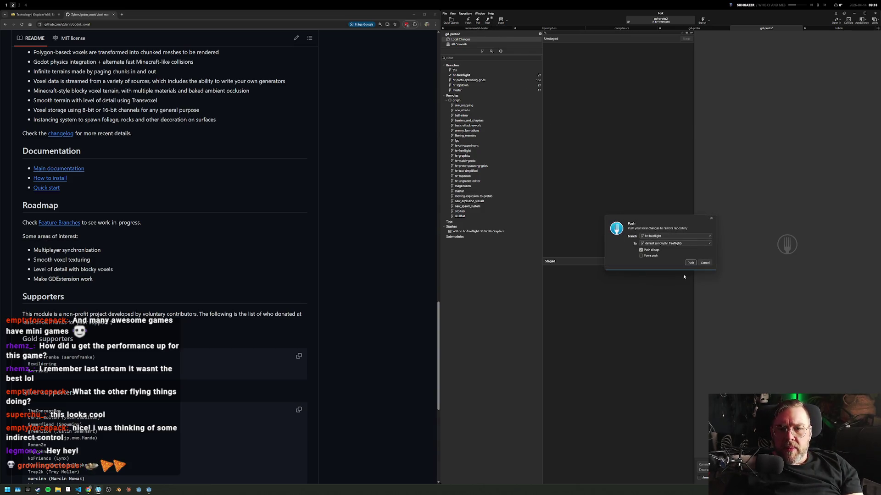
{"action": "key", "text": "Return"}
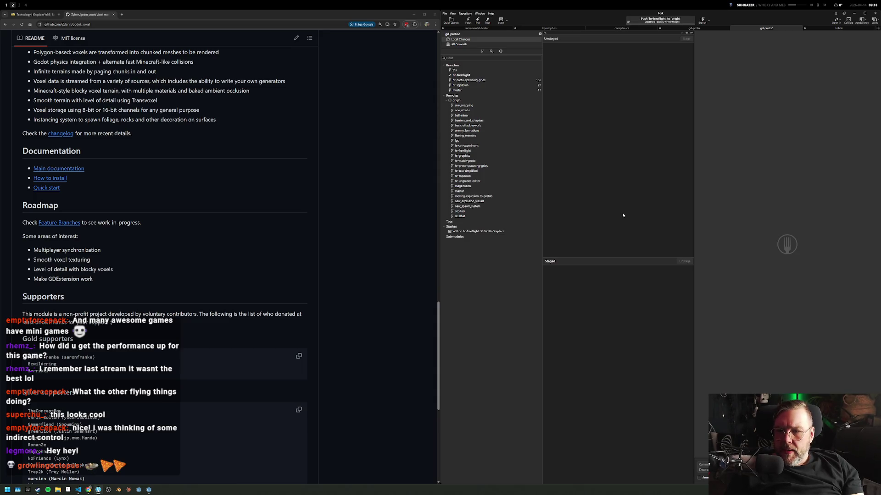
{"action": "key", "text": "alt+1"}
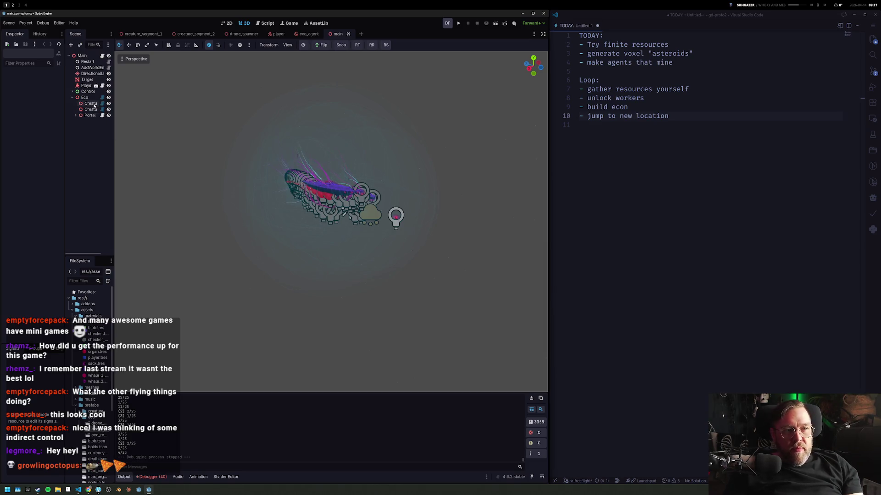
Step: Delete the two Creature nodes and Portal under Eco, confirming the deletion dialog
{"action": "left_click", "coordinate": [94, 105]}
{"action": "left_click", "coordinate": [90, 117], "text": "shift"}
{"action": "key", "text": "Delete"}
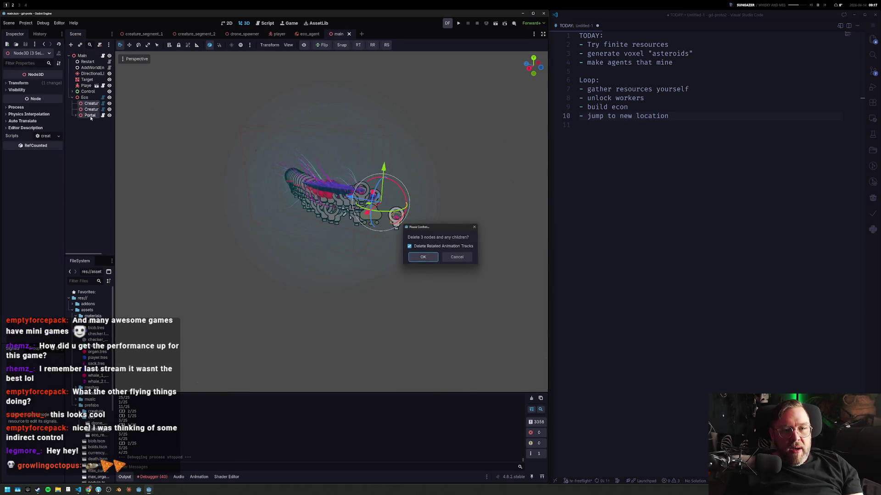
{"action": "key", "text": "Return"}
{"action": "left_click", "coordinate": [85, 98]}
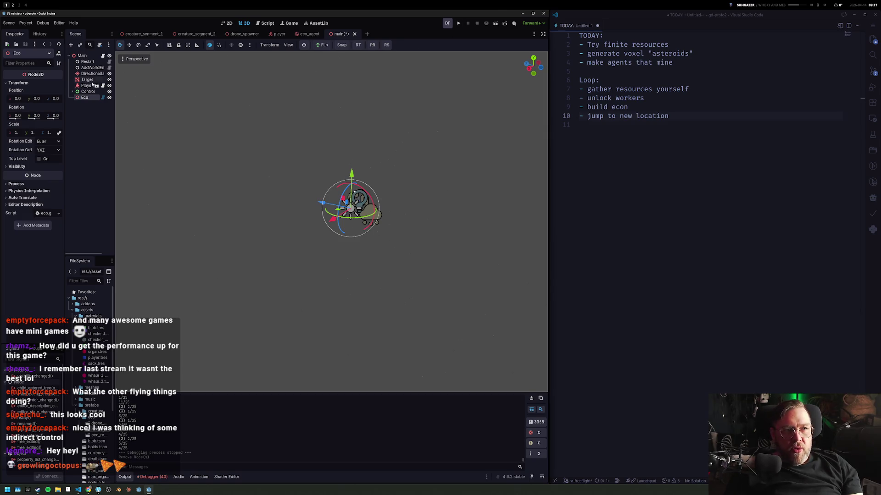
{"action": "left_click", "coordinate": [87, 98], "text": "ctrl"}
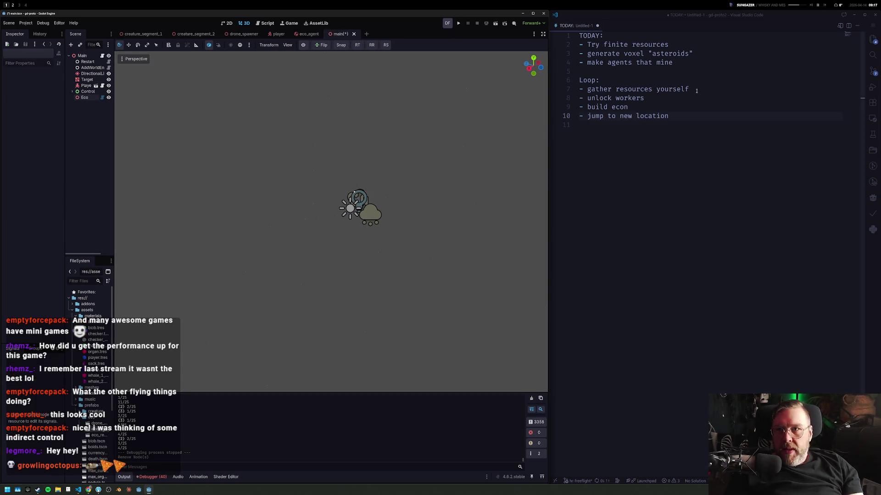
{"action": "left_click", "coordinate": [872, 39]}
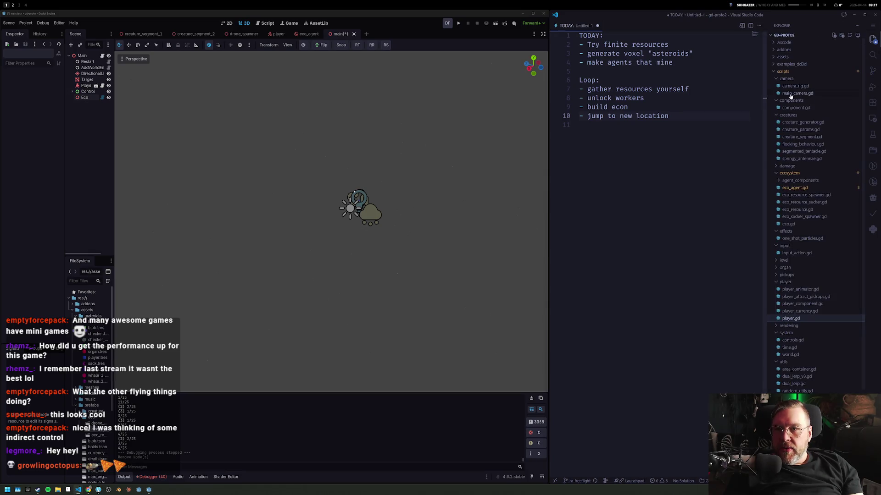
Step: Widen the Explorer and collapse the project folders, leaving ecosystem and its level folder expanded
{"action": "left_click_drag", "start_coordinate": [768, 169], "coordinate": [698, 177]}
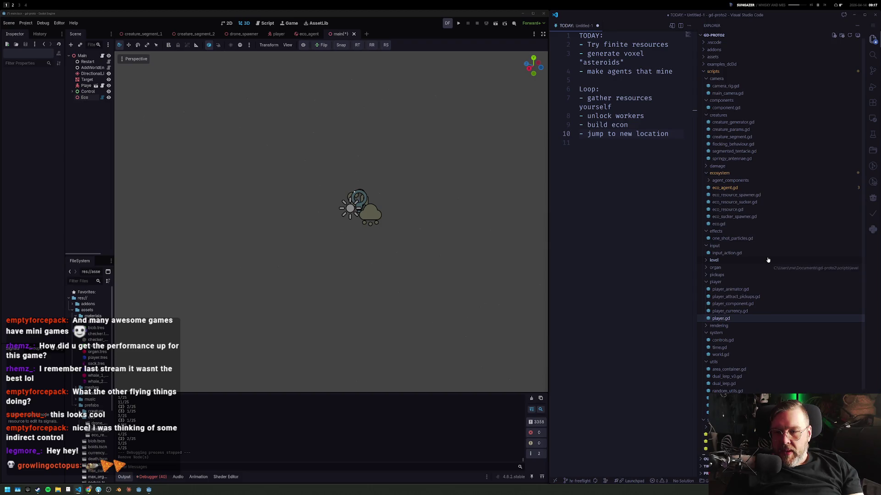
{"action": "left_click", "coordinate": [707, 283]}
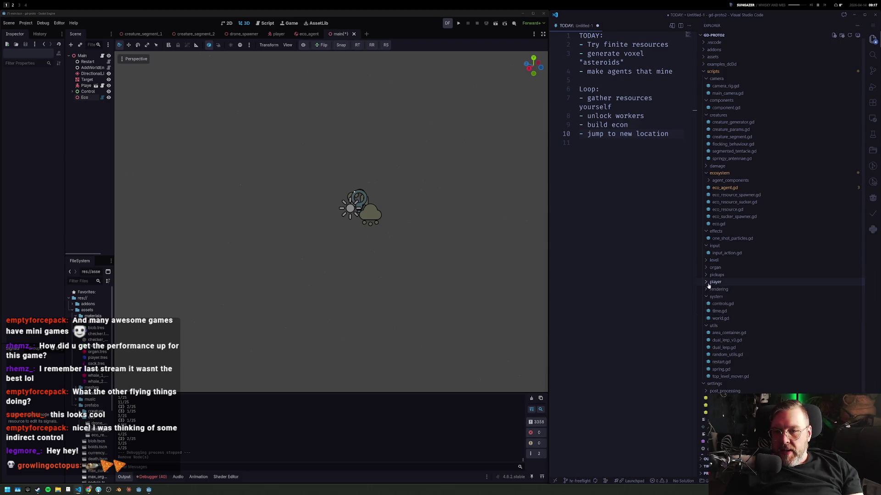
{"action": "left_click", "coordinate": [707, 298]}
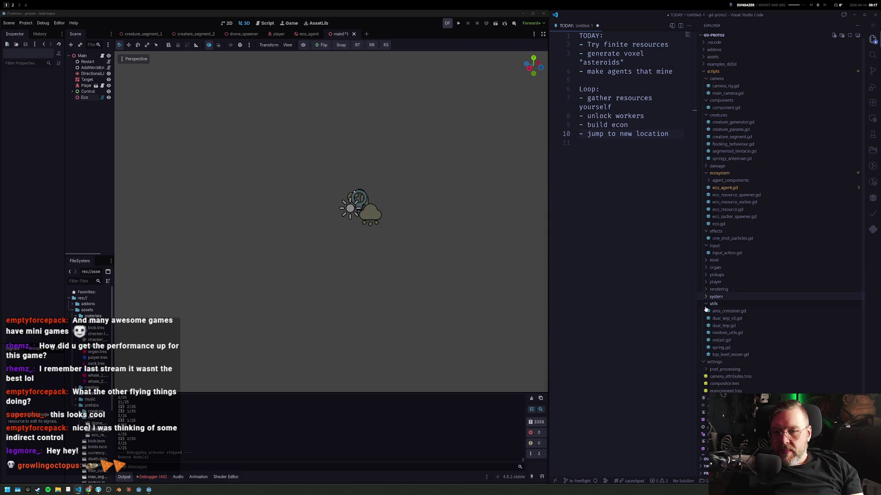
{"action": "left_click", "coordinate": [706, 305]}
{"action": "left_click", "coordinate": [706, 231]}
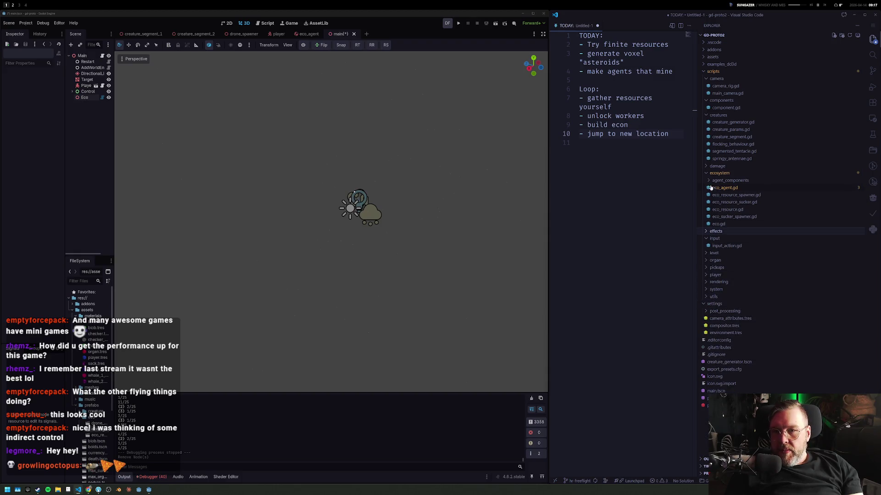
{"action": "left_click", "coordinate": [706, 173]}
{"action": "left_click", "coordinate": [706, 115]}
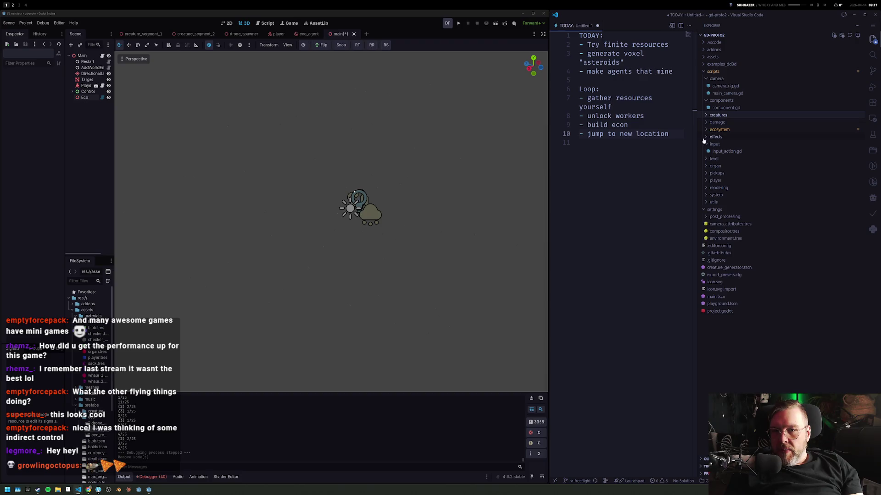
{"action": "left_click", "coordinate": [727, 151]}
{"action": "left_click", "coordinate": [714, 144]}
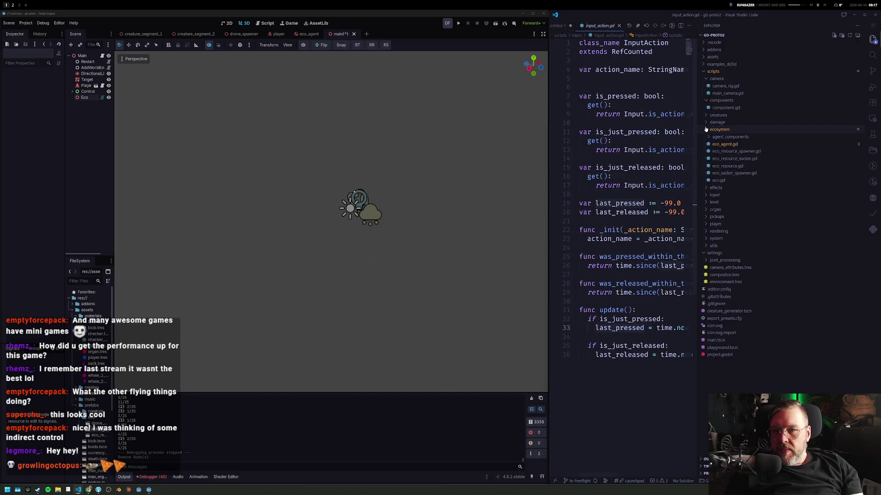
{"action": "left_click", "coordinate": [719, 129]}
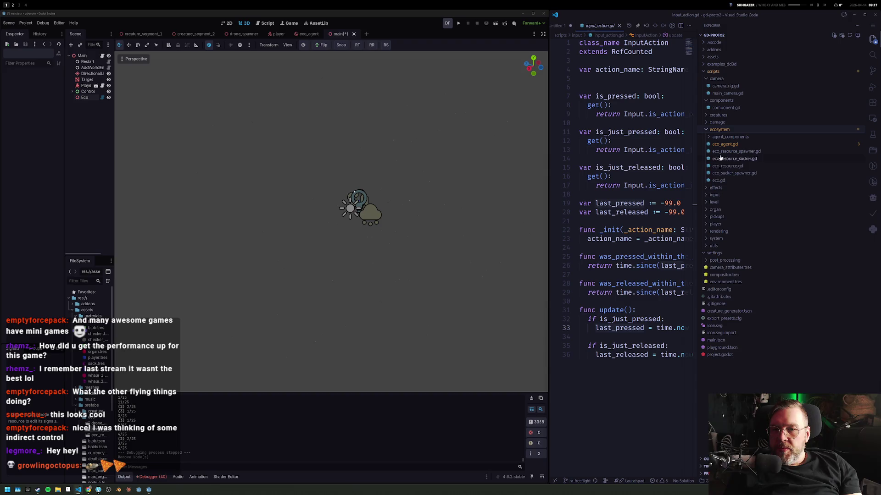
{"action": "left_click", "coordinate": [707, 202]}
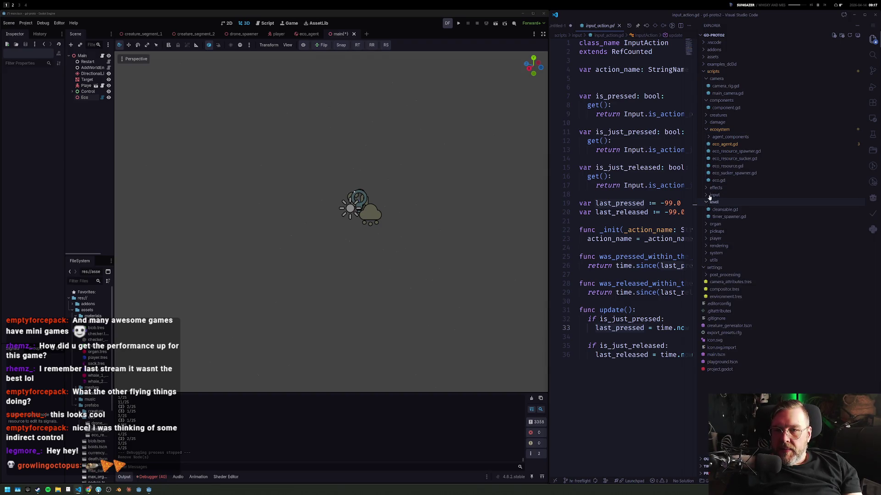
Step: Create eco_asteroid_generator.gd in ecosystem with 'class_name EcoAsteroidGenerator extends Node3D'
{"action": "left_click", "coordinate": [734, 137]}
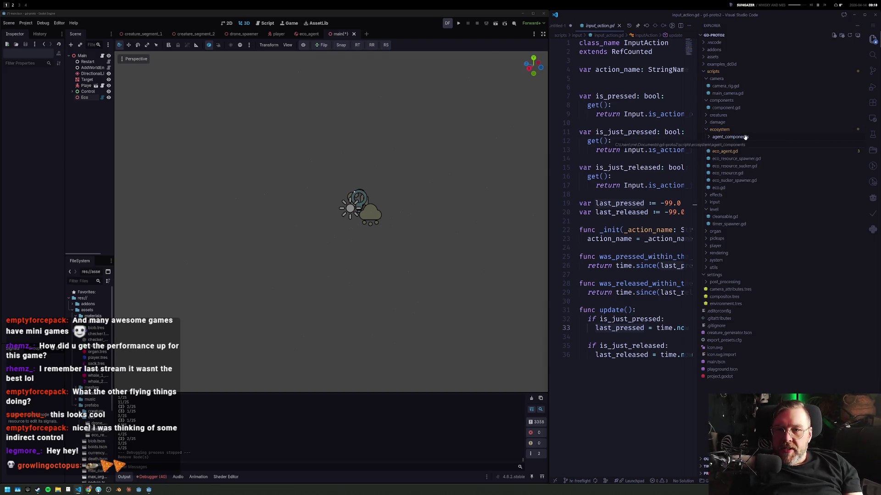
{"action": "type", "text": "eco_"}
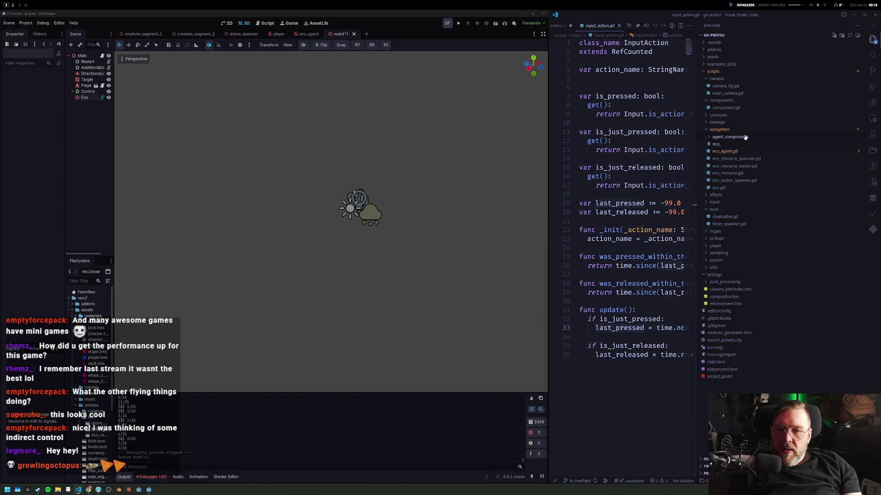
{"action": "type", "text": "luste"}
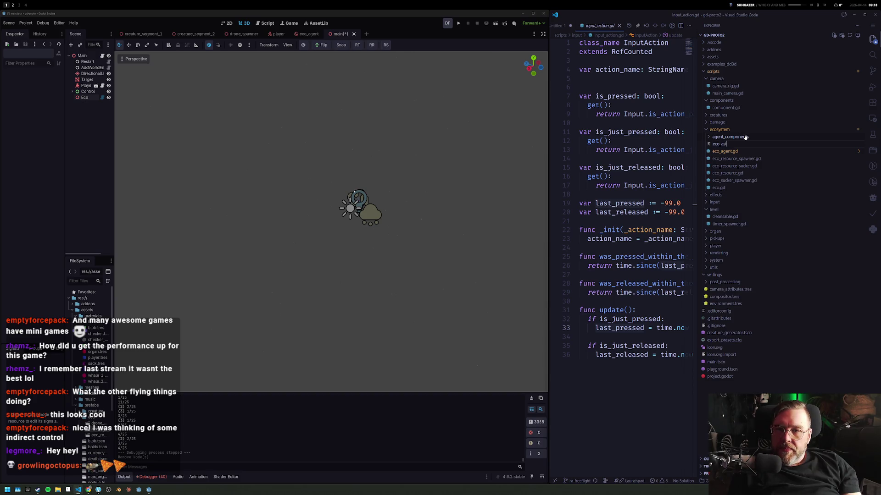
{"action": "type", "text": "oid"}
{"action": "type", "text": "nerator.gd"}
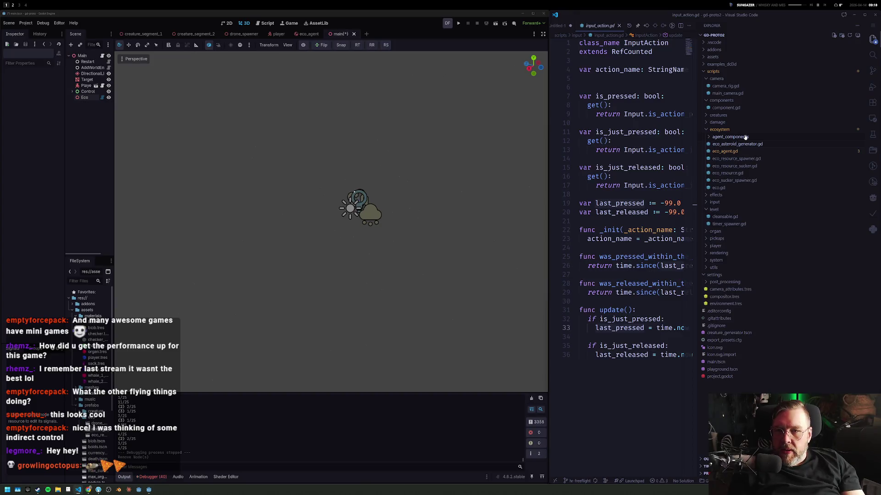
{"action": "key", "text": "Return"}
{"action": "type", "text": "class_name EcoAsteroidGenerator extends Node3D"}
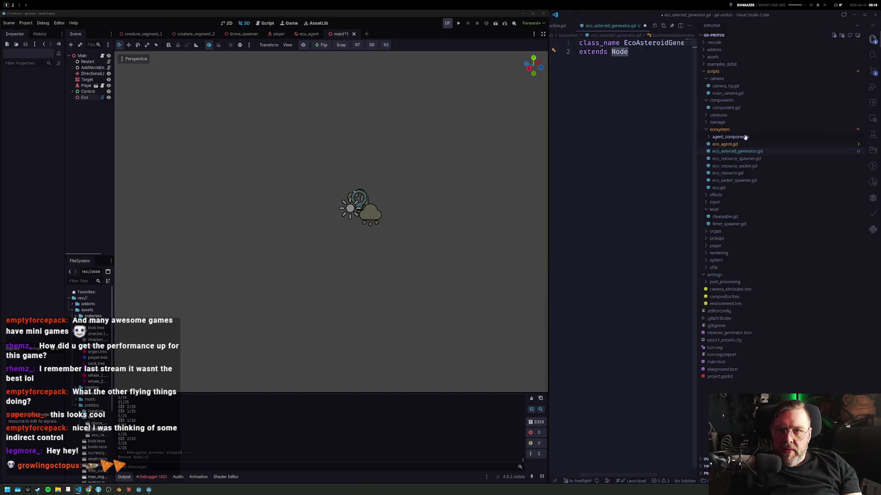
{"action": "key", "text": "Escape"}
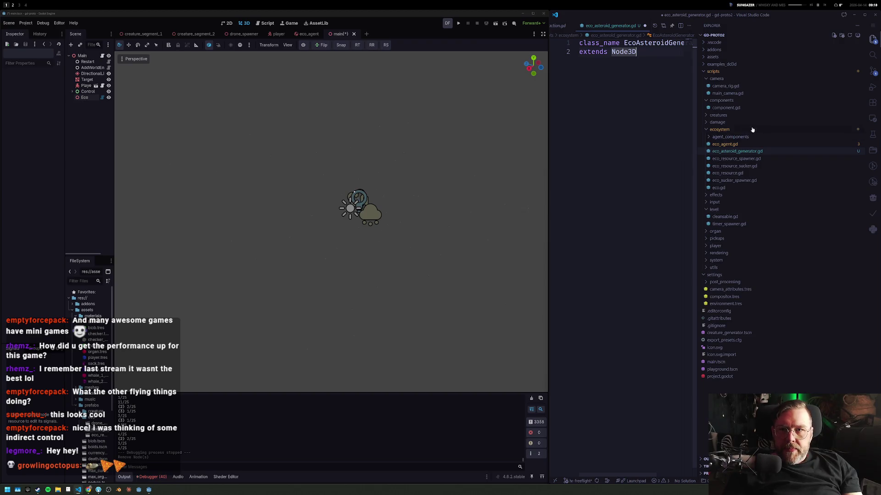
{"action": "left_click_drag", "start_coordinate": [697, 112], "coordinate": [766, 106]}
{"action": "key", "text": "Return"}
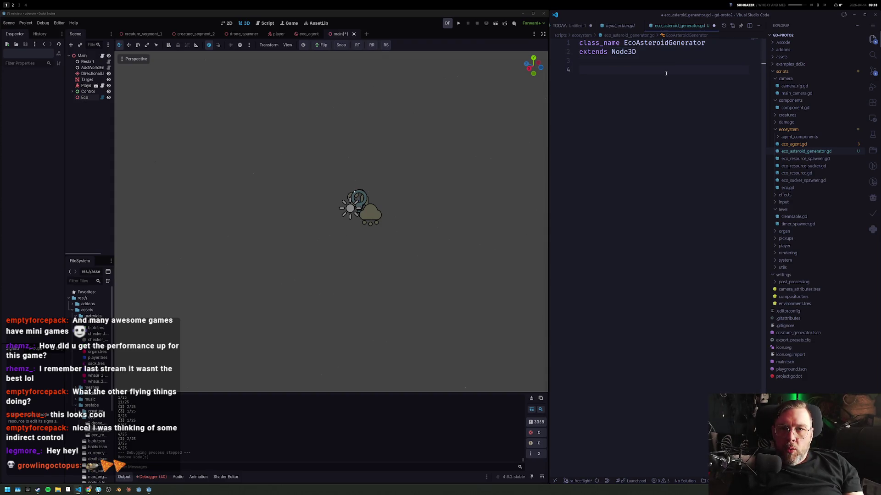
{"action": "key", "text": "ctrl+Home"}
{"action": "key", "text": "Return"}
{"action": "key", "text": "Up"}
{"action": "type", "text": "@too"}
{"action": "key", "text": "Return"}
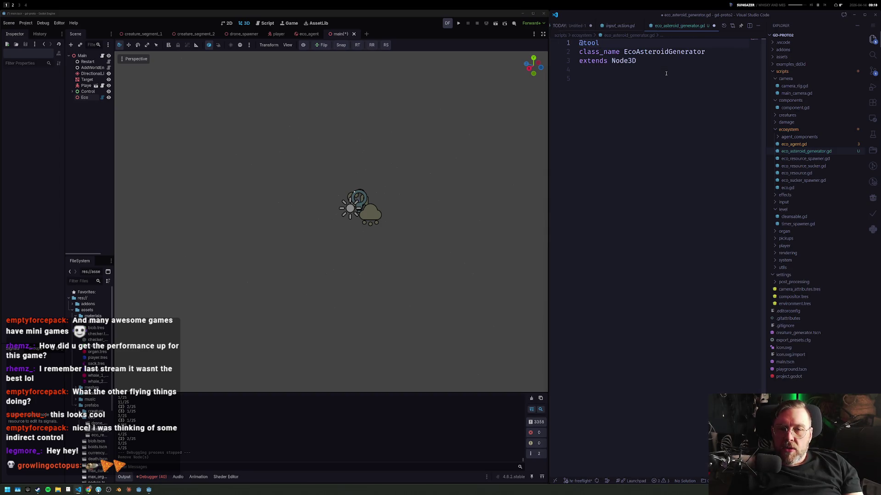
{"action": "key", "text": "ctrl+End"}
{"action": "key", "text": "Return"}
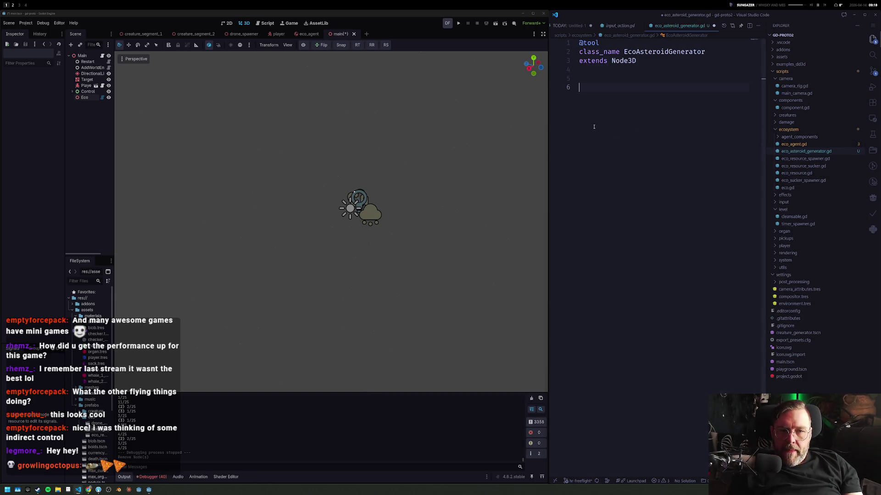
{"action": "key", "text": "super+space"}
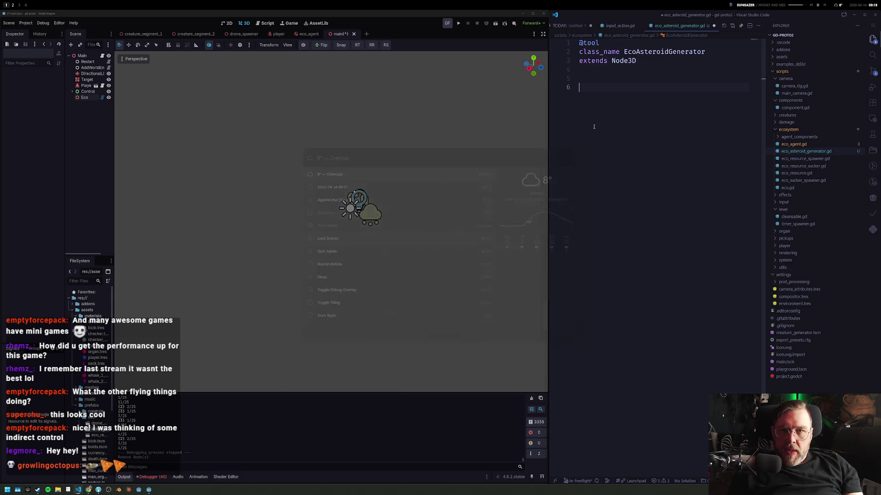
Step: Search Everything for 'fs generator.gd' and open the first generator.gd result in VS Code
{"action": "type", "text": "fs "}
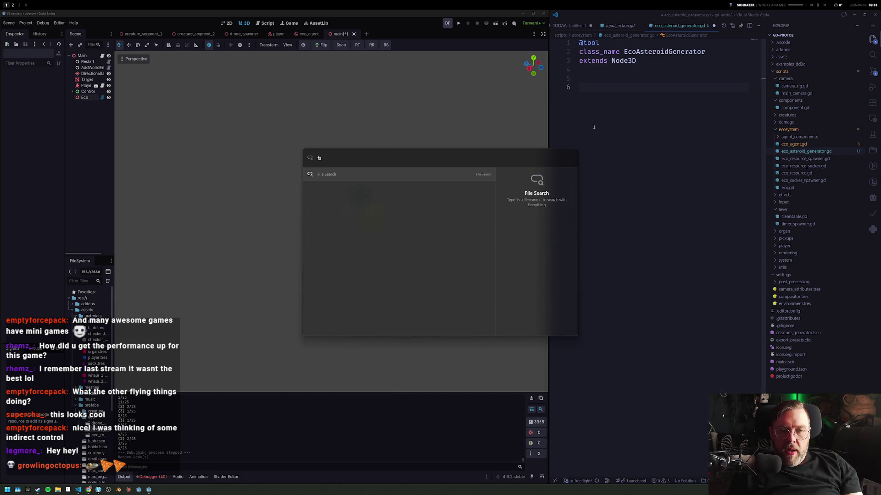
{"action": "type", "text": "generator."}
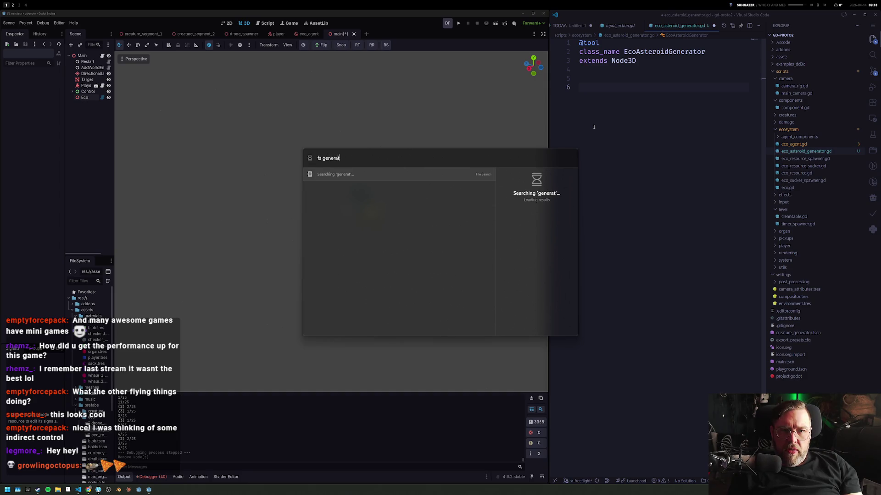
{"action": "type", "text": "gd"}
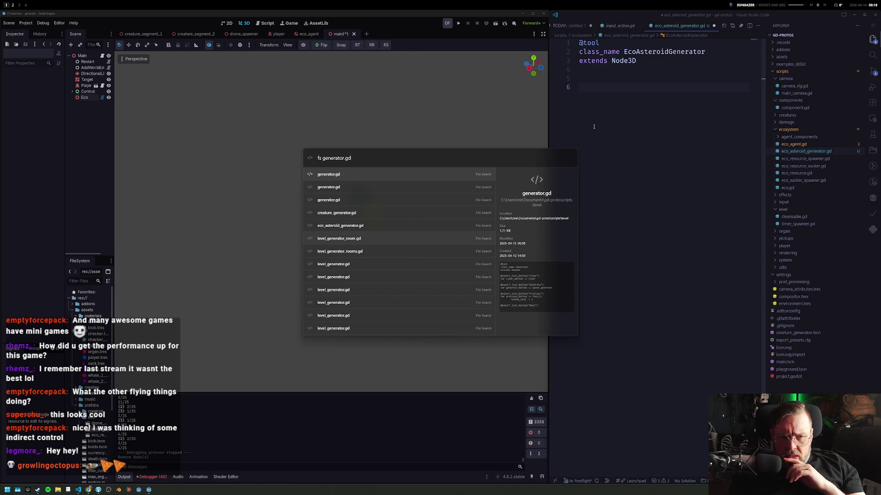
{"action": "key", "text": "Down"}
{"action": "key", "text": "Up"}
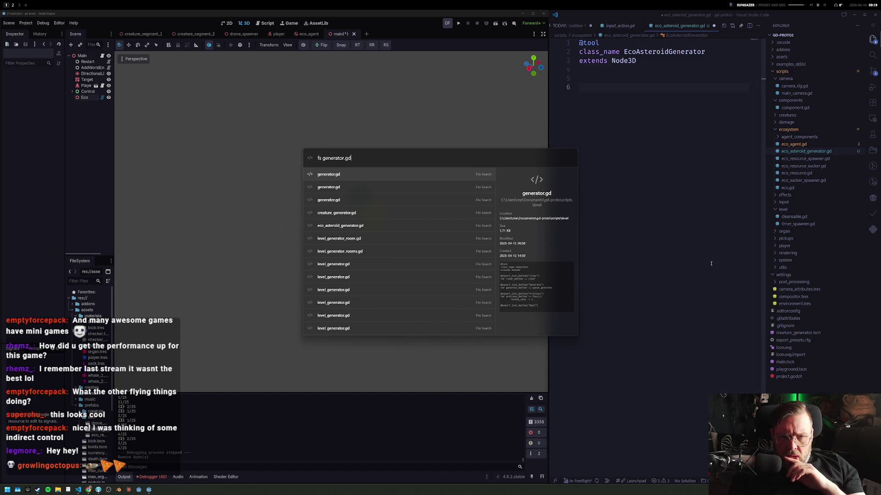
{"action": "key", "text": "Return"}
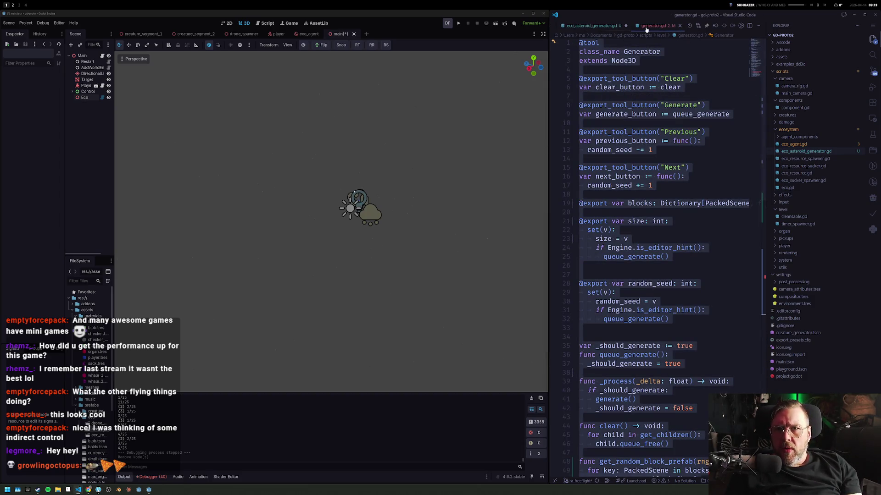
Step: Paste the generator.gd code into eco_asteroid_generator.gd and remove its duplicate header lines
{"action": "key", "text": "ctrl+Tab"}
{"action": "key", "text": "ctrl+v"}
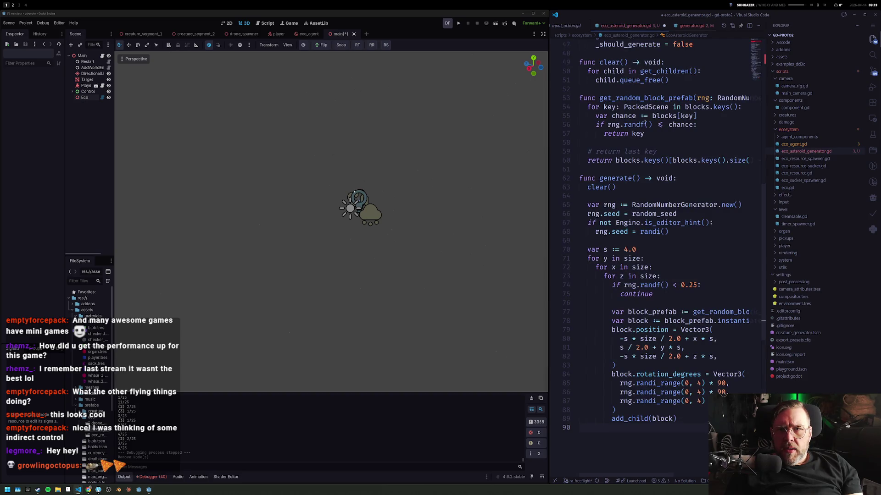
{"action": "left_click", "coordinate": [753, 52]}
{"action": "left_click_drag", "start_coordinate": [677, 104], "coordinate": [678, 64]}
{"action": "key", "text": "BackSpace"}
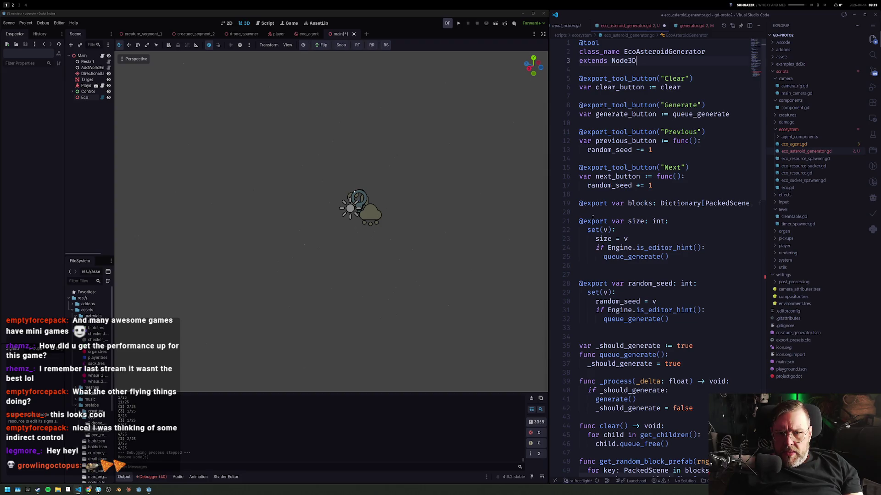
Step: Try renaming the size export to iterations in place, then undo it
{"action": "left_click_drag", "start_coordinate": [674, 265], "coordinate": [658, 216]}
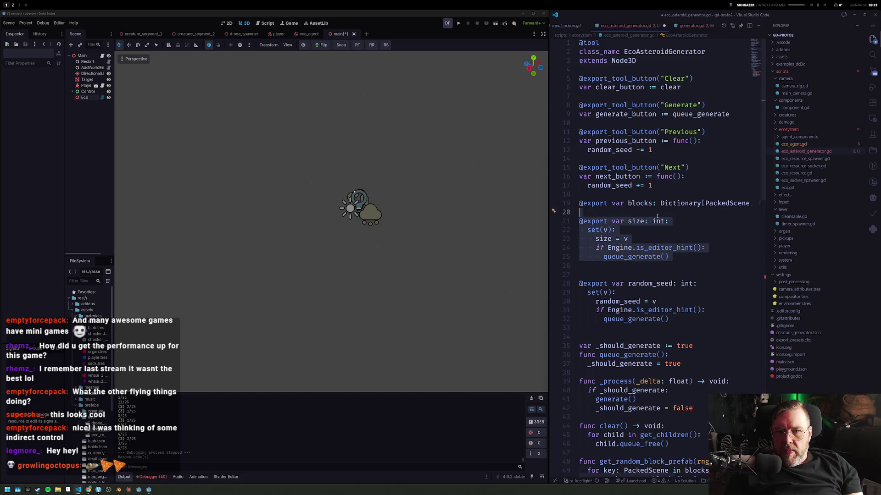
{"action": "left_click", "coordinate": [631, 221]}
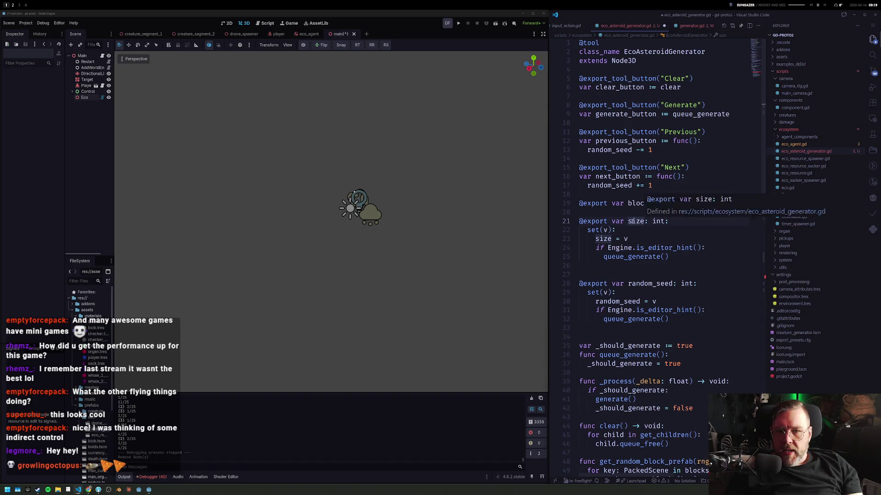
{"action": "double_click", "coordinate": [635, 221]}
{"action": "type", "text": "iterations"}
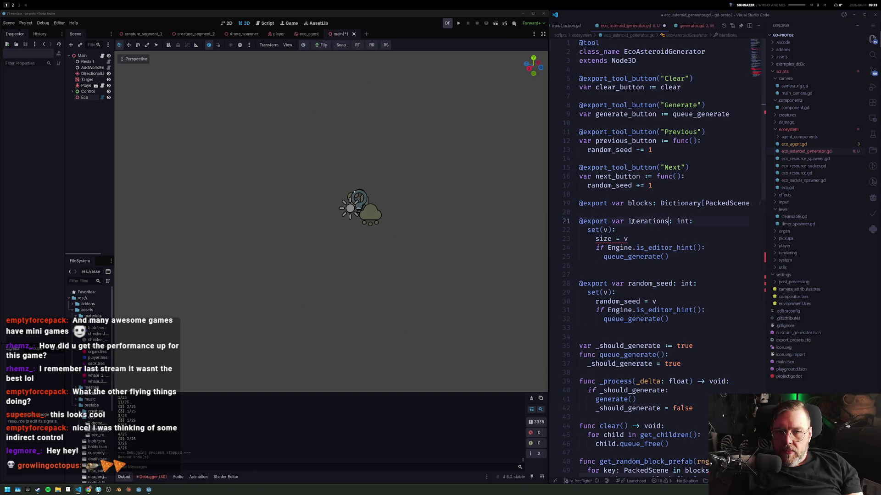
{"action": "key", "text": "Down"}
{"action": "key", "text": "Down"}
{"action": "key", "text": "Home"}
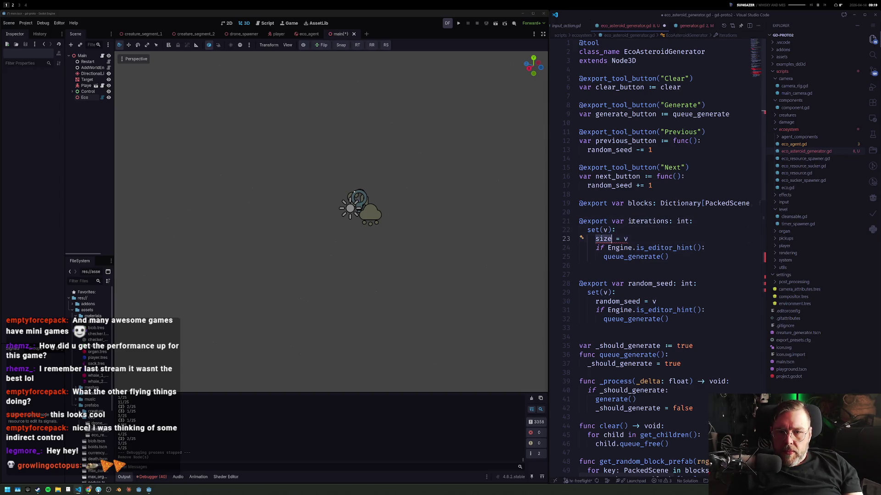
{"action": "key", "text": "ctrl+shift+Right"}
{"action": "type", "text": "it"}
{"action": "key", "text": "Return"}
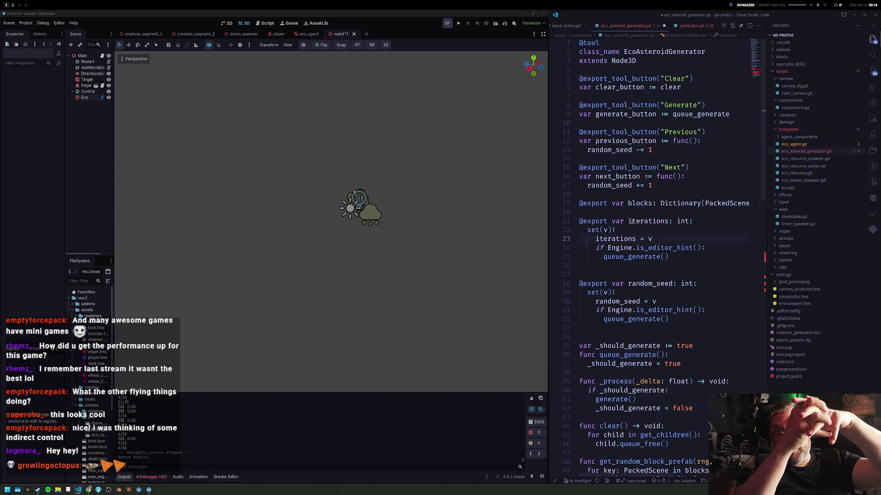
{"action": "key", "text": "ctrl+z"}
{"action": "key", "text": "ctrl+z"}
{"action": "key", "text": "ctrl+z"}
{"action": "key", "text": "ctrl+z"}
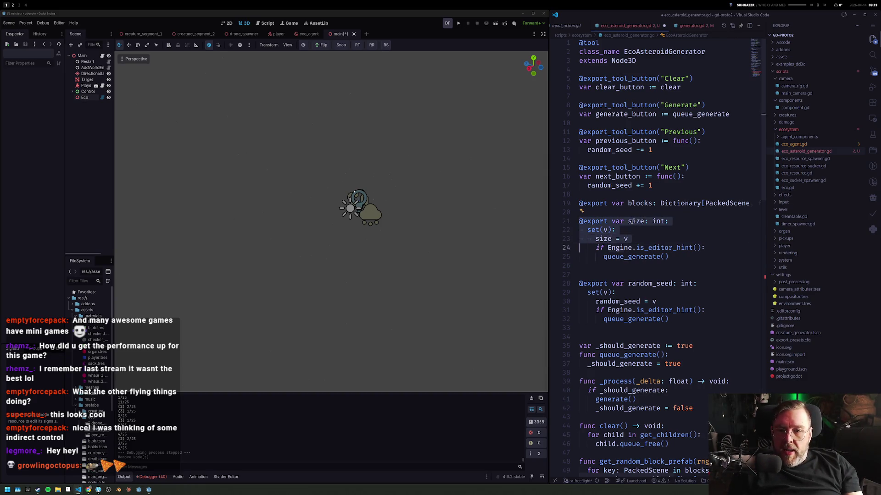
Step: Duplicate the size export block and rename the copy to iterations
{"action": "key", "text": "shift+Down"}
{"action": "key", "text": "shift+Down"}
{"action": "key", "text": "shift+alt+Down"}
{"action": "key", "text": "Return"}
{"action": "key", "text": "ctrl+d"}
{"action": "key", "text": "ctrl+d"}
{"action": "type", "text": "iteration"}
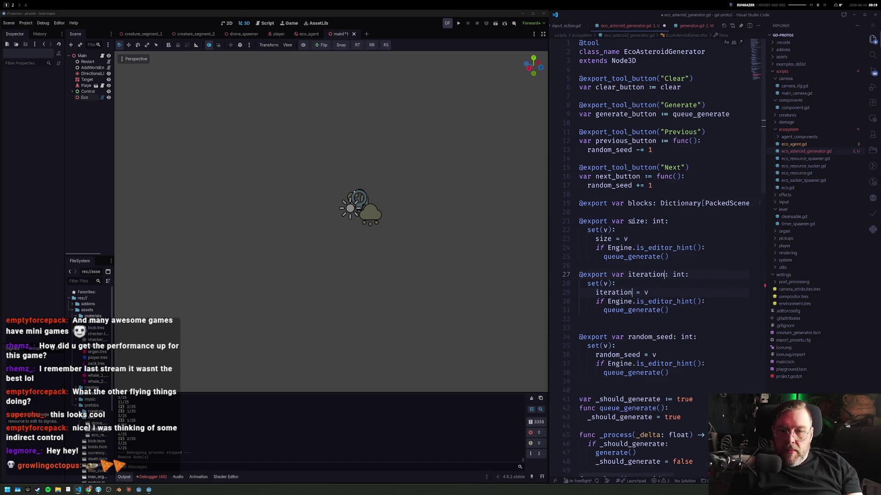
{"action": "type", "text": "s"}
{"action": "left_click", "coordinate": [705, 214]}
{"action": "left_click", "coordinate": [680, 220]}
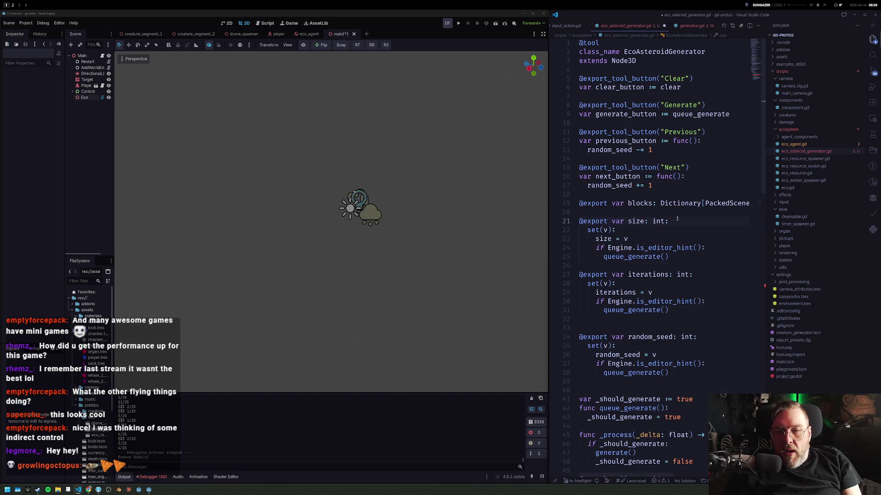
{"action": "left_click", "coordinate": [639, 273]}
{"action": "left_click", "coordinate": [650, 283]}
{"action": "scroll", "coordinate": [655, 292], "scroll_direction": "down", "scroll_amount": 1}
{"action": "key", "text": "Down"}
{"action": "key", "text": "Down"}
{"action": "key", "text": "Down"}
{"action": "key", "text": "End"}
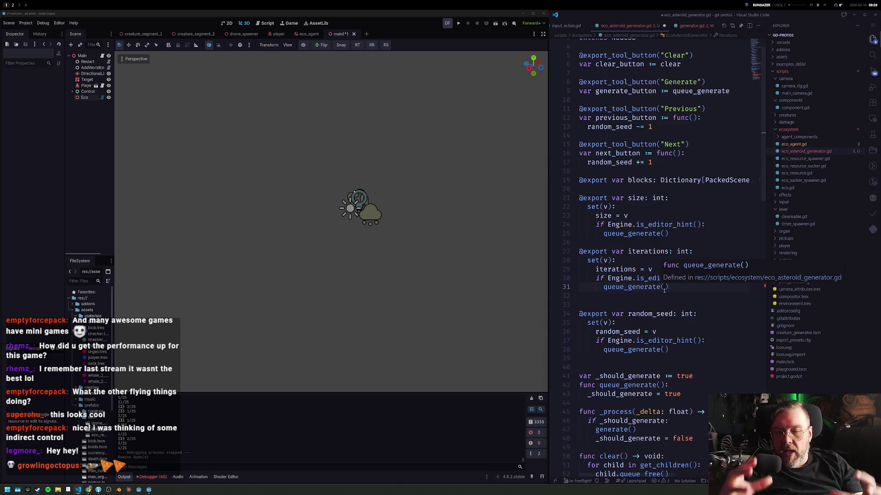
{"action": "scroll", "coordinate": [626, 297], "scroll_direction": "down", "scroll_amount": 3}
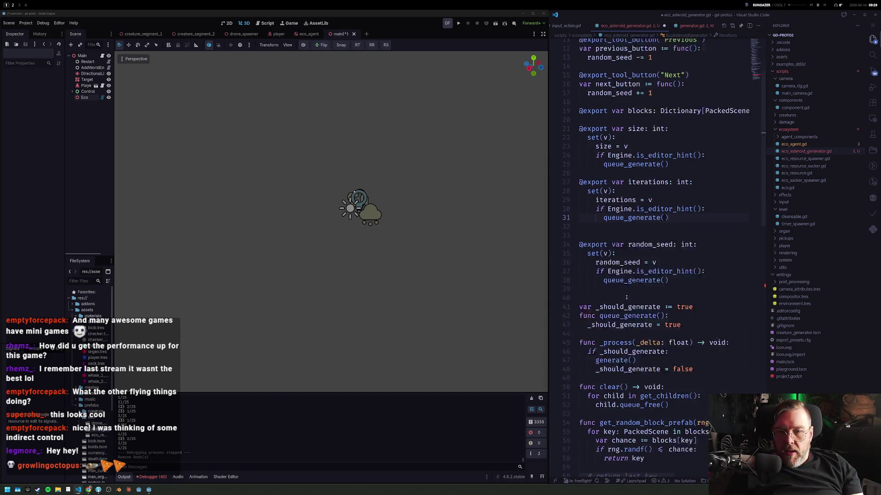
{"action": "scroll", "coordinate": [627, 297], "scroll_direction": "down", "scroll_amount": 1}
{"action": "left_click", "coordinate": [613, 285]}
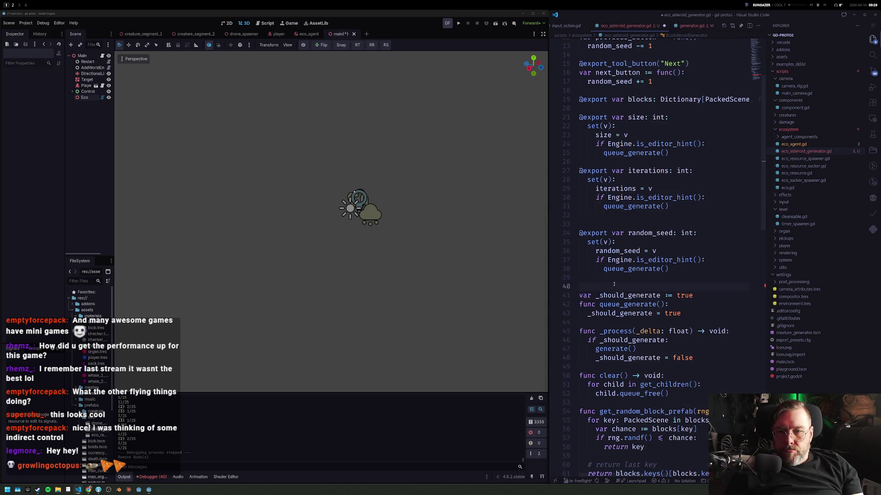
{"action": "scroll", "coordinate": [613, 284], "scroll_direction": "down", "scroll_amount": 5}
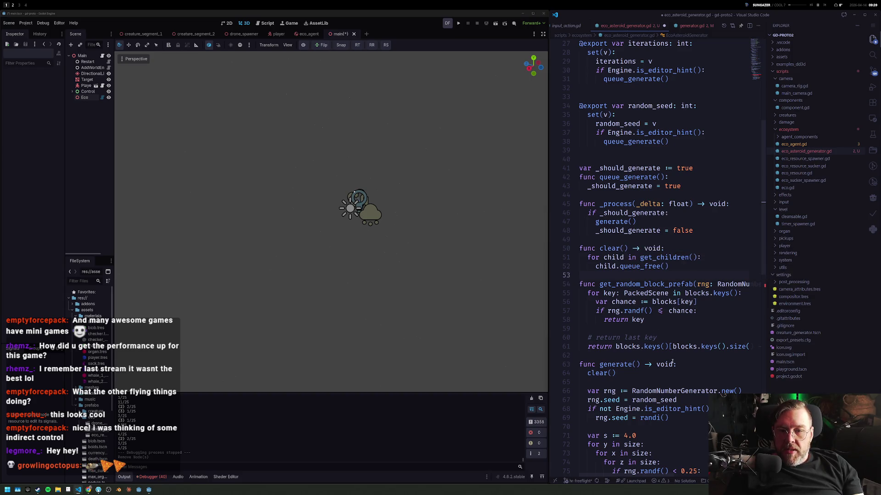
{"action": "left_click_drag", "start_coordinate": [719, 356], "coordinate": [549, 275]}
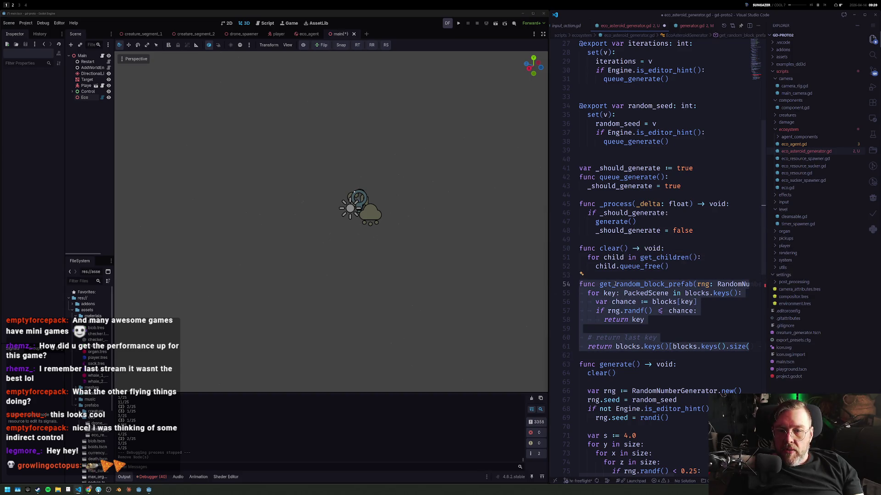
{"action": "scroll", "coordinate": [617, 292], "scroll_direction": "down", "scroll_amount": 6}
{"action": "scroll", "coordinate": [617, 292], "scroll_direction": "down", "scroll_amount": 2}
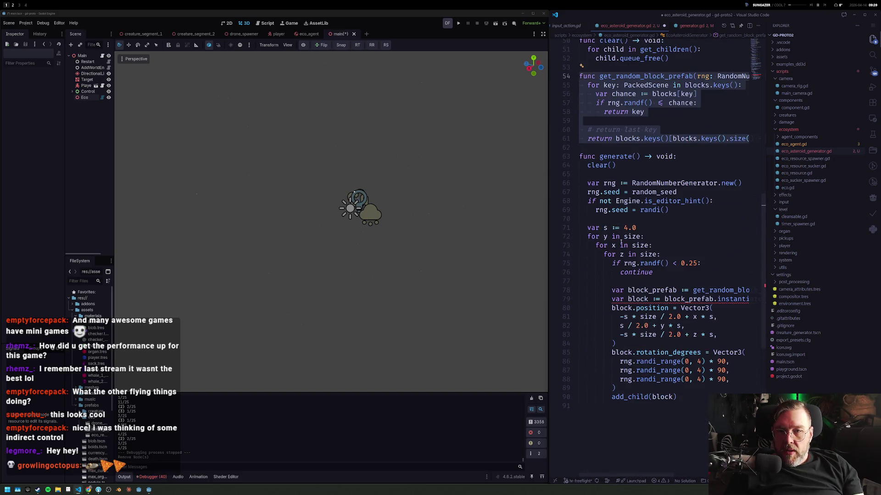
{"action": "left_click", "coordinate": [609, 171]}
{"action": "mouse_move", "coordinate": [694, 410]}
{"action": "left_mouse_down"}
{"action": "mouse_move", "coordinate": [615, 257]}
{"action": "mouse_move", "coordinate": [587, 228]}
{"action": "left_mouse_up"}
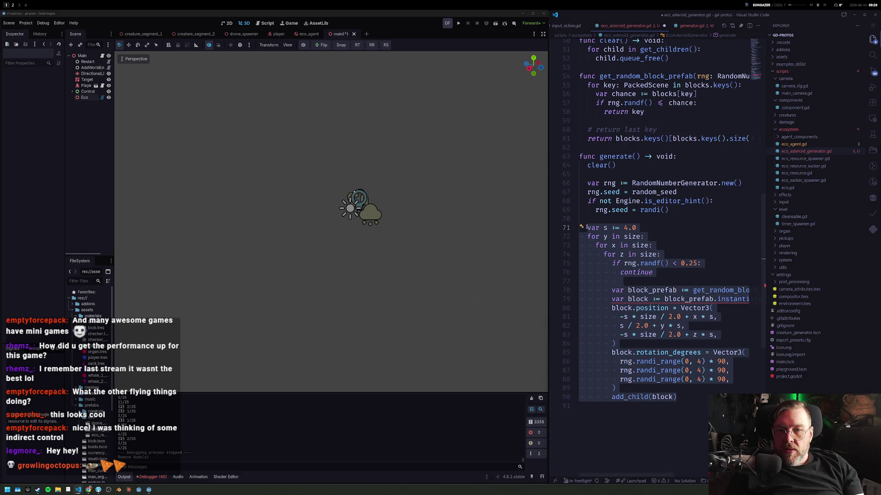
Step: Replace the nested loops in generate() with 'var positions : Array[Vector3i] = []'
{"action": "key", "text": "Delete"}
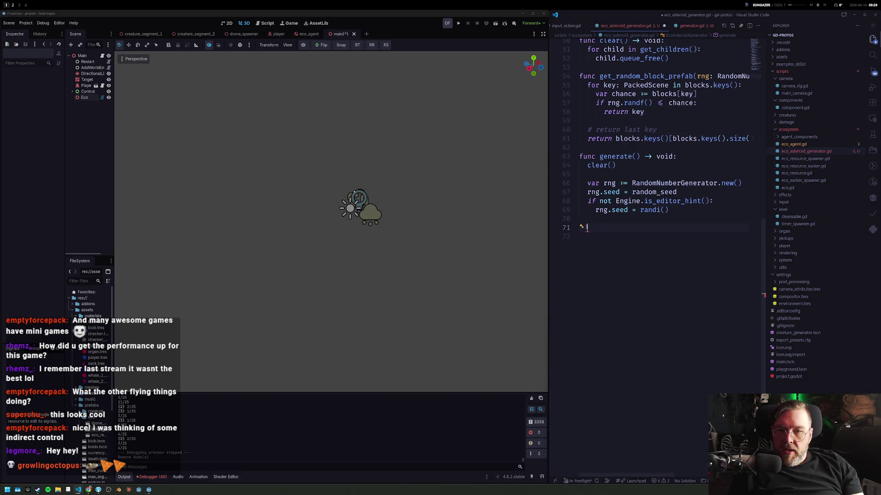
{"action": "type", "text": "var "}
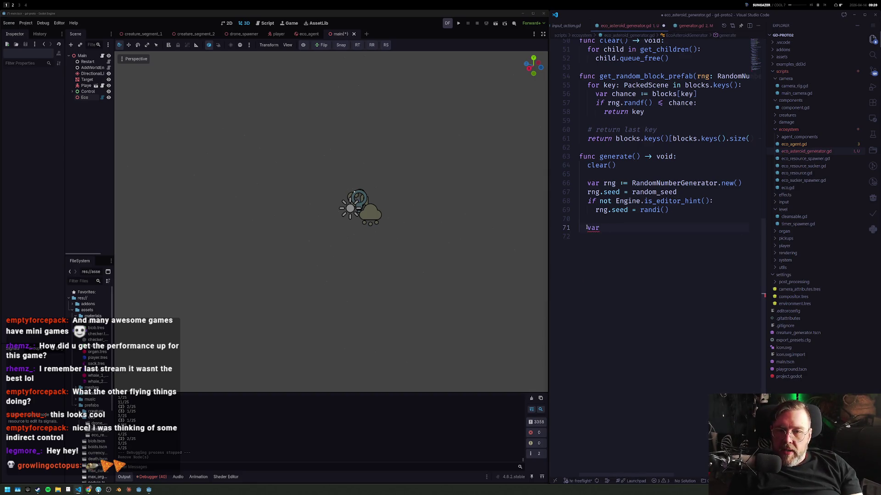
{"action": "type", "text": "positions :"}
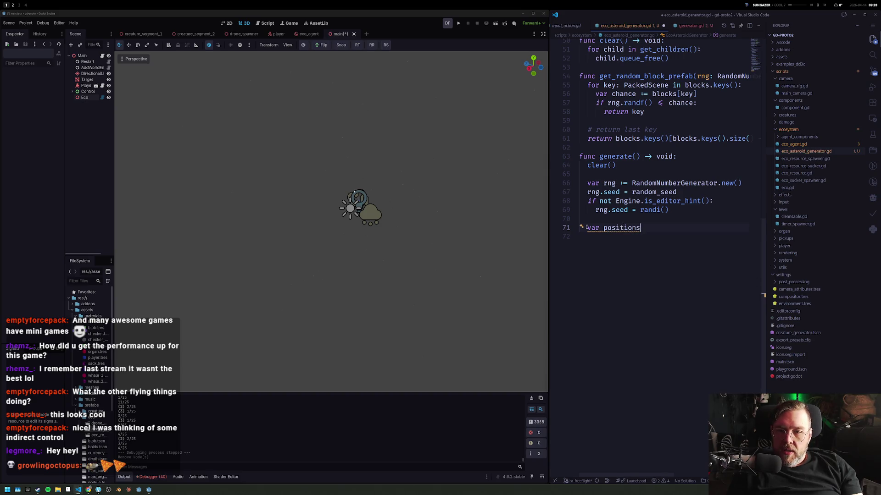
{"action": "type", "text": "= A"}
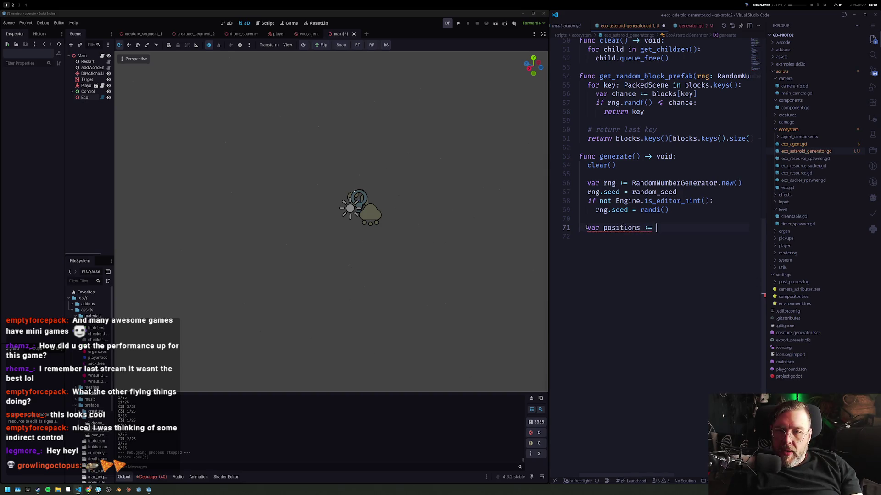
{"action": "type", "text": "rray[V"}
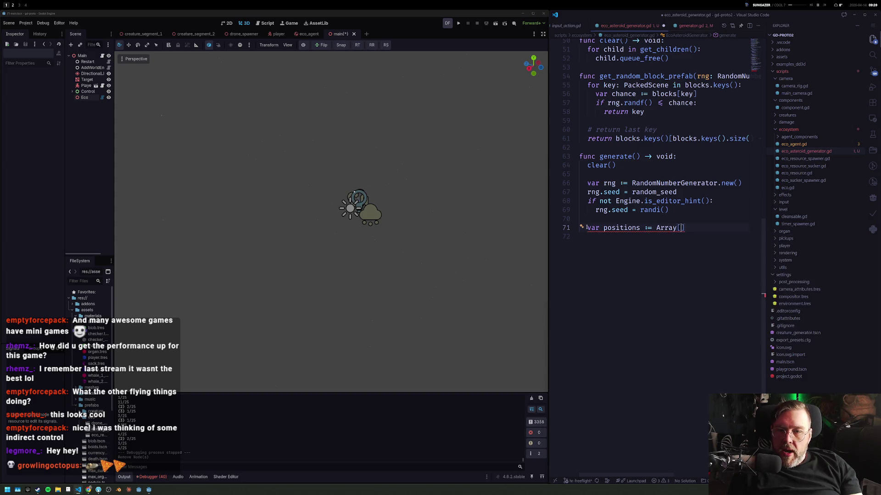
{"action": "type", "text": "ector"}
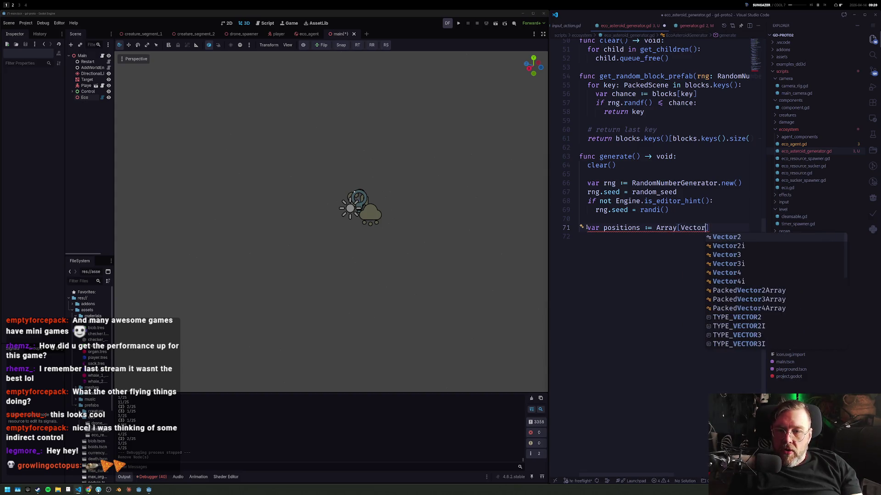
{"action": "key", "text": "Return"}
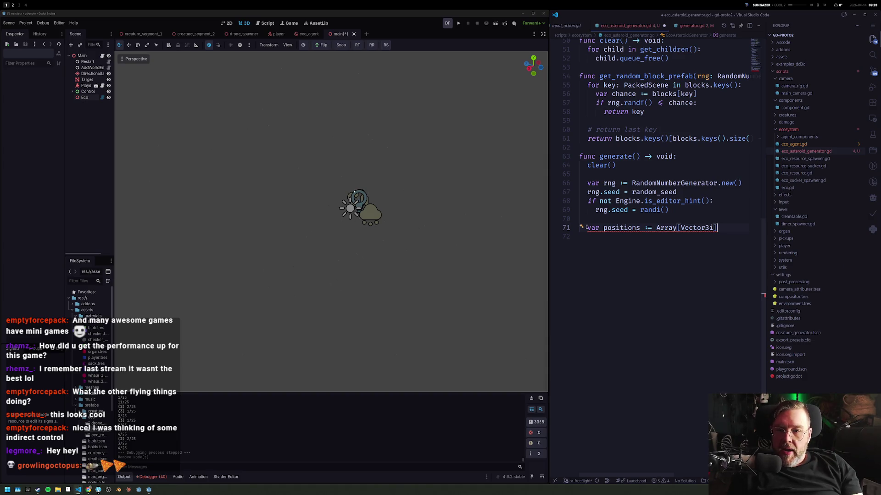
{"action": "left_click", "coordinate": [651, 228]}
{"action": "key", "text": "BackSpace"}
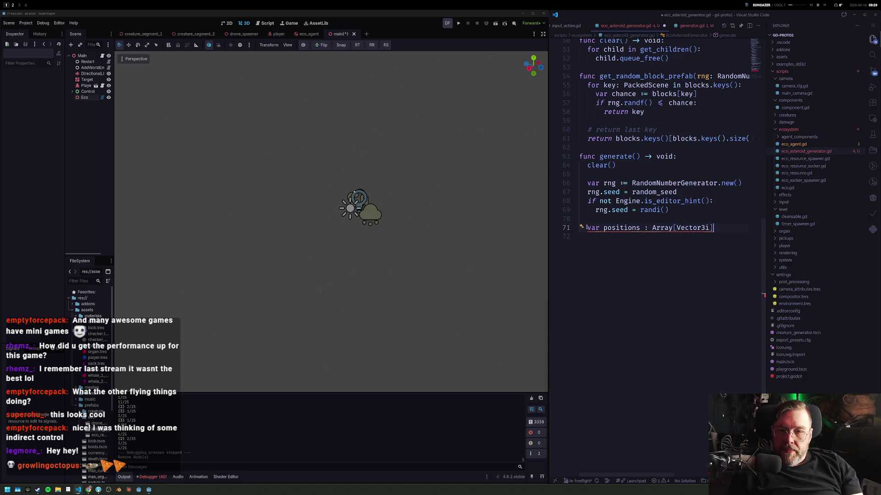
{"action": "type", "text": "= []"}
{"action": "key", "text": "Return"}
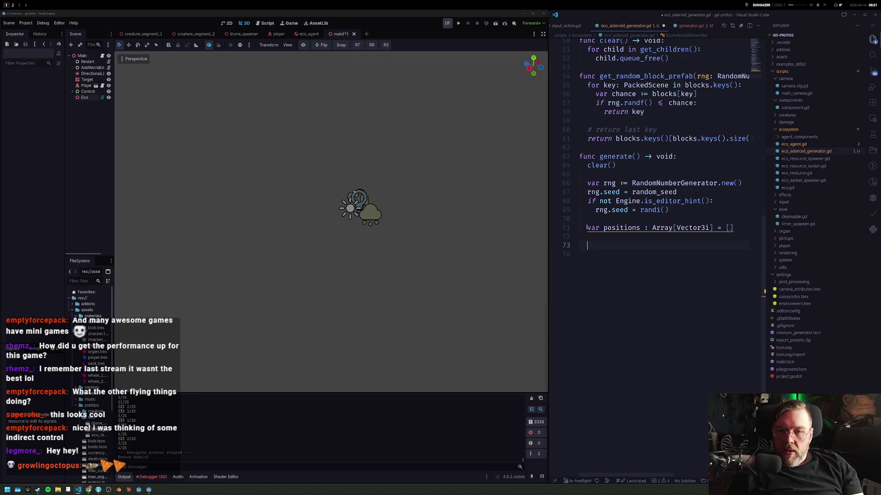
{"action": "type", "text": "for i i"}
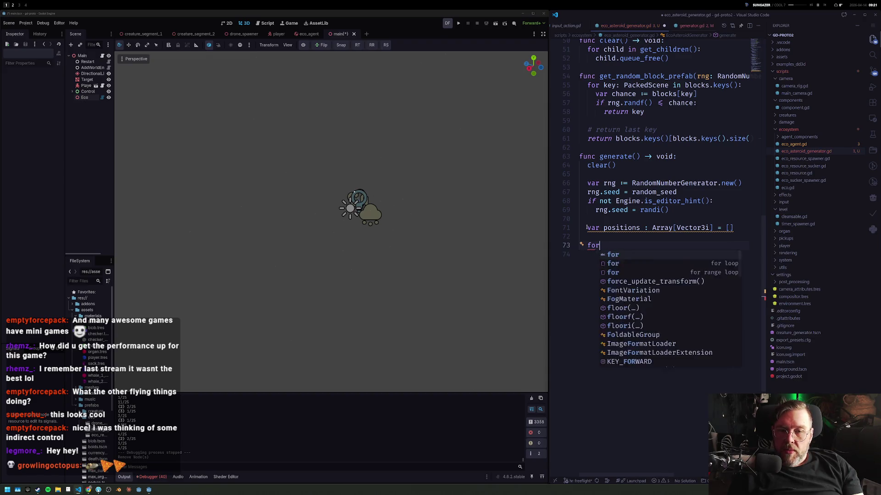
{"action": "type", "text": "n iterations"}
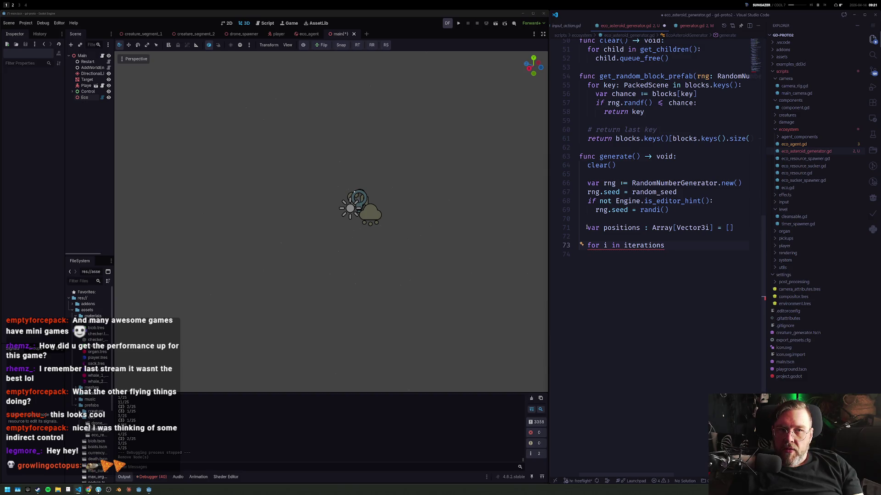
{"action": "key", "text": "ctrl+z"}
{"action": "scroll", "coordinate": [667, 128], "scroll_direction": "up", "scroll_amount": 10}
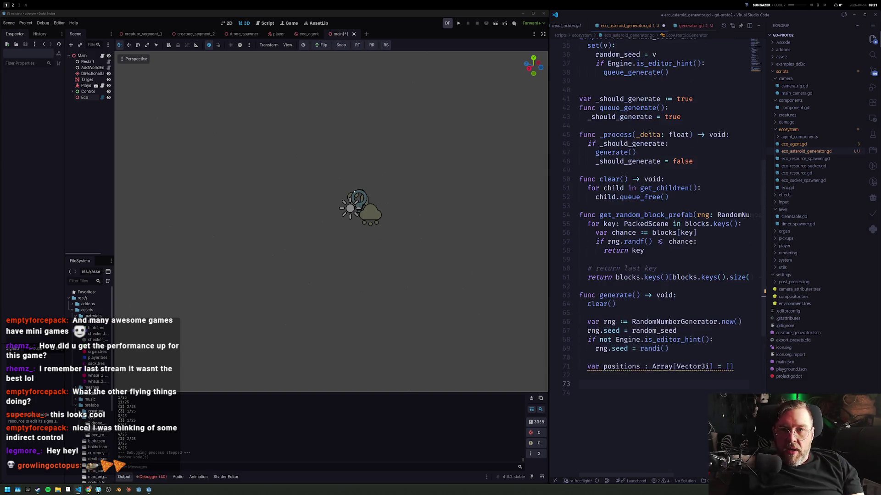
Step: Rename the iterations export to desired_count with F2, then add a line after the positions array
{"action": "scroll", "coordinate": [666, 127], "scroll_direction": "up", "scroll_amount": 7}
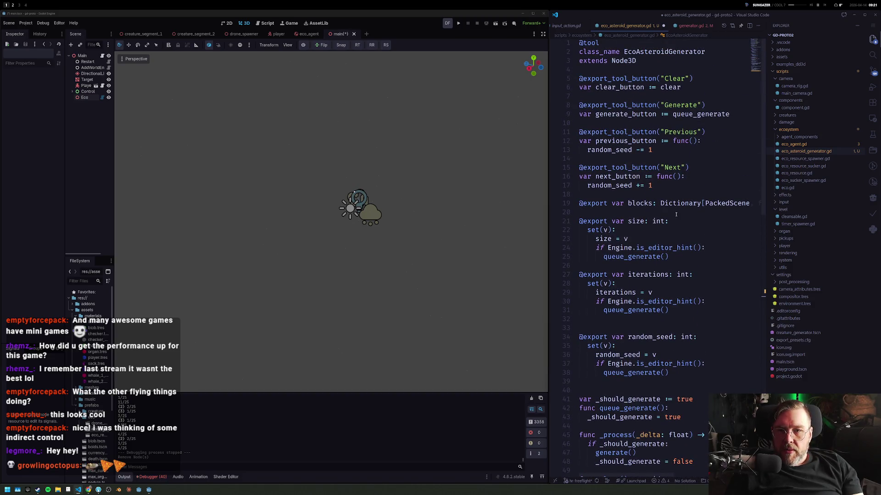
{"action": "left_click", "coordinate": [641, 274]}
{"action": "key", "text": "F2"}
{"action": "type", "text": "d_"}
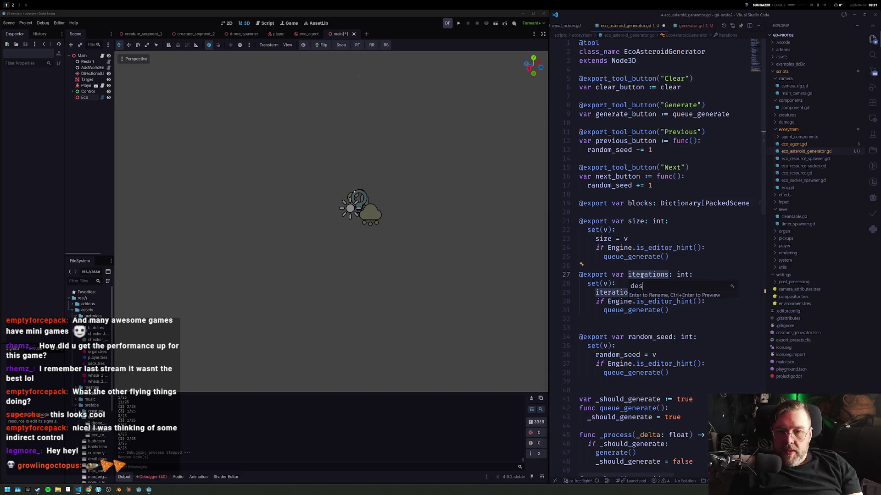
{"action": "type", "text": "count"}
{"action": "key", "text": "Return"}
{"action": "scroll", "coordinate": [637, 396], "scroll_direction": "down", "scroll_amount": 3}
{"action": "scroll", "coordinate": [637, 395], "scroll_direction": "down", "scroll_amount": 10}
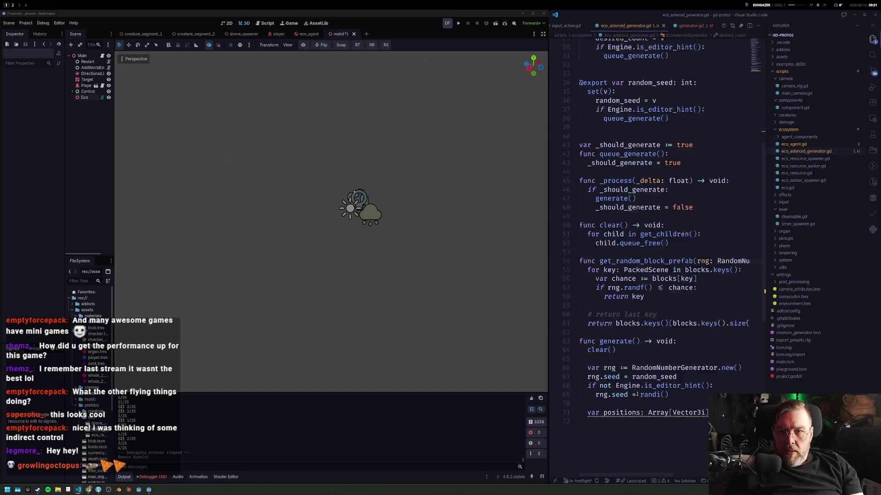
{"action": "left_click", "coordinate": [641, 338]}
{"action": "key", "text": "Return"}
{"action": "key", "text": "Return"}
Step: Write 'while positions.size() < desired_count' and declare an iterations counter above the loop
{"action": "type", "text": "while positions"}
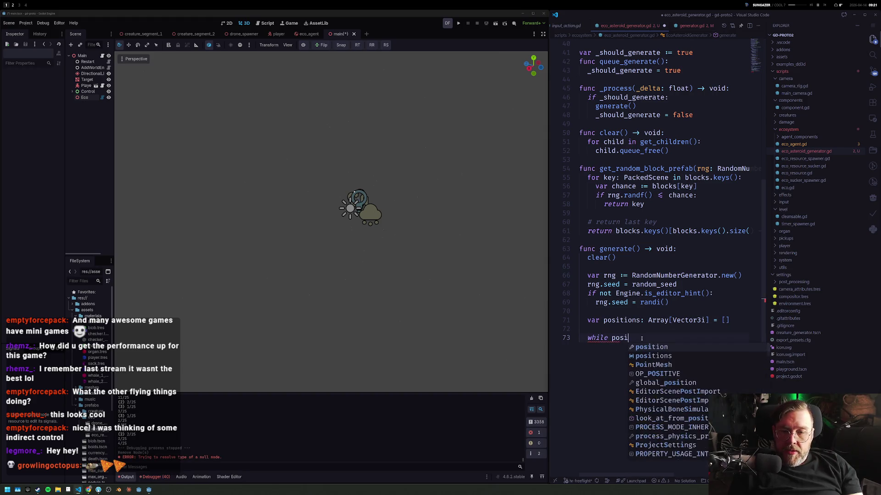
{"action": "type", "text": ".size() < "}
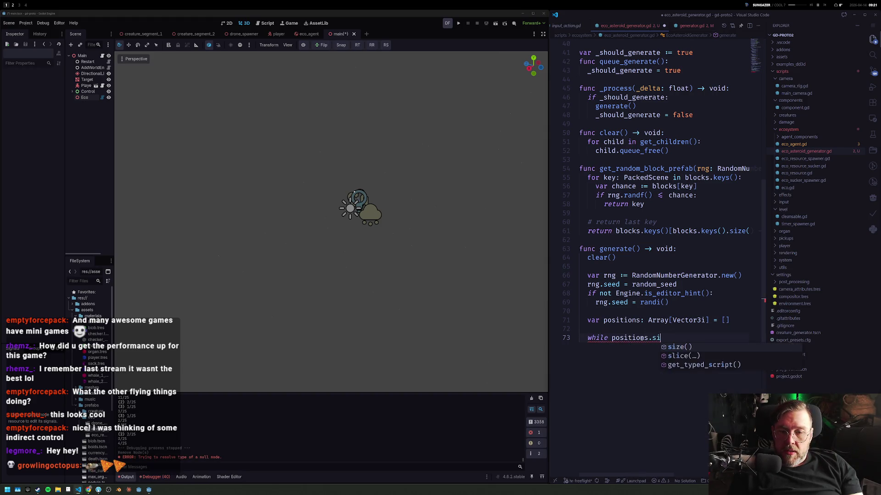
{"action": "type", "text": "desired_count"}
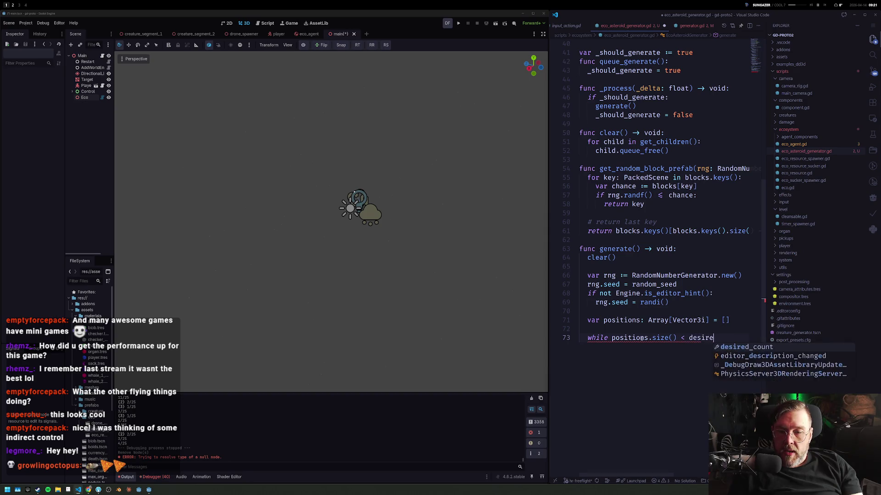
{"action": "key", "text": "ctrl+shift+Return"}
{"action": "key", "text": "Tab"}
{"action": "type", "text": "var iterations :"}
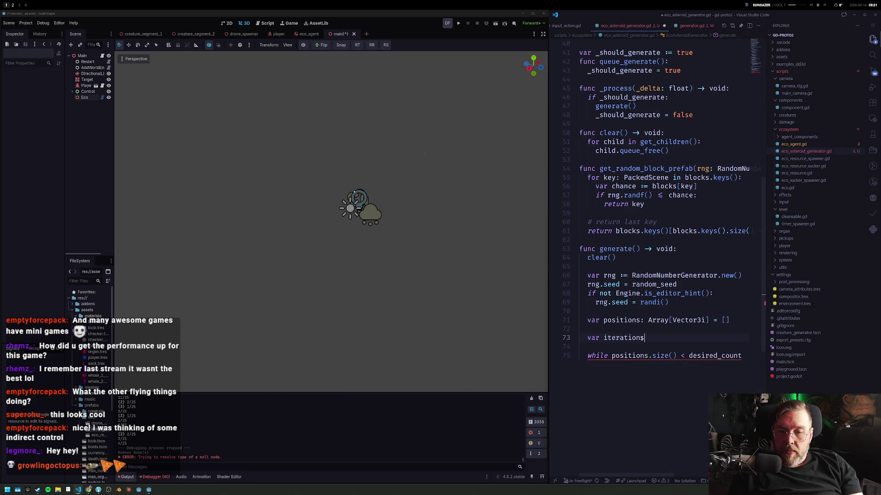
{"action": "type", "text": "= 0"}
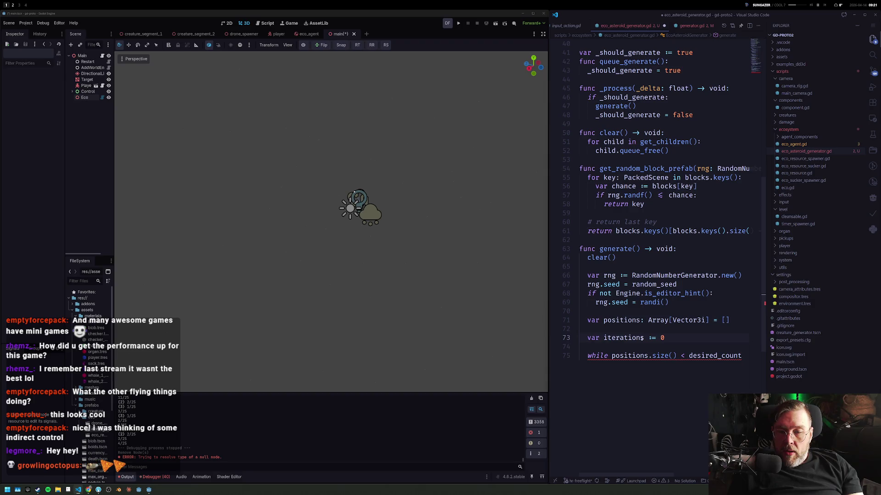
{"action": "key", "text": "Down"}
{"action": "key", "text": "Down"}
{"action": "key", "text": "End"}
{"action": "type", "text": "and"}
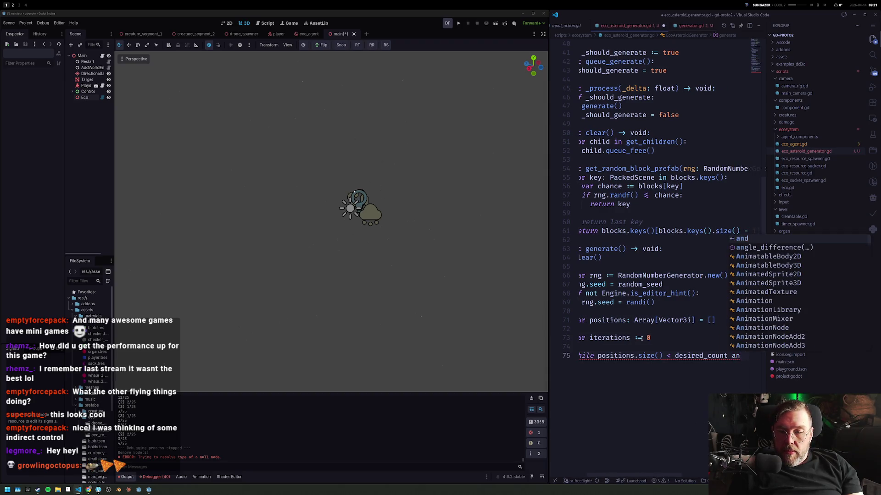
{"action": "key", "text": "Escape"}
{"action": "key", "text": "Home"}
{"action": "key", "text": "ctrl+Right"}
{"action": "type", "text": "("}
{"action": "key", "text": "Return"}
Step: Add 'and iterations < desired_count * 5' to the condition and 'iterations += 1' in the body
{"action": "key", "text": "End"}
{"action": "key", "text": "Return"}
{"action": "type", "text": "and"}
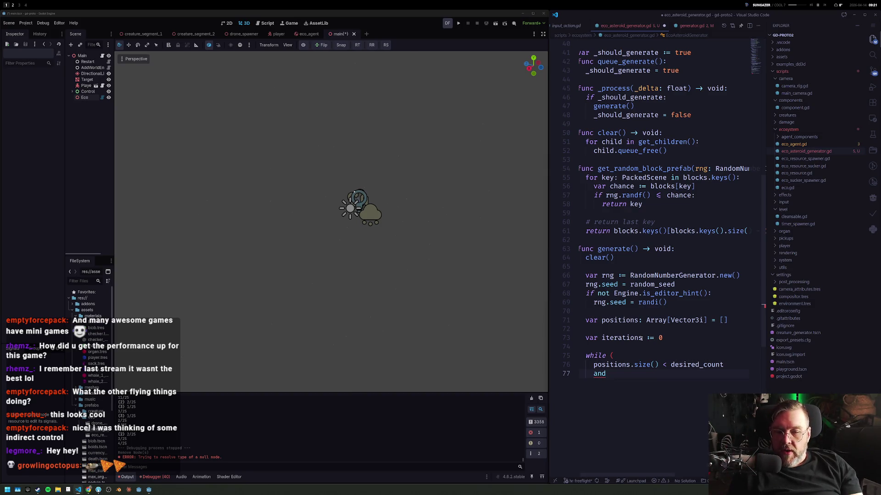
{"action": "type", "text": "iterations < "}
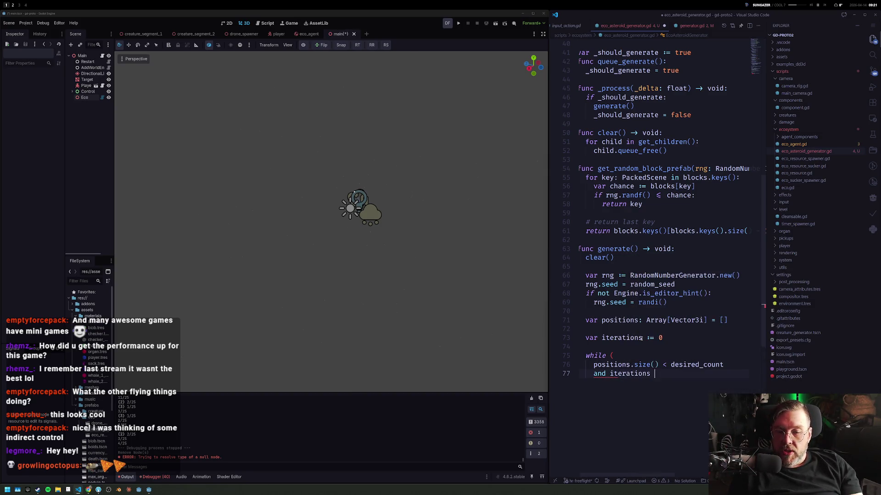
{"action": "type", "text": "desired_count * 3"}
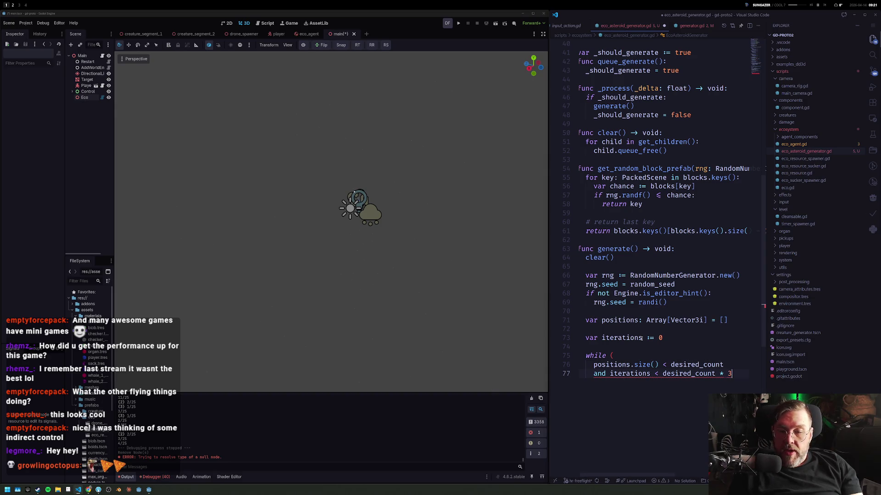
{"action": "key", "text": "BackSpace"}
{"action": "type", "text": "):"}
{"action": "key", "text": "Return"}
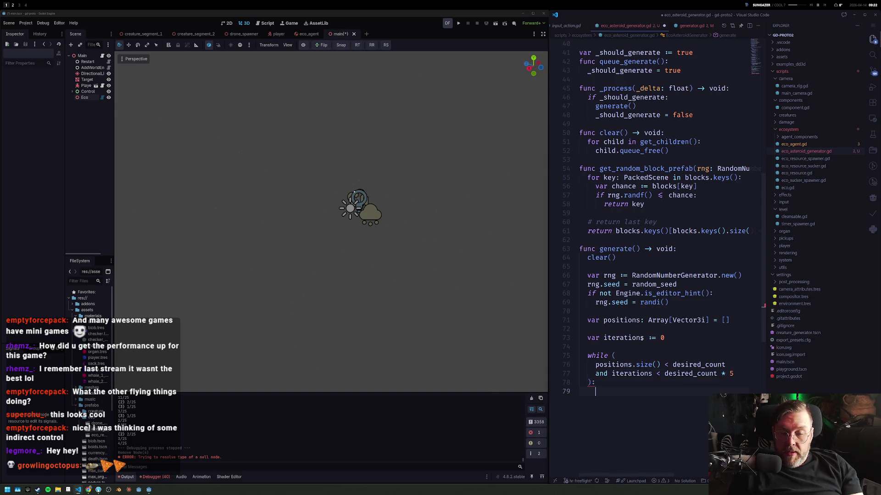
{"action": "type", "text": "iterations += "}
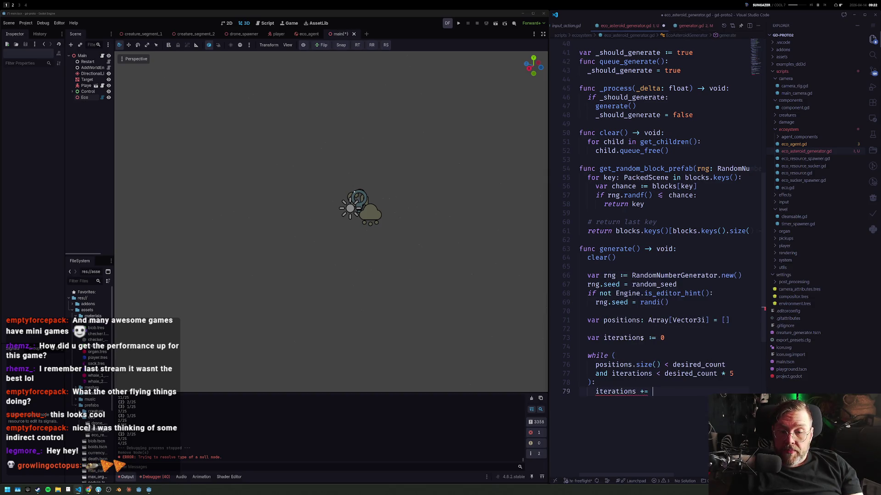
{"action": "type", "text": "1"}
Step: Rename the iterations counter to iteration everywhere with F2
{"action": "left_click", "coordinate": [637, 391]}
{"action": "key", "text": "F2"}
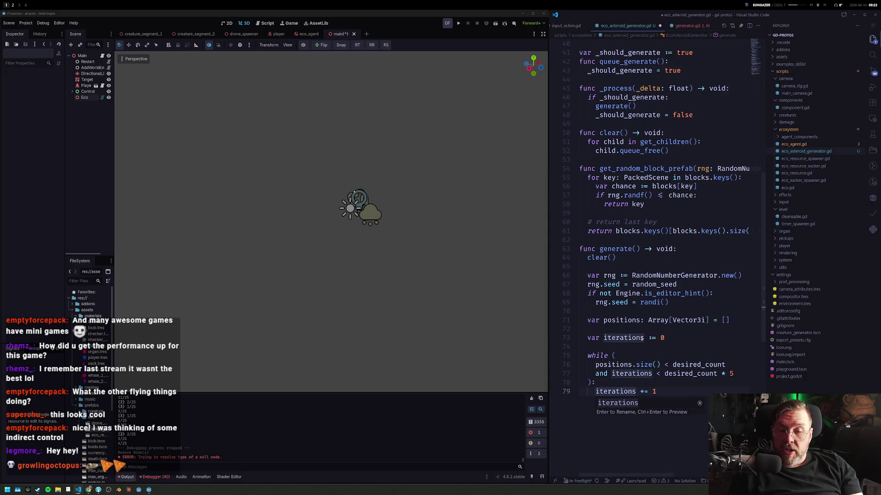
{"action": "key", "text": "Escape"}
{"action": "key", "text": "F2"}
{"action": "key", "text": "BackSpace"}
{"action": "key", "text": "Return"}
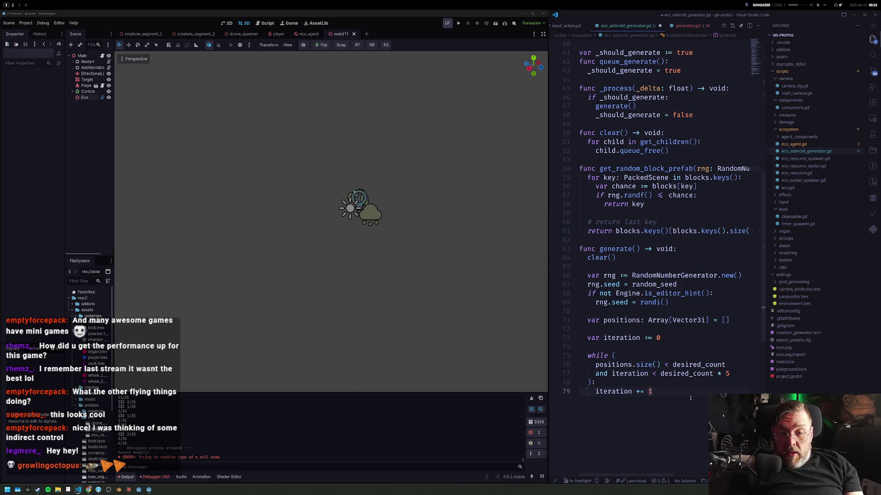
Step: Begin declaring a cursor variable with 'var cursor := Vec'
{"action": "key", "text": "Return"}
{"action": "key", "text": "Up"}
{"action": "key", "text": "Up"}
{"action": "key", "text": "Up"}
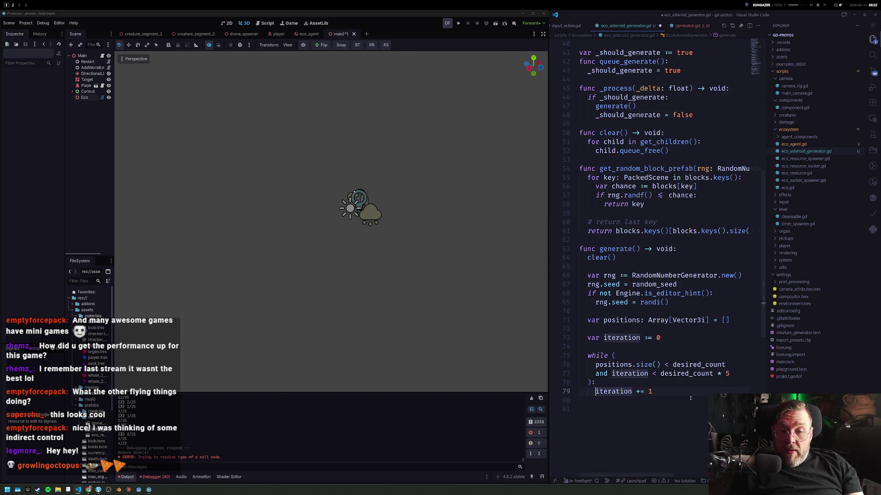
{"action": "key", "text": "Return"}
{"action": "type", "text": "var cursor := "}
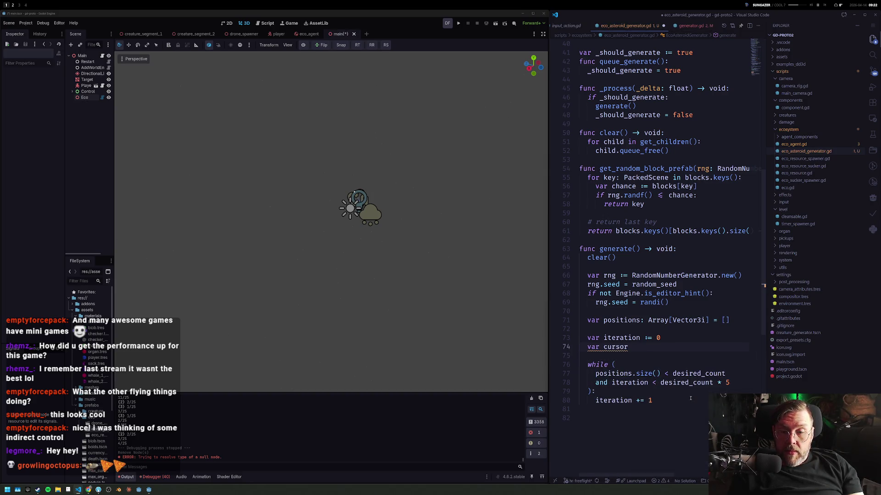
{"action": "type", "text": "Vec"}
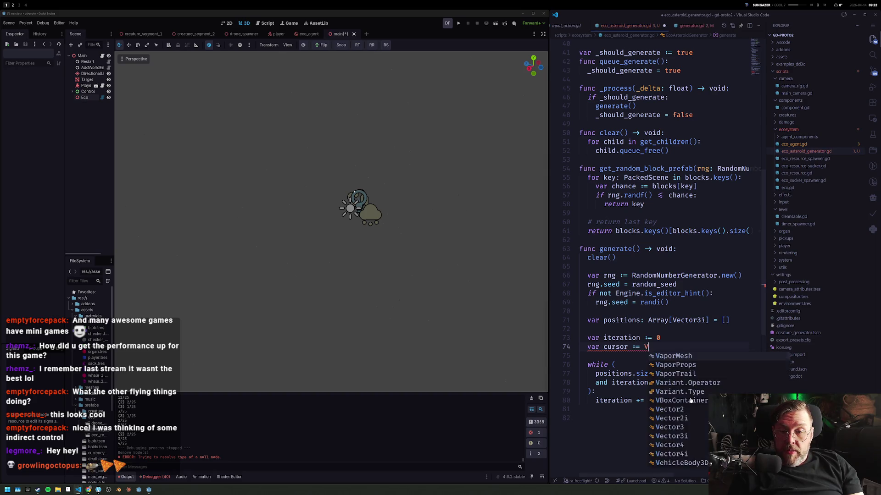
Step: Set cursor to Vector3i.ZERO and declare 'directions' as a typed Array[Vector3i] list
{"action": "key", "text": "Tab"}
{"action": "type", "text": ".ZERO"}
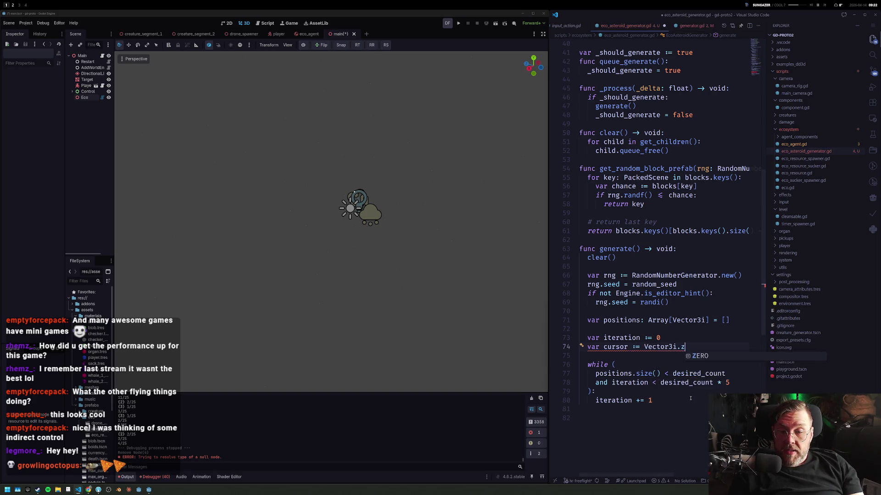
{"action": "key", "text": "Return"}
{"action": "type", "text": "var direc"}
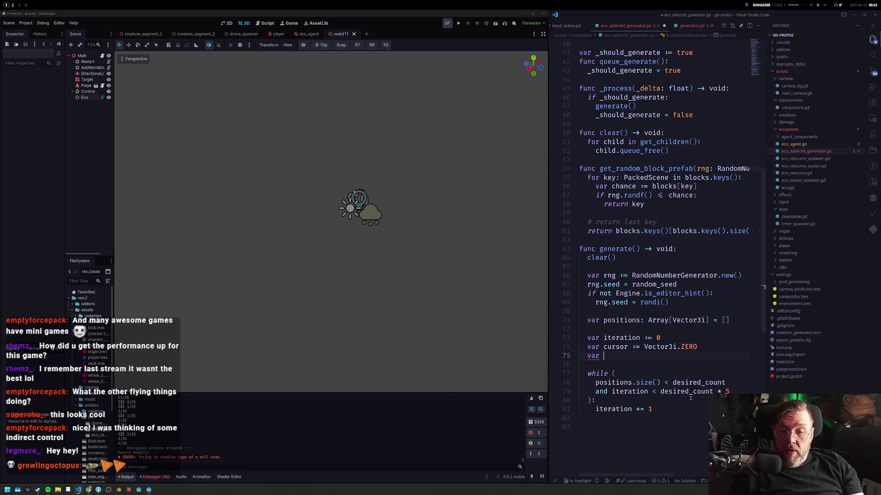
{"action": "type", "text": "tions := "}
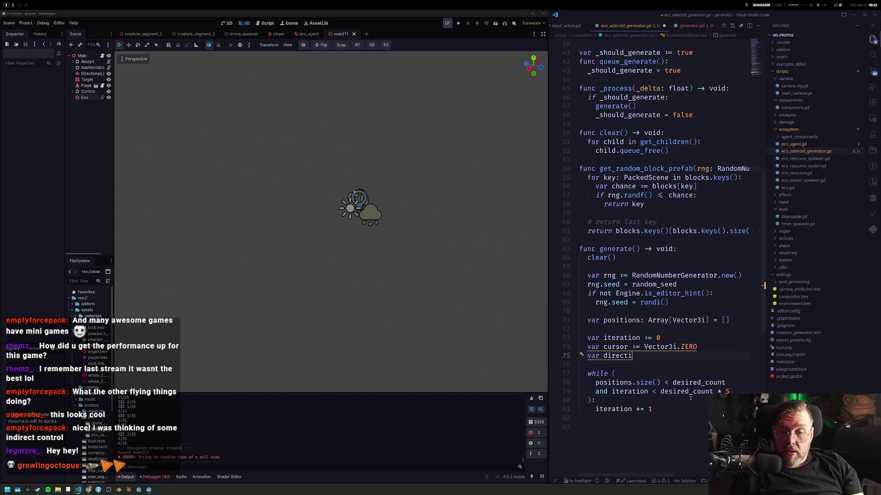
{"action": "type", "text": "Array[C"}
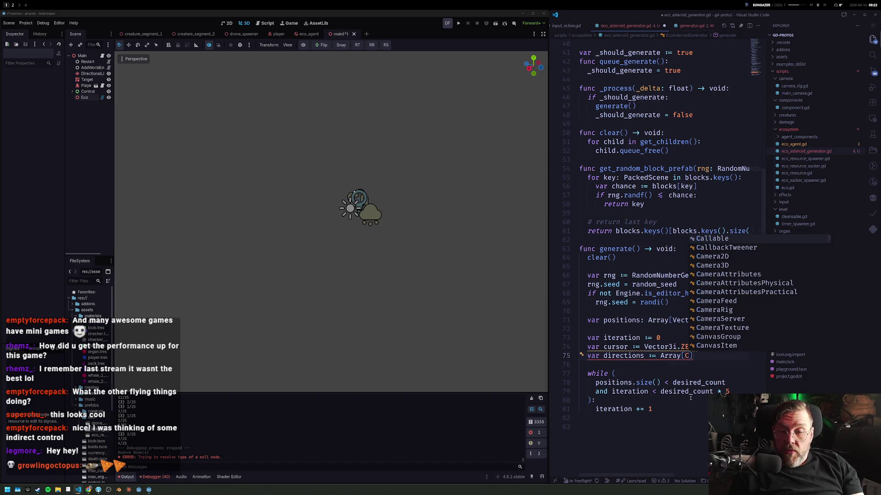
{"action": "key", "text": "Escape"}
{"action": "key", "text": "Left"}
{"action": "key", "text": "Left"}
{"action": "key", "text": "Left"}
{"action": "key", "text": "BackSpace"}
{"action": "key", "text": "BackSpace"}
{"action": "type", "text": "Vec3i"}
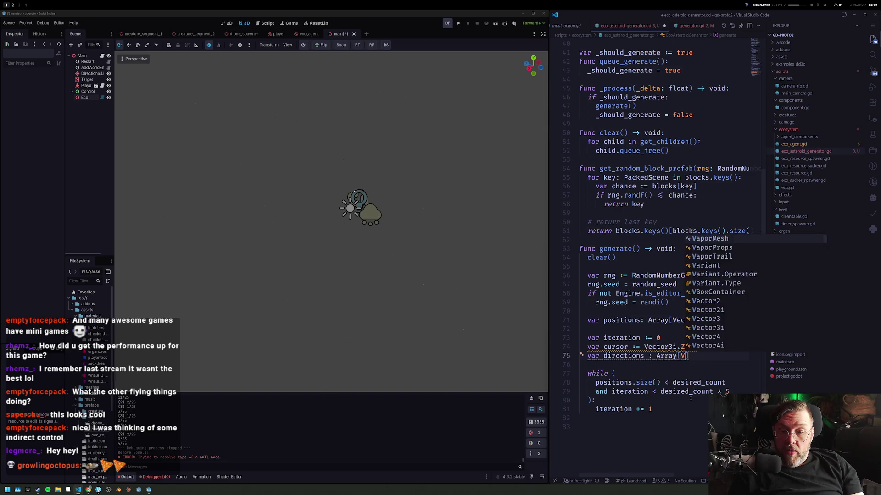
{"action": "key", "text": "Return"}
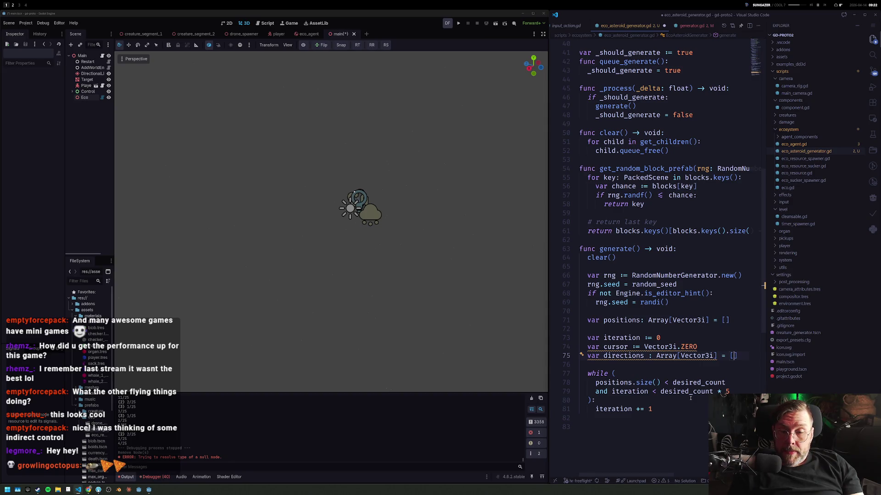
{"action": "key", "text": "Return"}
{"action": "key", "text": "Return"}
{"action": "key", "text": "Up"}
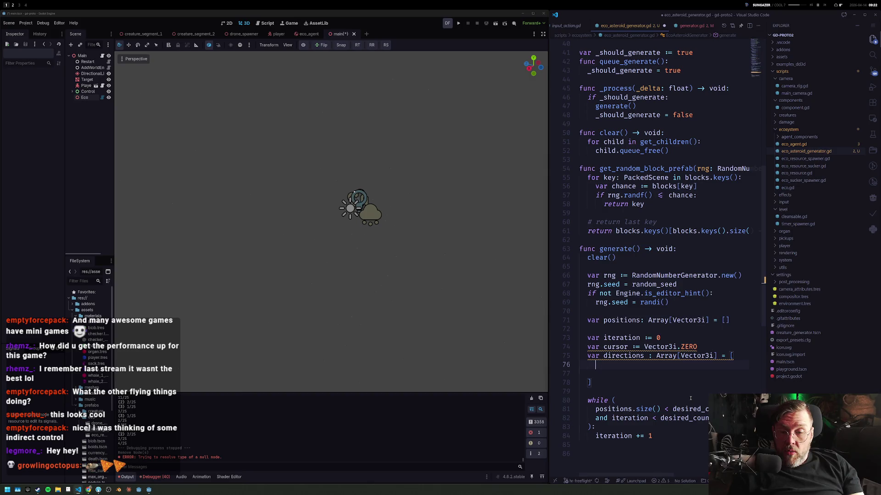
Step: Fill directions with Vector3i.UP, DOWN, LEFT, RIGHT, FORWARD and BACK on separate lines
{"action": "type", "text": "Vector3i.UP,"}
{"action": "key", "text": "shift+alt+Down"}
{"action": "key", "text": "shift+alt+Down"}
{"action": "key", "text": "shift+alt+Down"}
{"action": "key", "text": "Up"}
{"action": "key", "text": "Up"}
{"action": "key", "text": "Up"}
{"action": "key", "text": "Left"}
{"action": "key", "text": "ctrl+shift+Right"}
{"action": "type", "text": "DOWN"}
{"action": "key", "text": "Down"}
{"action": "key", "text": "Left"}
{"action": "key", "text": "ctrl+shift+Left"}
{"action": "type", "text": "LEFT"}
{"action": "key", "text": "Down"}
{"action": "key", "text": "Left"}
{"action": "key", "text": "ctrl+shift+Left"}
{"action": "type", "text": "RIGHT"}
{"action": "key", "text": "Down"}
{"action": "key", "text": "Left"}
{"action": "key", "text": "ctrl+shift+Left"}
{"action": "type", "text": "forw"}
{"action": "key", "text": "Tab"}
{"action": "key", "text": "Down"}
{"action": "key", "text": "Left"}
{"action": "key", "text": "ctrl+shift+Left"}
{"action": "type", "text": "BACK"}
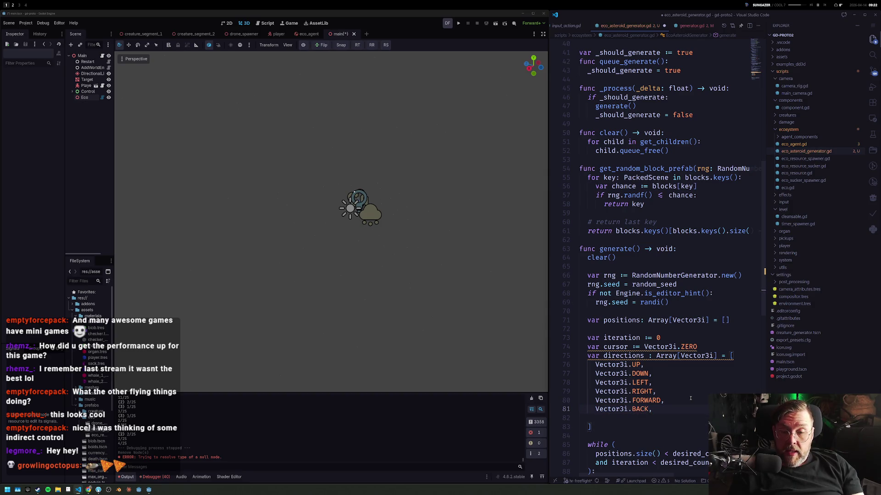
{"action": "key", "text": "End"}
{"action": "key", "text": "Delete"}
Step: Start 'var direction :=' on a new line under iteration += 1 in the loop
{"action": "scroll", "coordinate": [691, 398], "scroll_direction": "down", "scroll_amount": 3}
{"action": "key", "text": "Down"}
{"action": "key", "text": "Down"}
{"action": "key", "text": "Down"}
{"action": "key", "text": "End"}
{"action": "key", "text": "Return"}
{"action": "type", "text": "var direction :="}
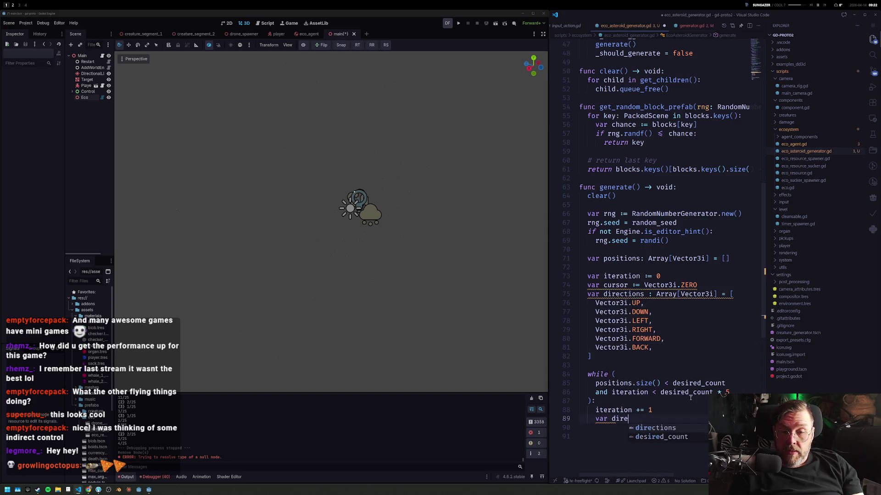
Step: Assign direction from directions using a random rng.randi() index and directions.size()
{"action": "key", "text": "Down"}
{"action": "key", "text": "Down"}
{"action": "key", "text": "End"}
{"action": "type", "text": "rnga"}
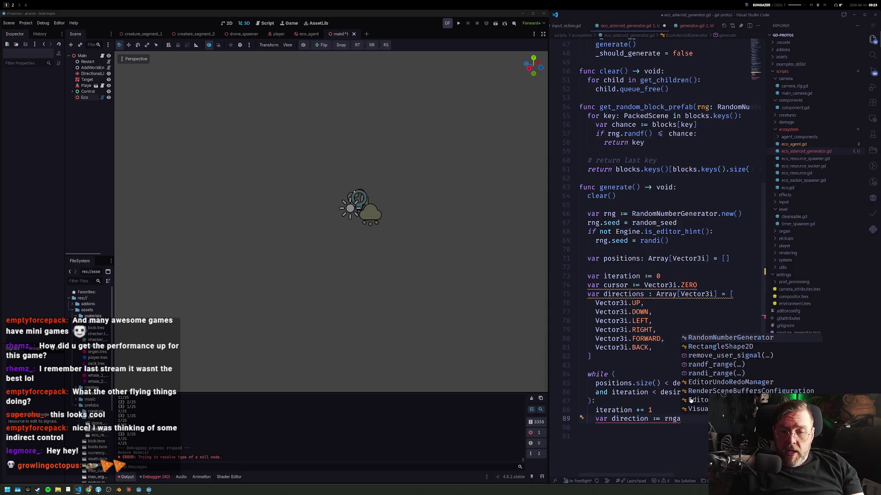
{"action": "key", "text": "BackSpace"}
{"action": "key", "text": "BackSpace"}
{"action": "key", "text": "BackSpace"}
{"action": "type", "text": "directio"}
{"action": "type", "text": "ns."}
{"action": "key", "text": "BackSpace"}
{"action": "type", "text": "[rng.rand"}
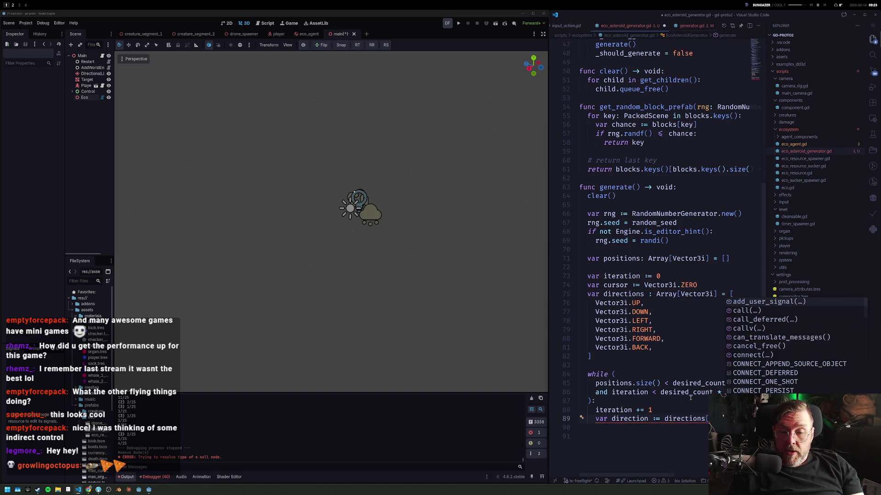
{"action": "key", "text": "Down"}
{"action": "key", "text": "Down"}
{"action": "key", "text": "Down"}
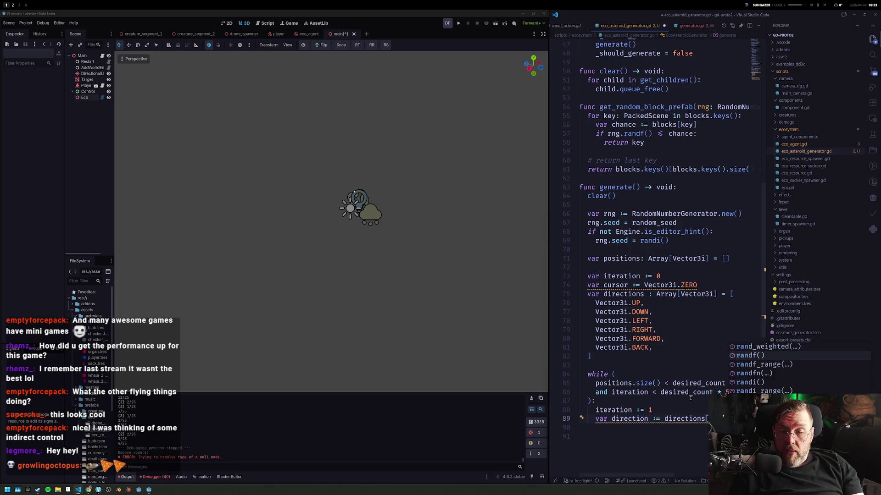
{"action": "key", "text": "Return"}
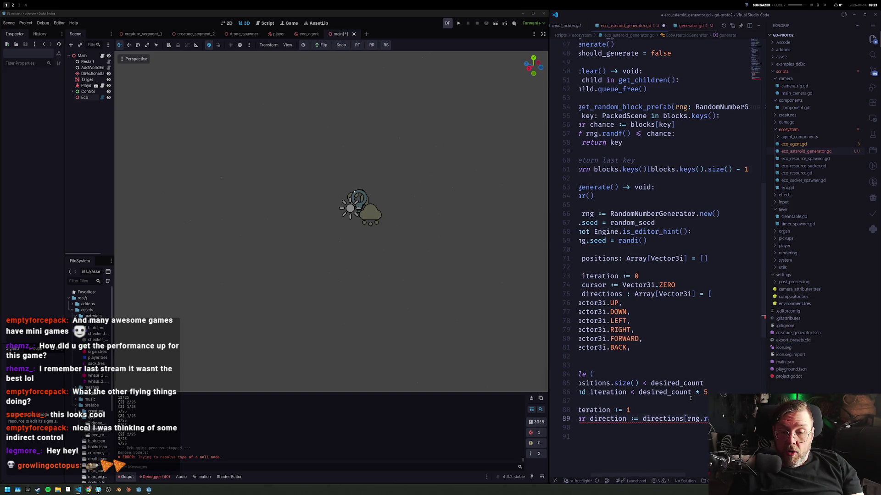
{"action": "type", "text": "dir"}
{"action": "key", "text": "Return"}
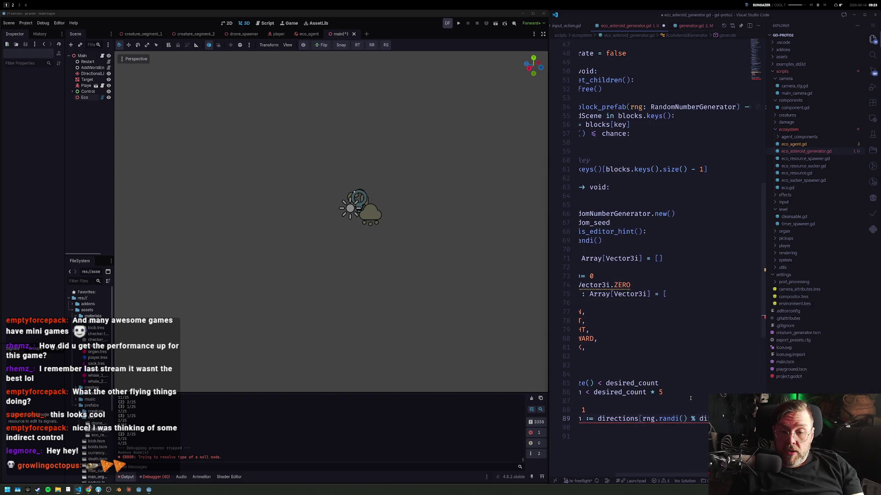
{"action": "type", "text": ".size()"}
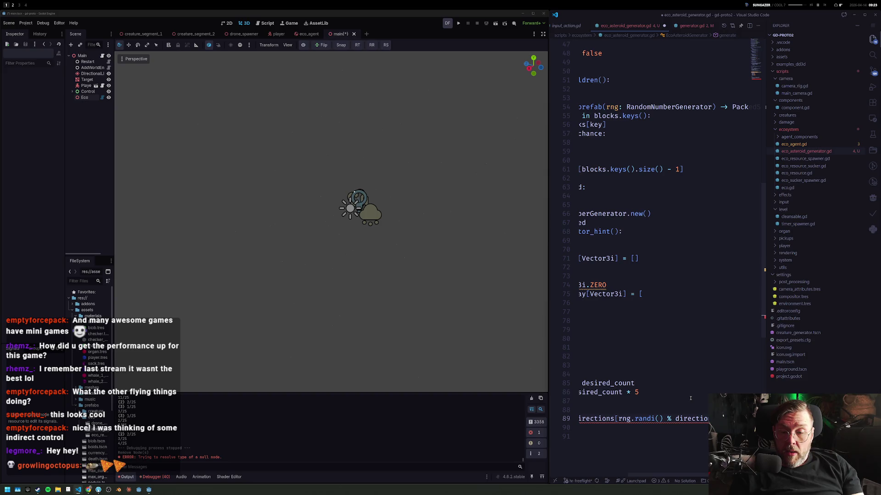
Step: Declare 'var new_cursor := cursor + direction' below the direction pick
{"action": "key", "text": "Return"}
{"action": "key", "text": "Return"}
{"action": "key", "text": "Return"}
{"action": "key", "text": "Up"}
{"action": "key", "text": "Up"}
{"action": "type", "text": "var new_cursro"}
{"action": "key", "text": "BackSpace"}
{"action": "type", "text": "or :="}
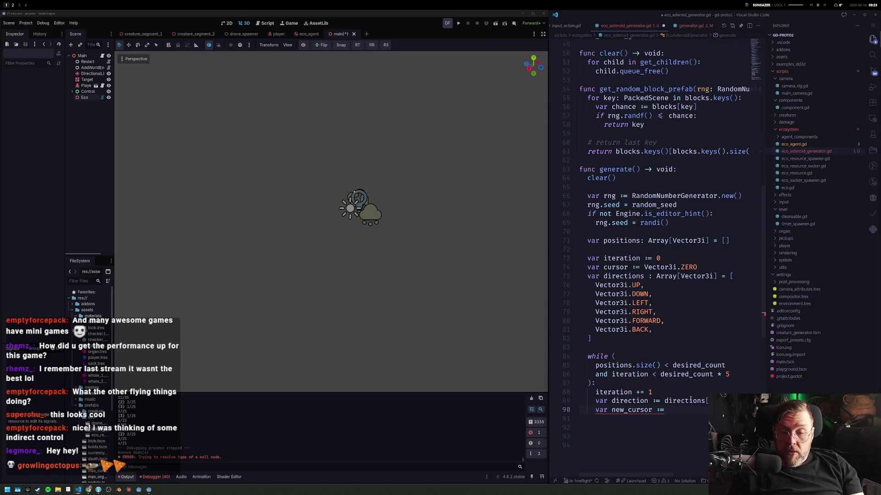
{"action": "type", "text": " cursor + d"}
{"action": "key", "text": "Return"}
{"action": "key", "text": "Return"}
Step: Add 'if not positions.has(new_cursor):' with a put-down comment and positions.append(new_cursor)
{"action": "type", "text": "if no"}
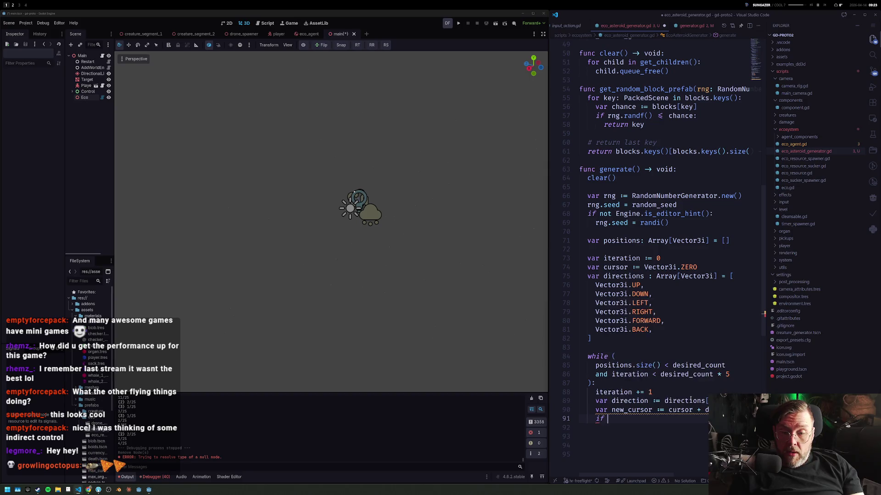
{"action": "type", "text": "t posit"}
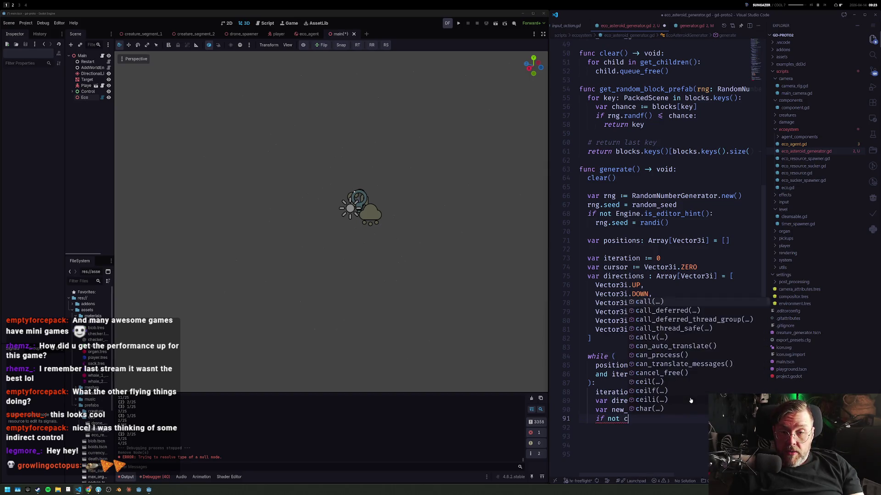
{"action": "type", "text": "ions.ha"}
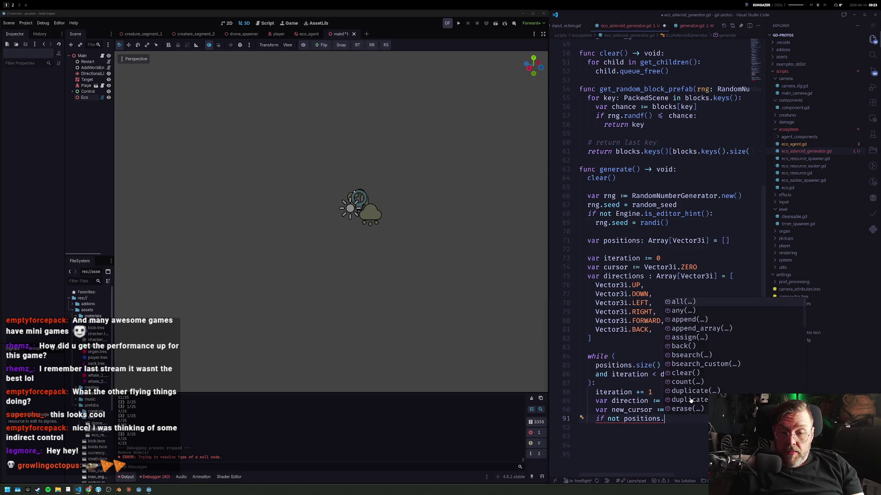
{"action": "key", "text": "Return"}
{"action": "type", "text": "new_cur"}
{"action": "key", "text": "Return"}
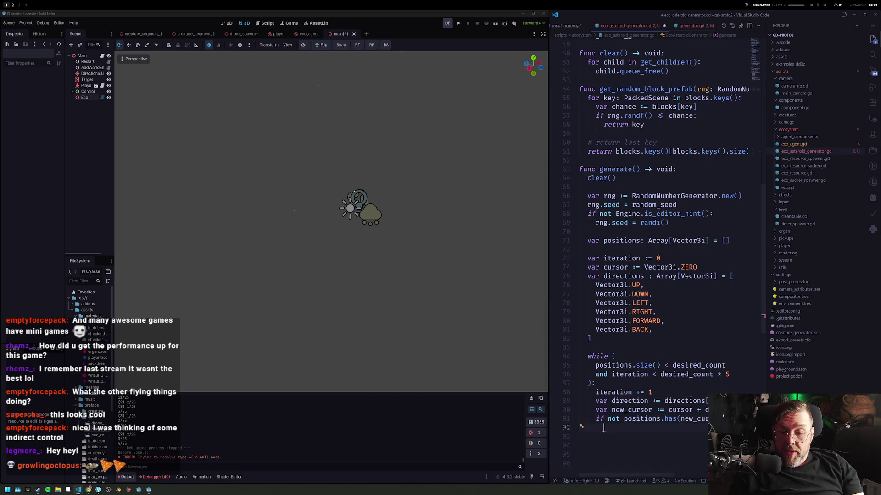
{"action": "type", "text": "put down v"}
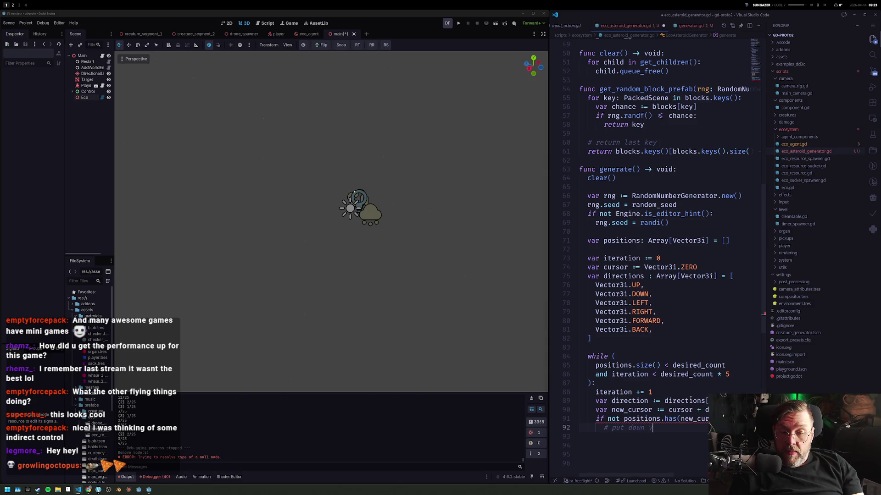
{"action": "key", "text": "Return"}
{"action": "key", "text": "Return"}
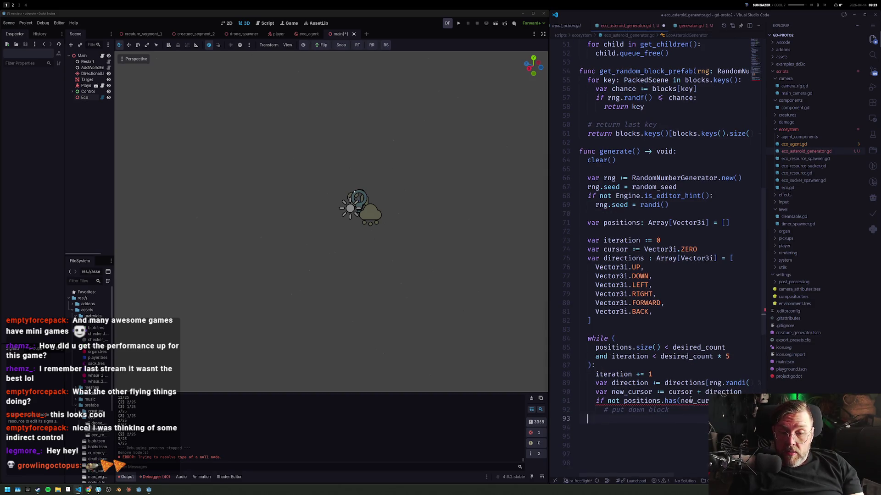
{"action": "type", "text": "positions.a"}
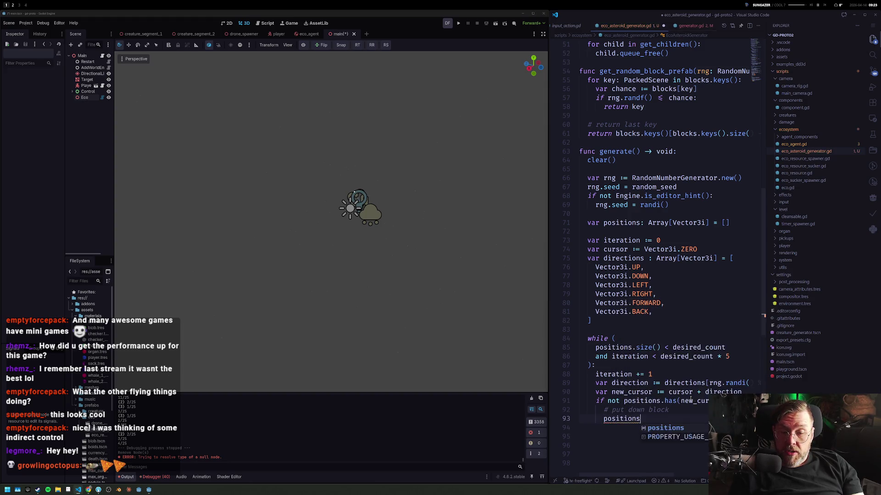
{"action": "type", "text": "ppend(newc"}
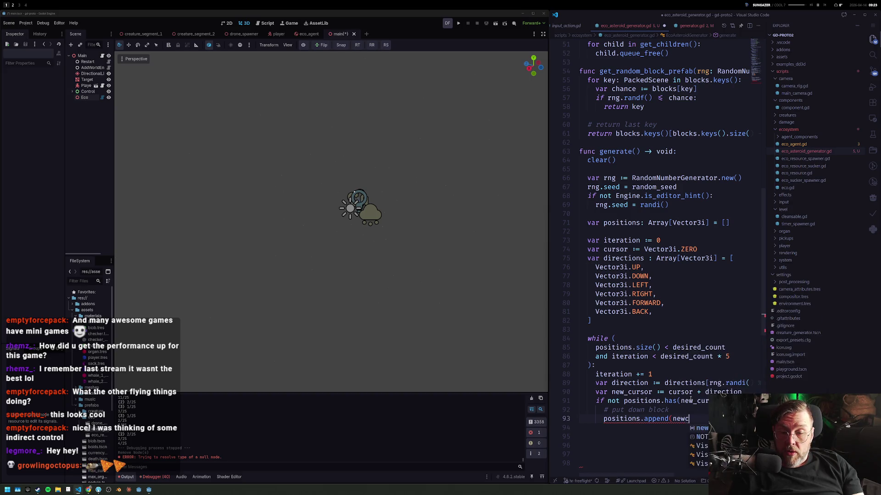
{"action": "key", "text": "Tab"}
{"action": "key", "text": "Return"}
Step: Add 'cursor = new_cursor' under a todo spawn comment, followed by an 'else:' branch
{"action": "type", "text": "else"}
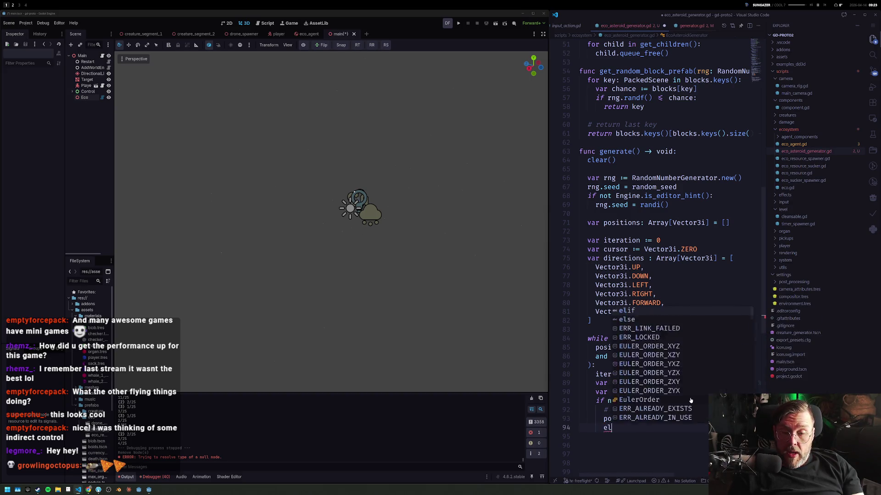
{"action": "key", "text": "Escape"}
{"action": "key", "text": "shift+Tab"}
{"action": "key", "text": "ctrl+shift+Return"}
{"action": "type", "text": "cursor ="}
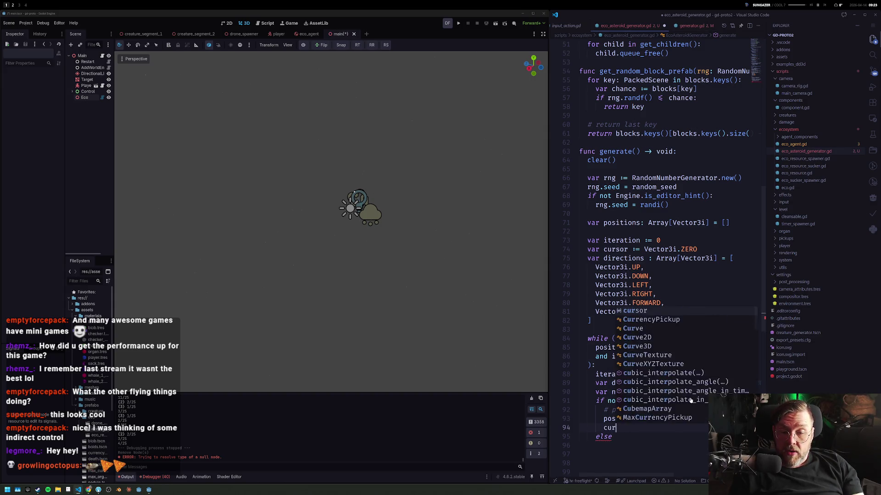
{"action": "type", "text": " newc"}
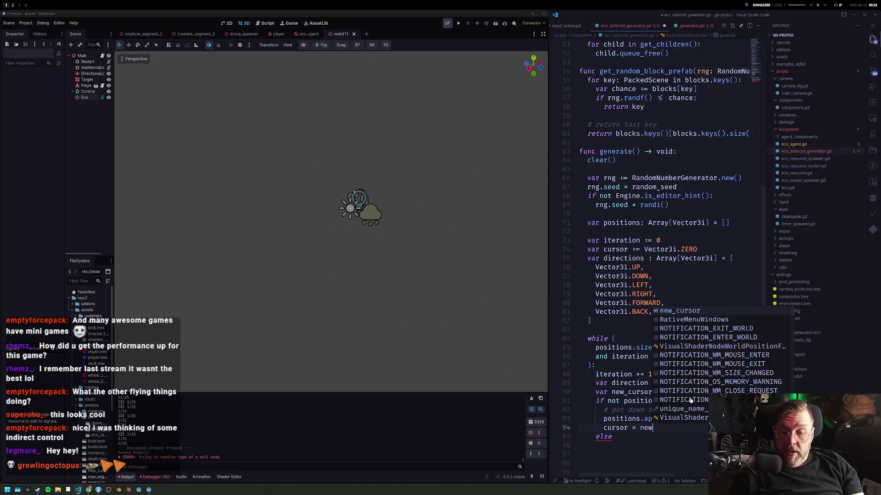
{"action": "key", "text": "Tab"}
{"action": "key", "text": "ctrl+shift+Return"}
{"action": "type", "text": "%"}
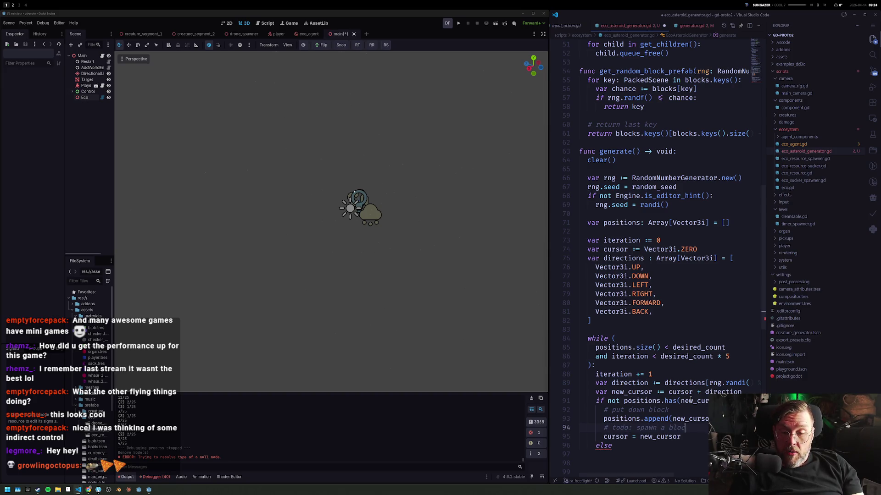
{"action": "type", "text": "k"}
{"action": "key", "text": "Down"}
{"action": "key", "text": "Down"}
{"action": "type", "text": ":"}
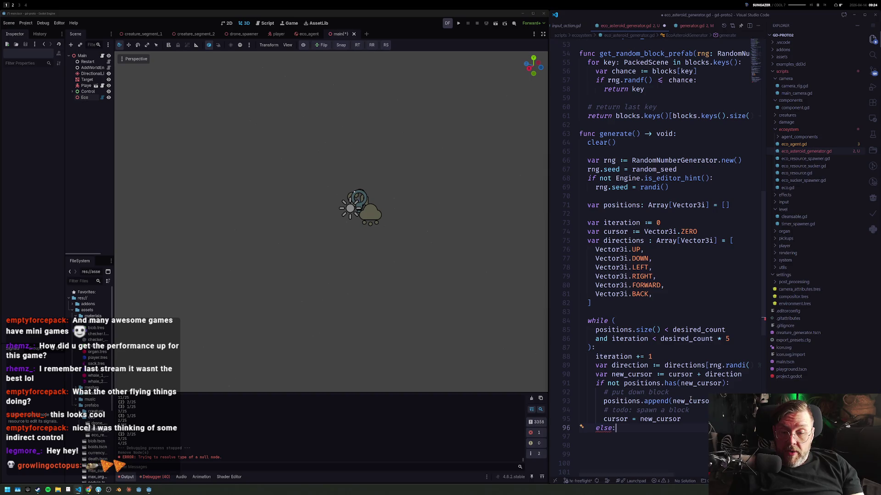
{"action": "key", "text": "Return"}
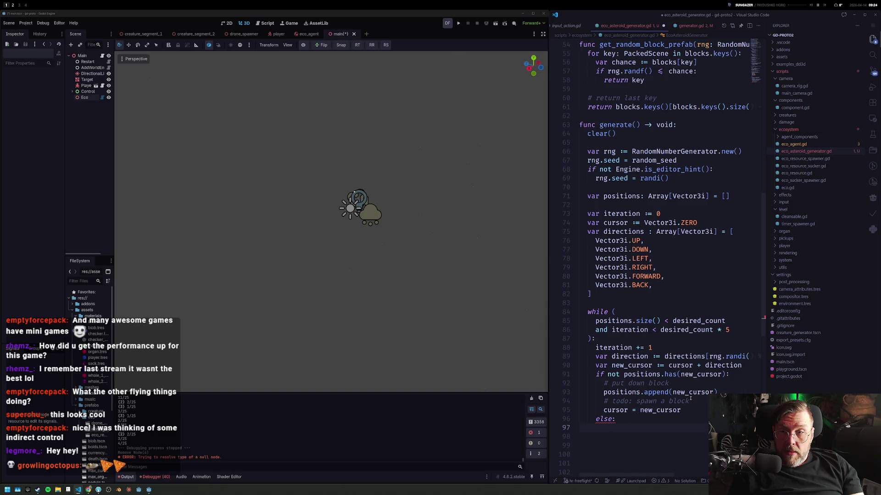
Step: Begin 'cursor = positions[' under else and append '% directions.size()' to the direction index
{"action": "type", "text": "cursor = positions["}
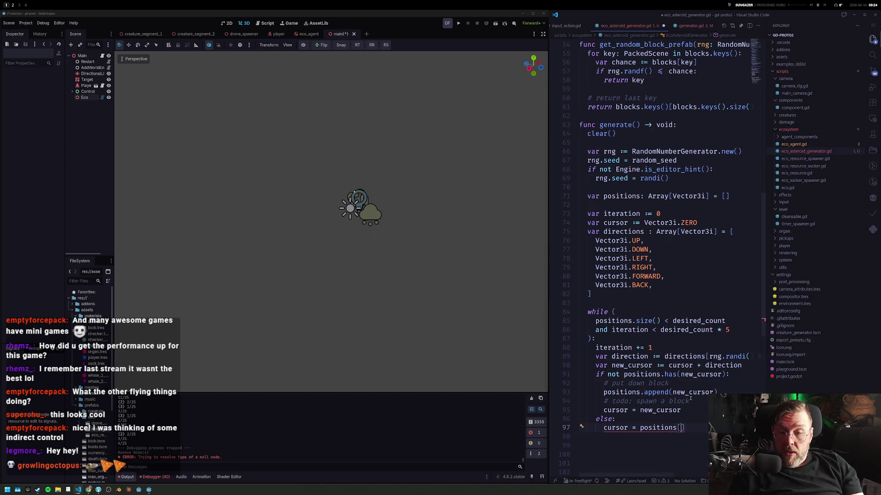
{"action": "key", "text": "Up"}
{"action": "key", "text": "Up"}
{"action": "key", "text": "Up"}
{"action": "key", "text": "Down"}
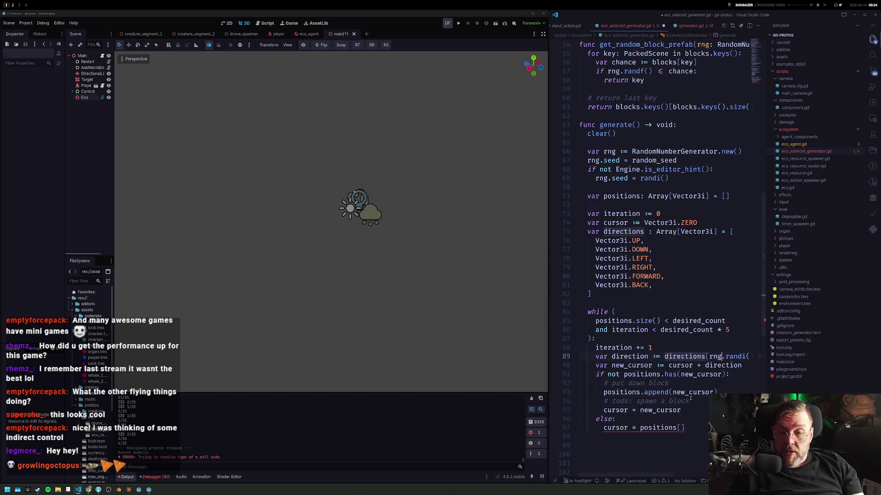
{"action": "key", "text": "End"}
{"action": "key", "text": "Left"}
{"action": "type", "text": "% directions.size()"}
Step: Complete the else line as 'cursor = positions[rng.randi() % positions.size()]'
{"action": "key", "text": "ctrl+c"}
{"action": "key", "text": "Down"}
{"action": "key", "text": "Down"}
{"action": "key", "text": "Down"}
{"action": "key", "text": "Left"}
{"action": "key", "text": "ctrl+v"}
{"action": "key", "text": "ctrl+Left"}
{"action": "key", "text": "ctrl+Left"}
{"action": "key", "text": "ctrl+Left"}
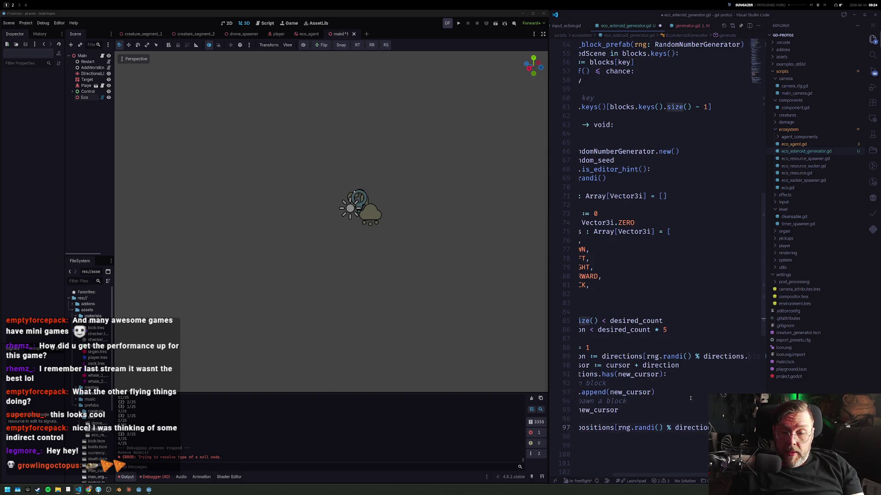
{"action": "key", "text": "ctrl+Right"}
{"action": "key", "text": "ctrl+shift+Right"}
{"action": "type", "text": "position"}
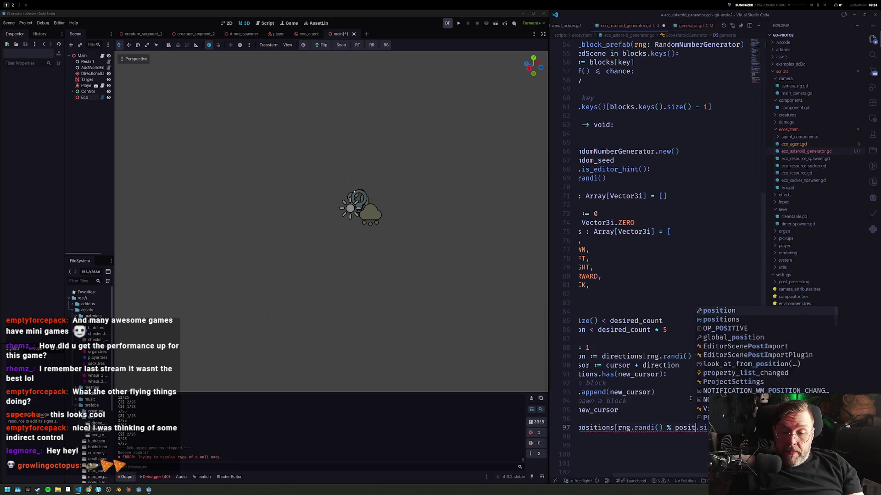
{"action": "key", "text": "Down"}
{"action": "key", "text": "Up"}
{"action": "key", "text": "Tab"}
{"action": "key", "text": "Home"}
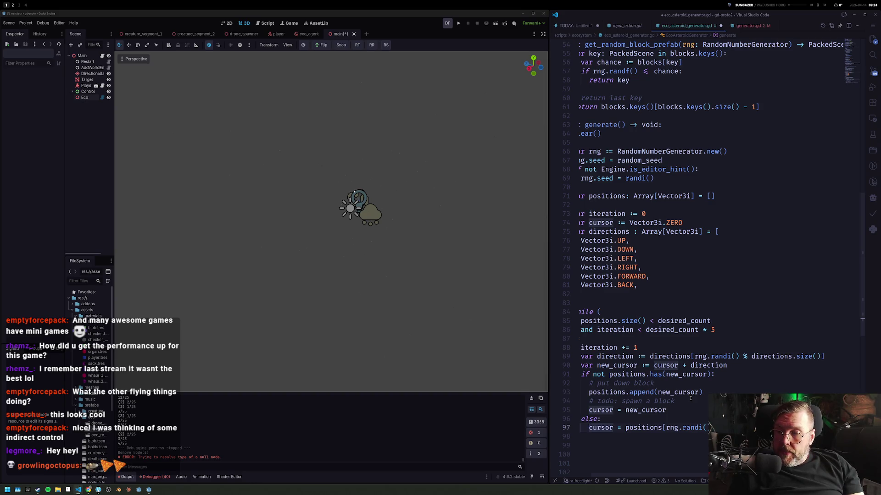
Step: Widen the code editor and enlarge the code text for readability
{"action": "scroll", "coordinate": [691, 398], "scroll_direction": "down", "scroll_amount": 5}
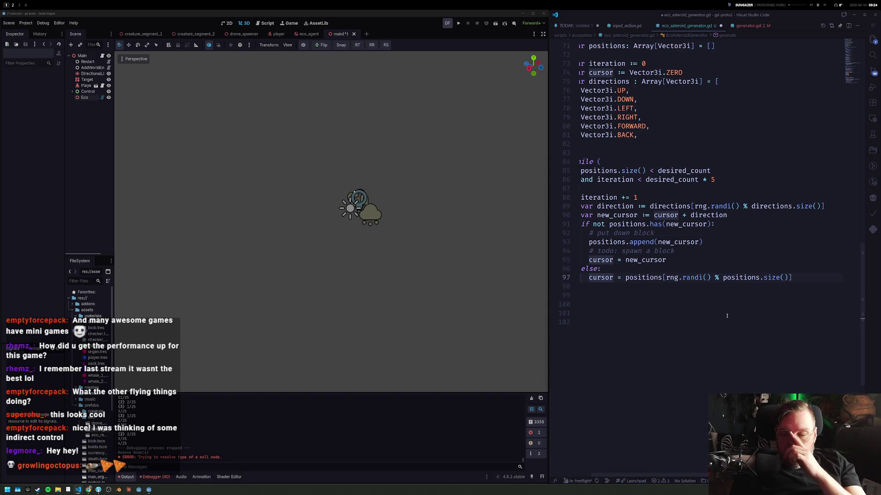
{"action": "key", "text": "alt+p"}
{"action": "key", "text": "alt+p"}
{"action": "key", "text": "alt+p"}
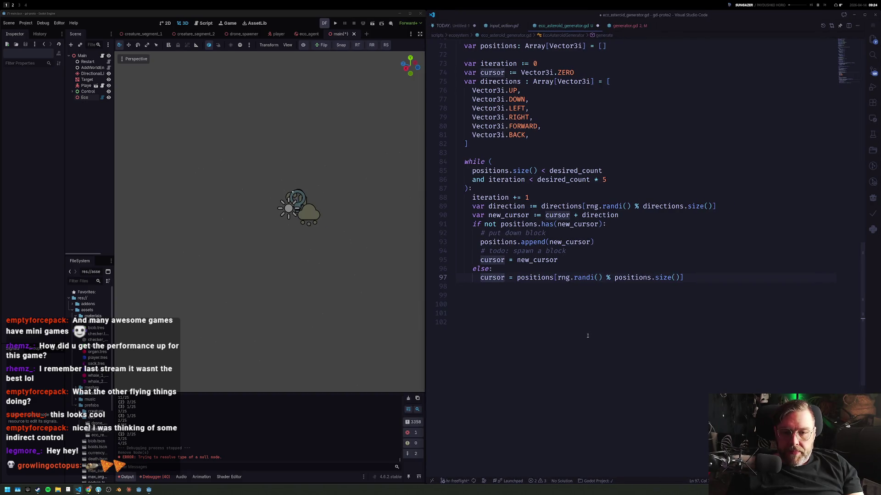
{"action": "key", "text": "ctrl+equal"}
{"action": "key", "text": "End"}
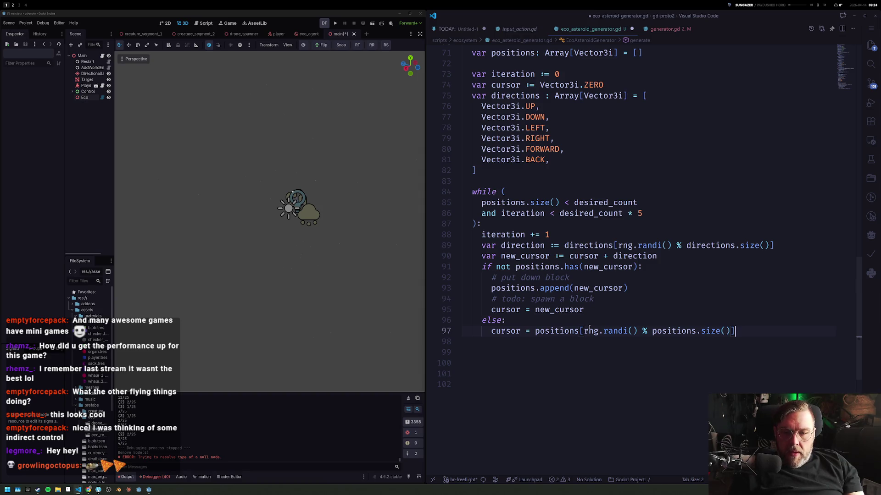
{"action": "key", "text": "Down"}
{"action": "key", "text": "Down"}
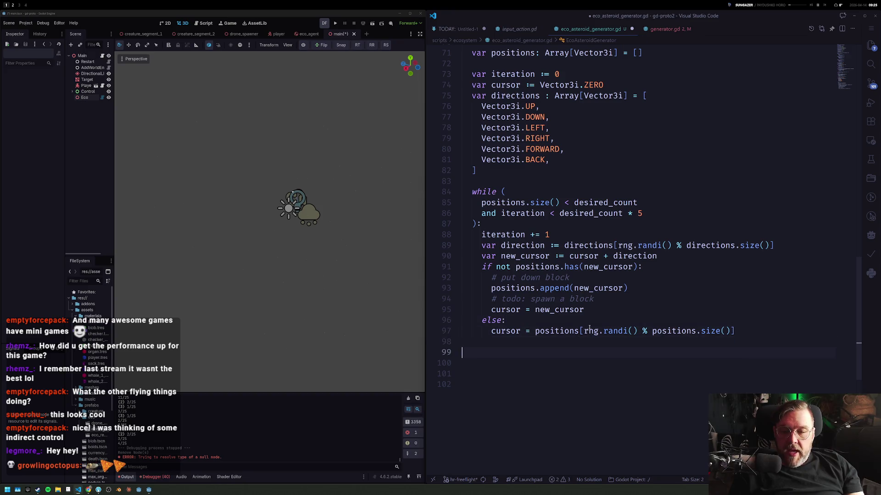
{"action": "key", "text": "Up"}
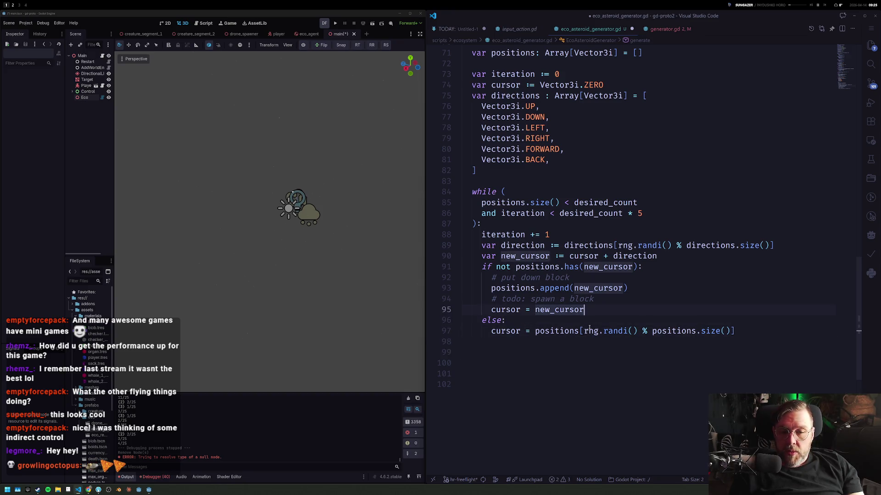
Step: Insert a blank line before the direction pick, save the script, and switch to Godot's file tree
{"action": "left_click", "coordinate": [618, 299]}
{"action": "key", "text": "Up"}
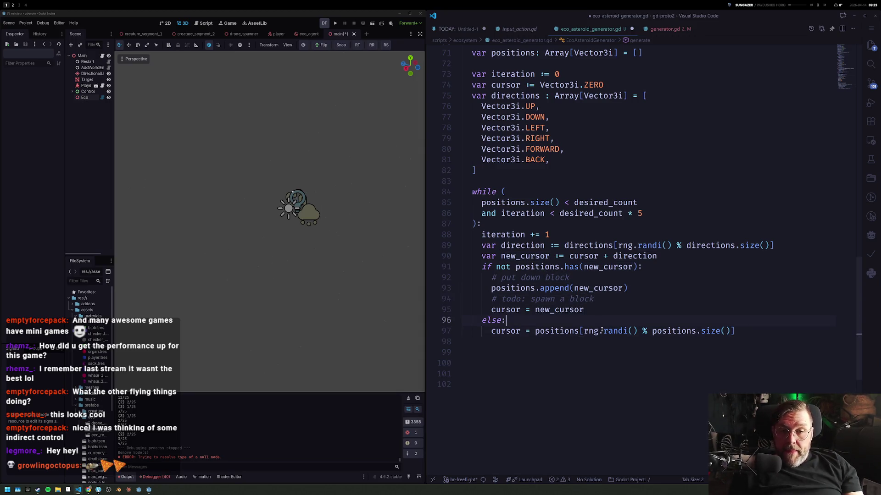
{"action": "key", "text": "Down"}
{"action": "key", "text": "Down"}
{"action": "key", "text": "Return"}
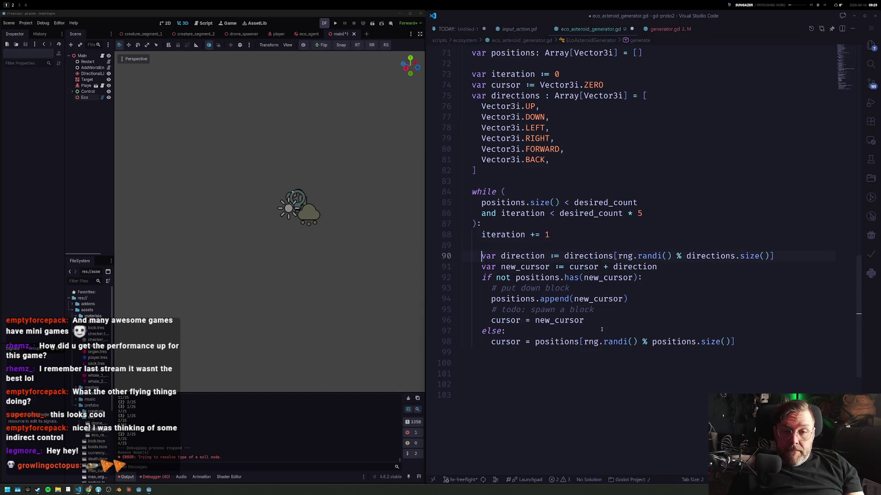
{"action": "key", "text": "Down"}
{"action": "key", "text": "Down"}
{"action": "key", "text": "Down"}
{"action": "key", "text": "Down"}
{"action": "key", "text": "ctrl+s"}
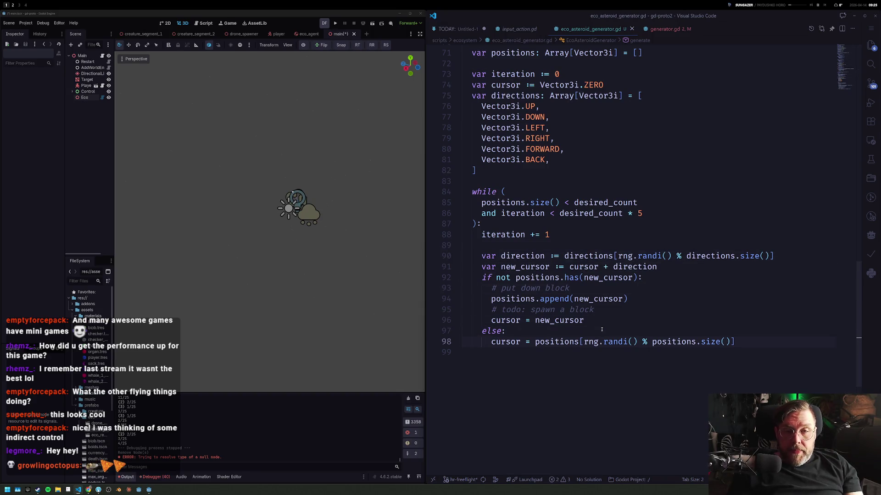
{"action": "left_click", "coordinate": [93, 130]}
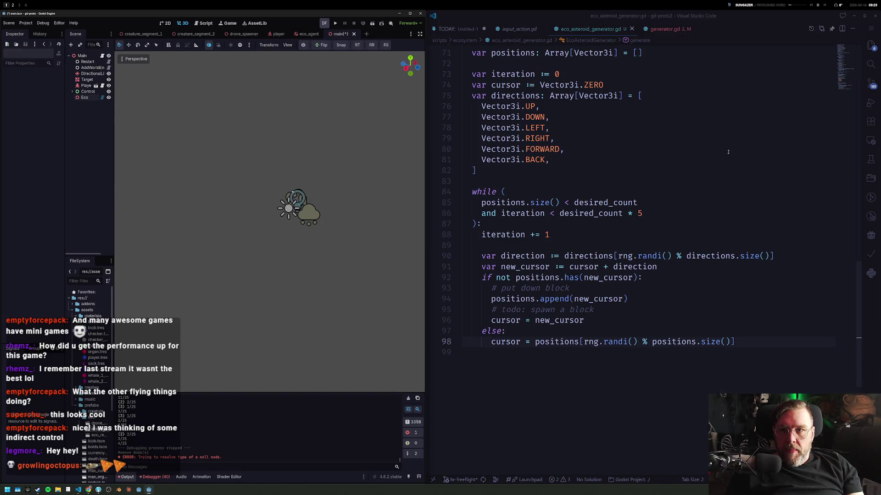
{"action": "left_click", "coordinate": [876, 50]}
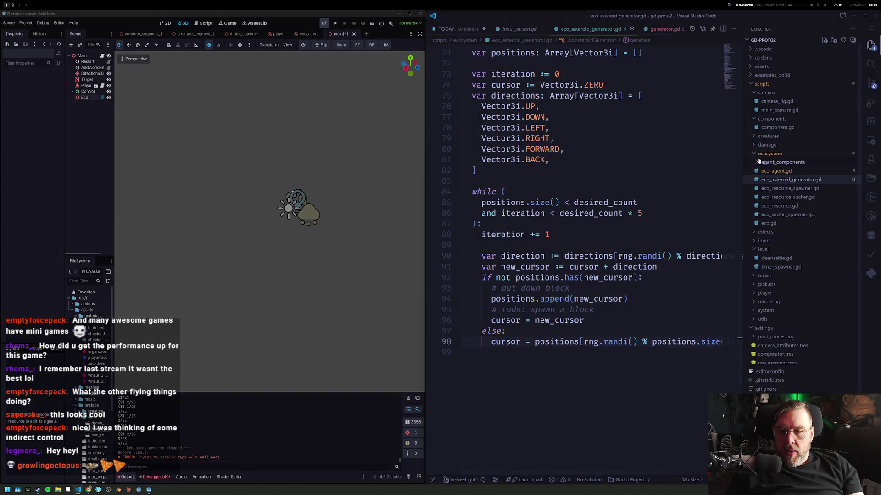
Step: Create eco_block.gd with 'class_name EcoBlock' and 'extends StaticBody3D' via the node snippet, then save
{"action": "type", "text": "aeco_block."}
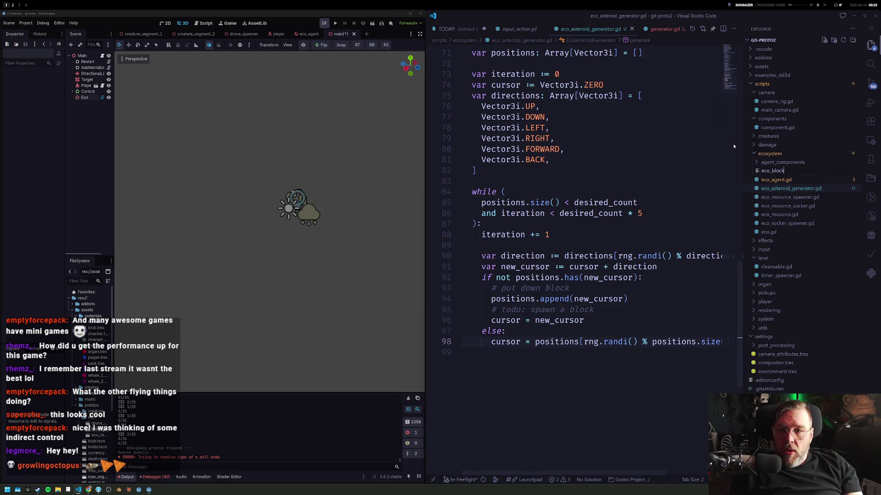
{"action": "type", "text": "gd"}
{"action": "key", "text": "Return"}
{"action": "type", "text": "node"}
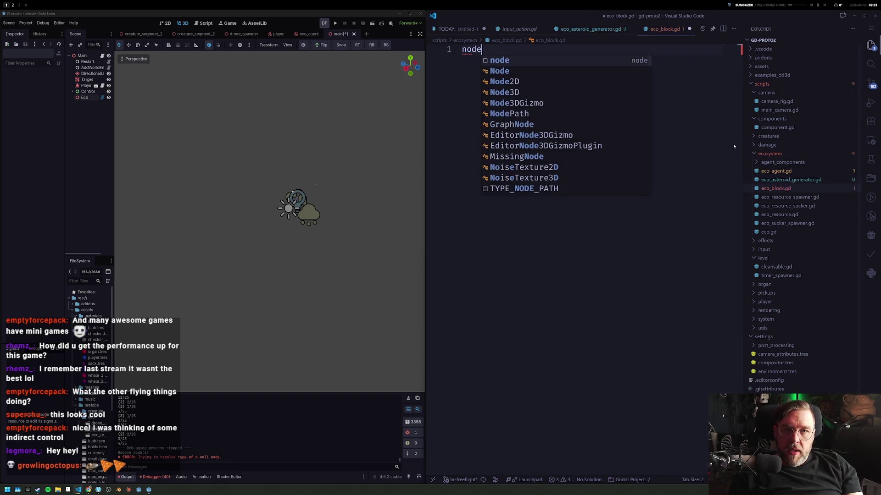
{"action": "key", "text": "Return"}
{"action": "type", "text": "Node3"}
{"action": "key", "text": "Return"}
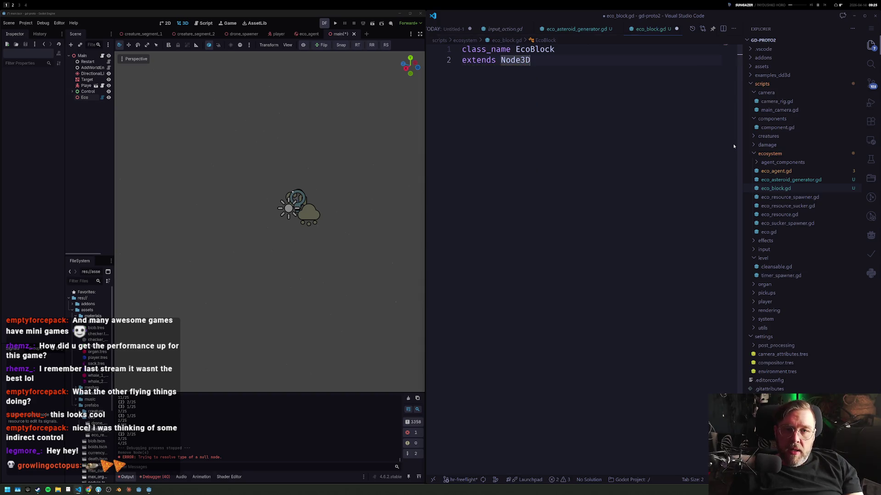
{"action": "type", "text": "Static"}
{"action": "key", "text": "Down"}
{"action": "key", "text": "Return"}
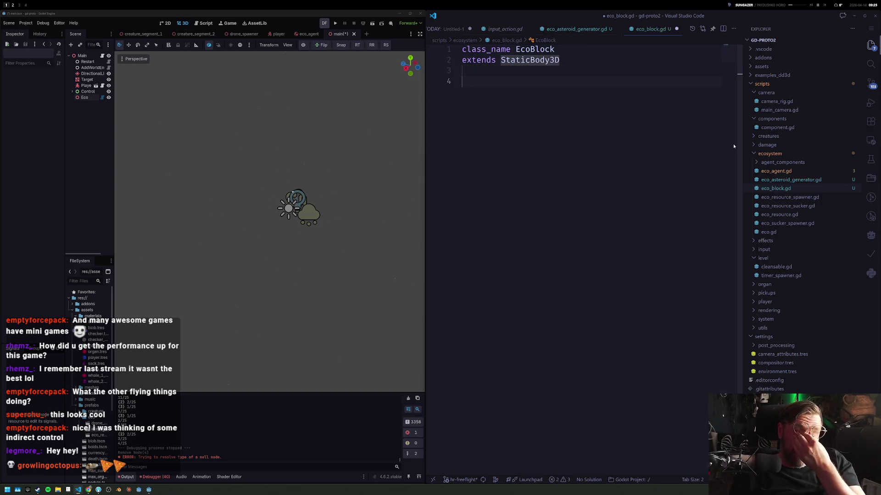
{"action": "key", "text": "BackSpace"}
{"action": "key", "text": "ctrl+s"}
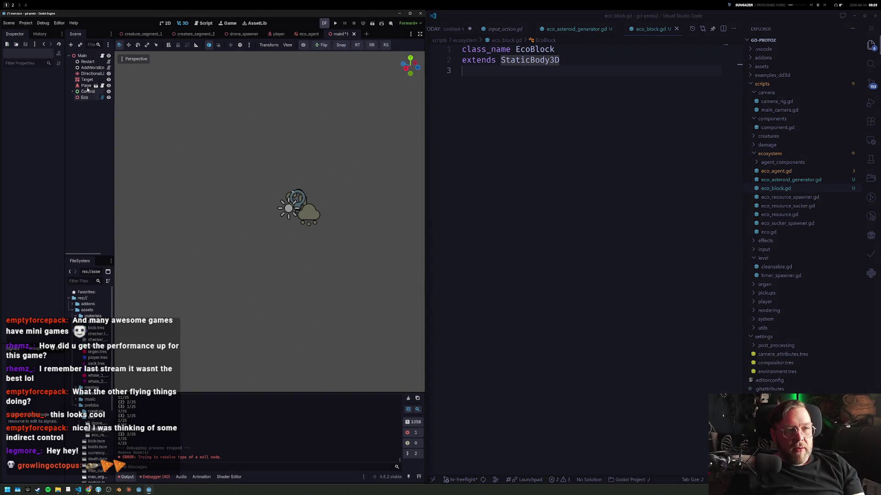
Step: Add an EcoBlock node as a child of Main
{"action": "right_click", "coordinate": [81, 55]}
{"action": "left_click", "coordinate": [93, 75]}
{"action": "type", "text": "EcoBlock"}
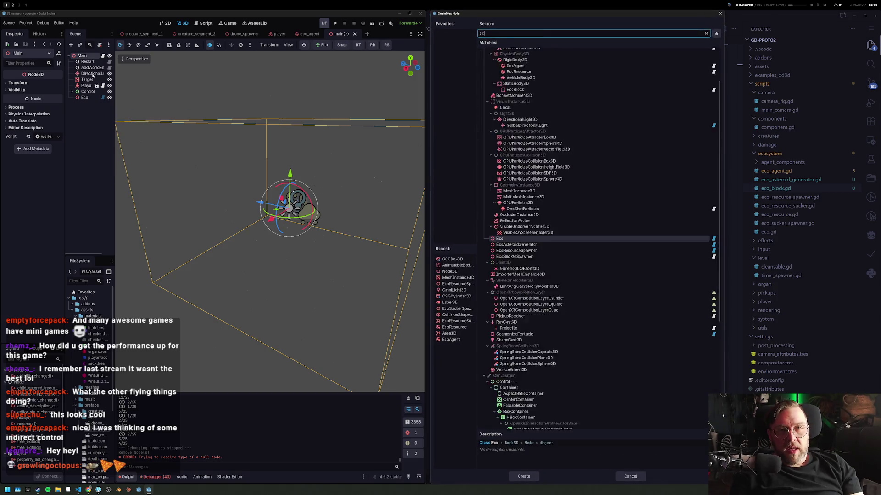
{"action": "key", "text": "Return"}
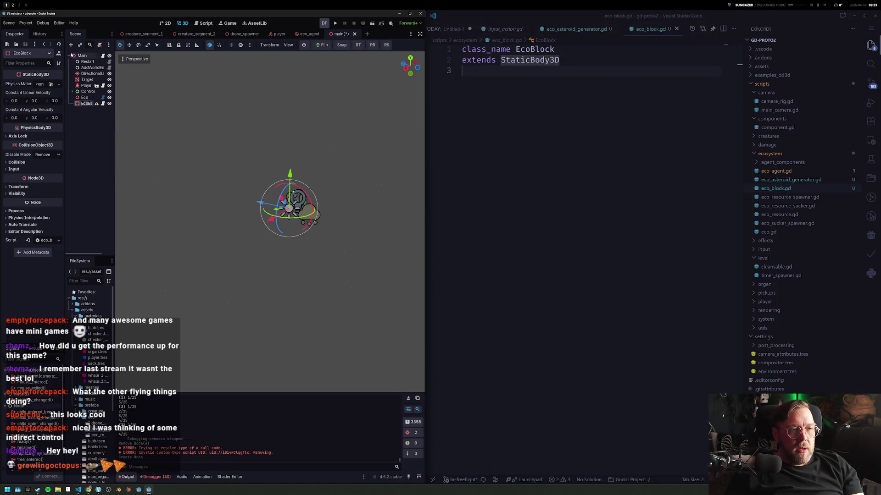
Step: Give EcoBlock a CollisionShape3D child with a BoxShape3D shape and frame it in view
{"action": "right_click", "coordinate": [82, 104]}
{"action": "left_click", "coordinate": [102, 118]}
{"action": "type", "text": "cop"}
{"action": "key", "text": "BackSpace"}
{"action": "type", "text": "llisionsh"}
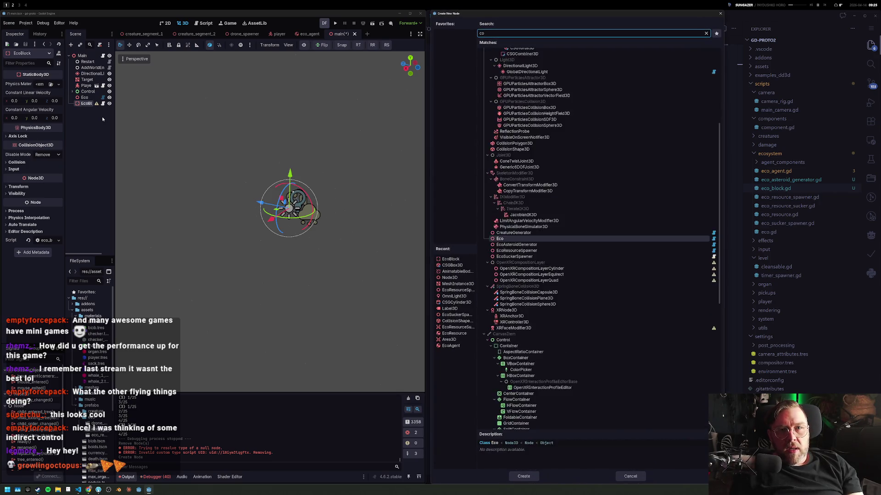
{"action": "key", "text": "Return"}
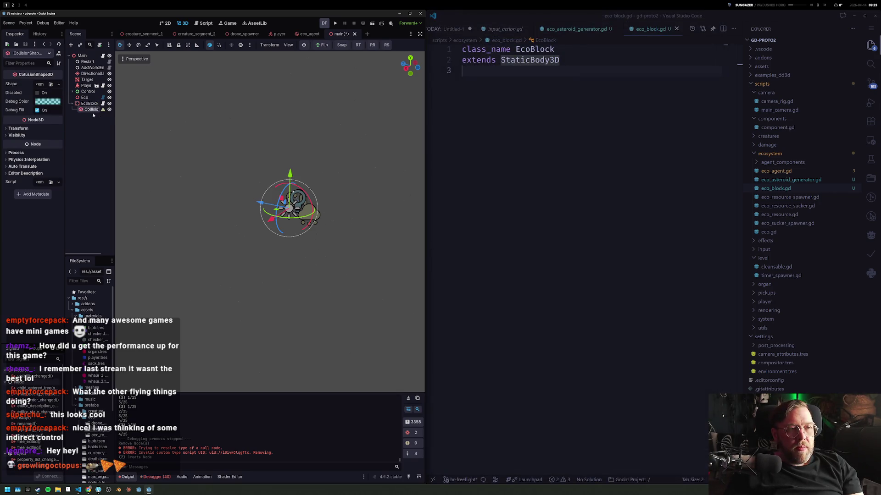
{"action": "left_click", "coordinate": [58, 84]}
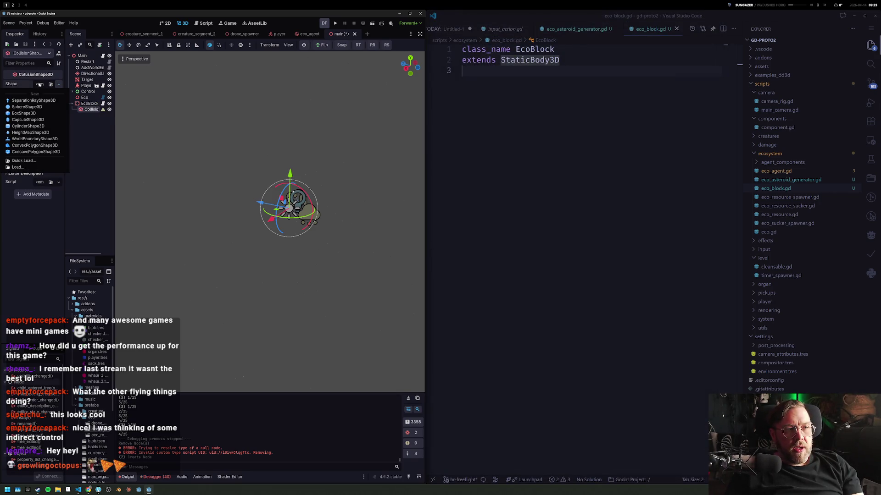
{"action": "left_click", "coordinate": [35, 114]}
{"action": "scroll", "coordinate": [276, 227], "scroll_direction": "up", "scroll_amount": 3}
{"action": "key", "text": "f"}
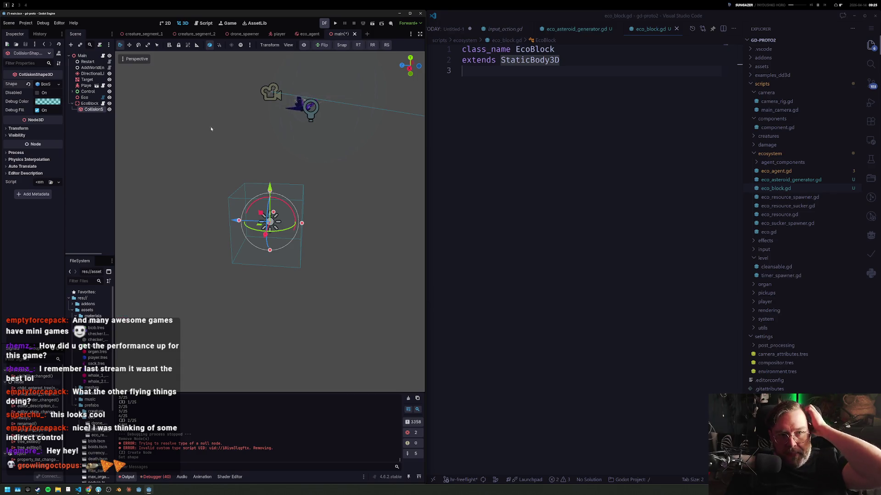
Step: Reset the Player's position to the origin, then slide it along Z away from the block
{"action": "left_click", "coordinate": [86, 86]}
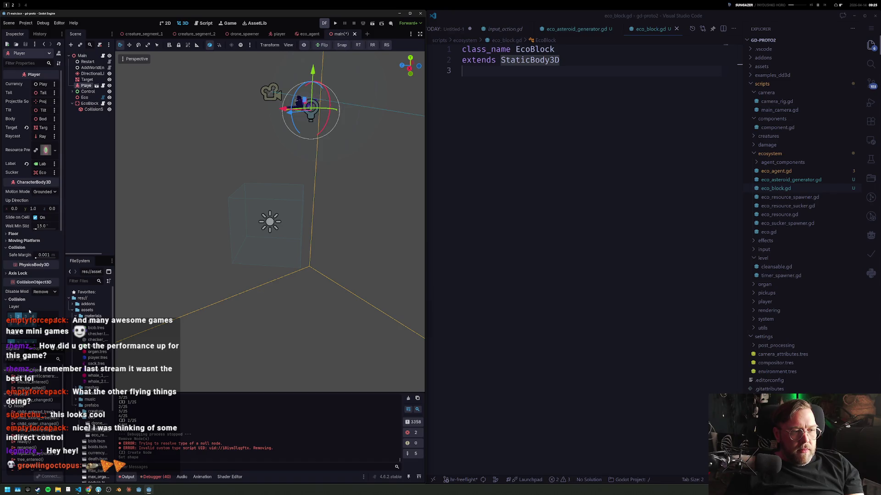
{"action": "scroll", "coordinate": [29, 294], "scroll_direction": "down", "scroll_amount": 5}
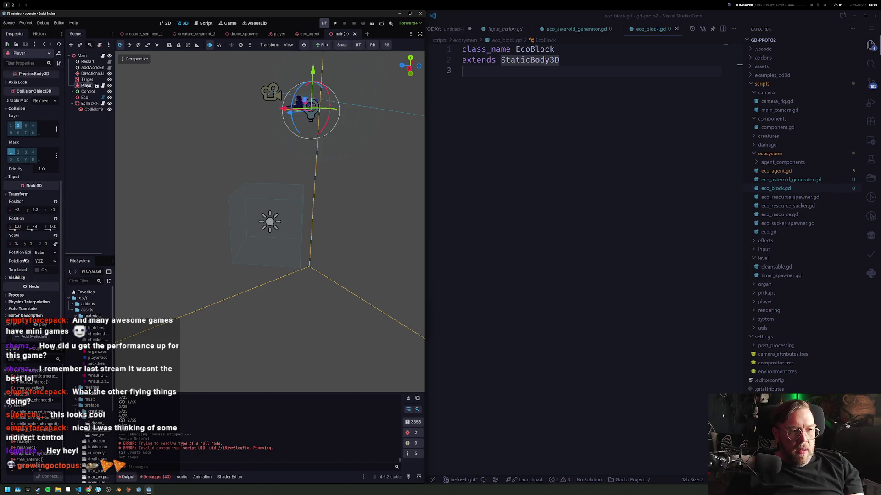
{"action": "left_click", "coordinate": [55, 201]}
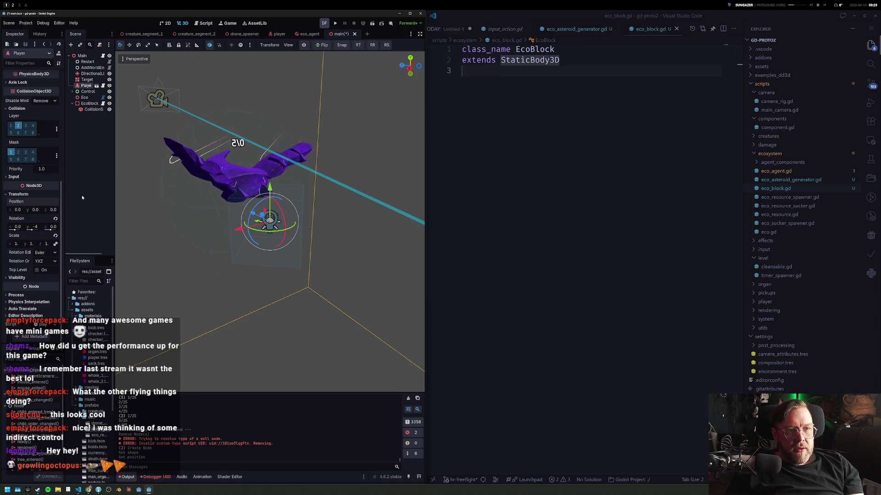
{"action": "mouse_move", "coordinate": [343, 206]}
{"action": "left_mouse_down"}
{"action": "mouse_move", "coordinate": [285, 270]}
{"action": "mouse_move", "coordinate": [227, 252]}
{"action": "left_mouse_up"}
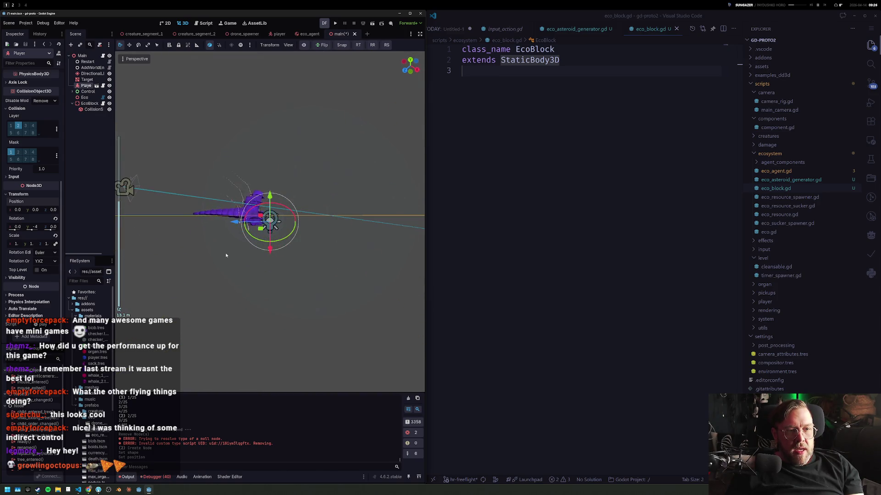
{"action": "left_click", "coordinate": [84, 97]}
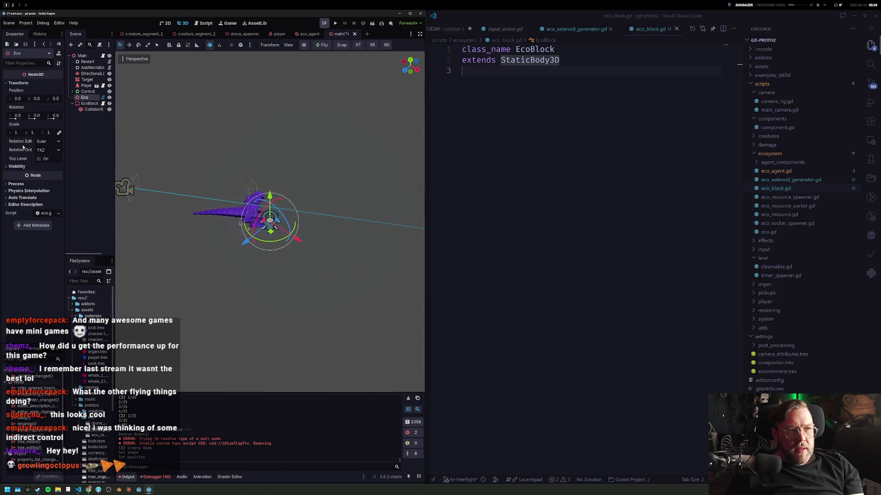
{"action": "left_click", "coordinate": [86, 86]}
{"action": "left_click_drag", "start_coordinate": [257, 175], "coordinate": [230, 182]}
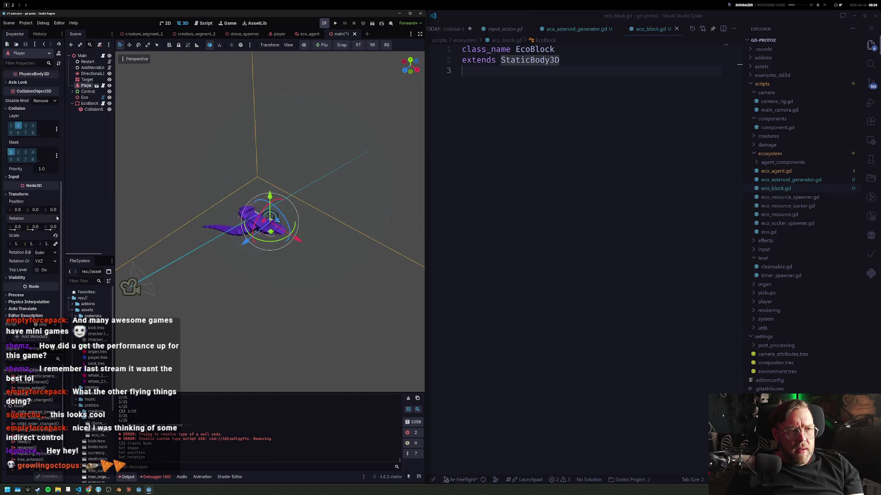
{"action": "mouse_move", "coordinate": [247, 241]}
{"action": "left_mouse_down"}
{"action": "mouse_move", "coordinate": [135, 343]}
{"action": "mouse_move", "coordinate": [145, 157]}
{"action": "mouse_move", "coordinate": [42, 120]}
{"action": "left_mouse_up"}
{"action": "left_click", "coordinate": [90, 103]}
Step: Add a MeshInstance3D under EcoBlock and give it a new BoxMesh
{"action": "right_click", "coordinate": [90, 103]}
{"action": "left_click", "coordinate": [110, 108]}
{"action": "type", "text": "inms"}
{"action": "key", "text": "BackSpace"}
{"action": "key", "text": "BackSpace"}
{"action": "type", "text": "stn"}
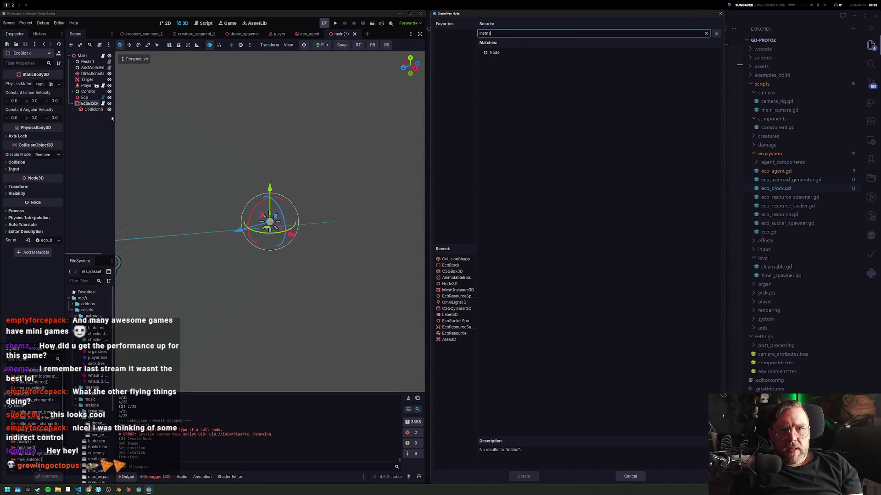
{"action": "key", "text": "ctrl+a"}
{"action": "type", "text": "meshins"}
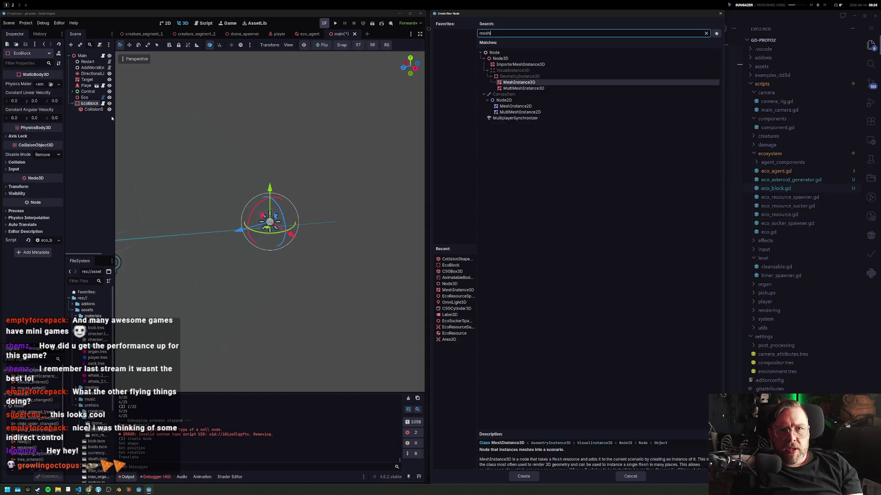
{"action": "key", "text": "Return"}
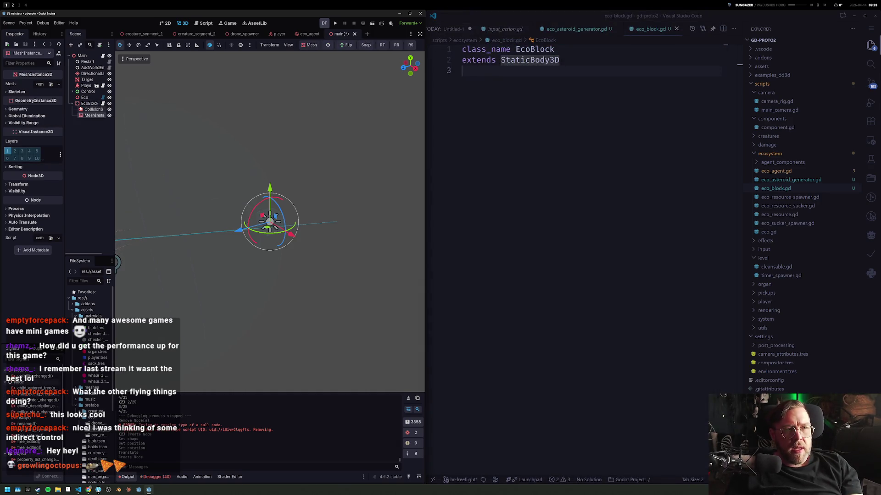
{"action": "left_click", "coordinate": [39, 84]}
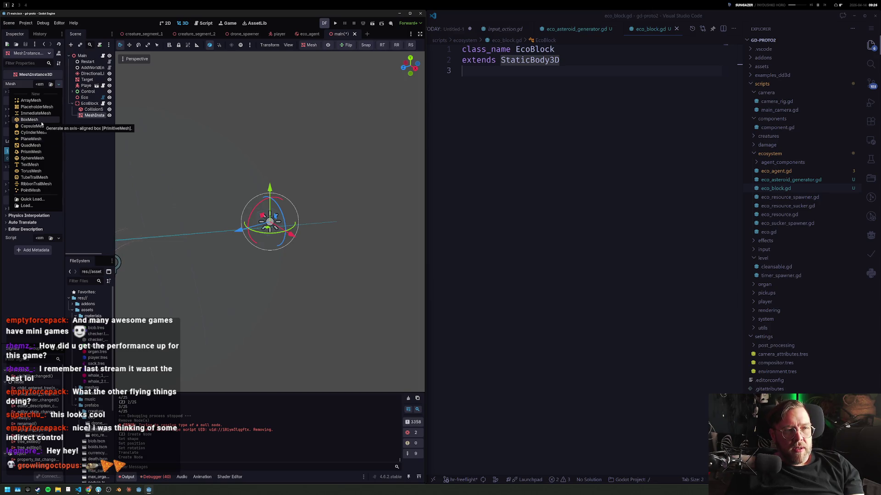
{"action": "left_click", "coordinate": [41, 121]}
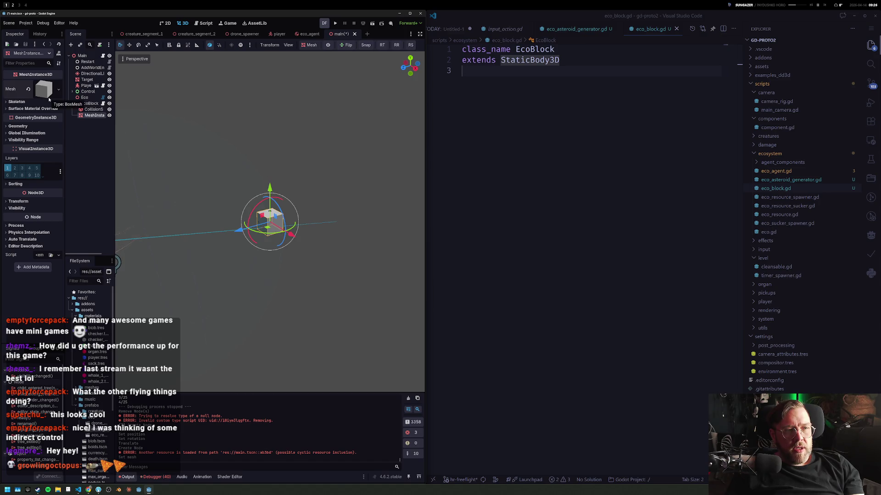
Step: Quick Load the whale_1 material onto the box mesh, then run the game with F5
{"action": "left_click", "coordinate": [22, 126]}
{"action": "left_click", "coordinate": [37, 142]}
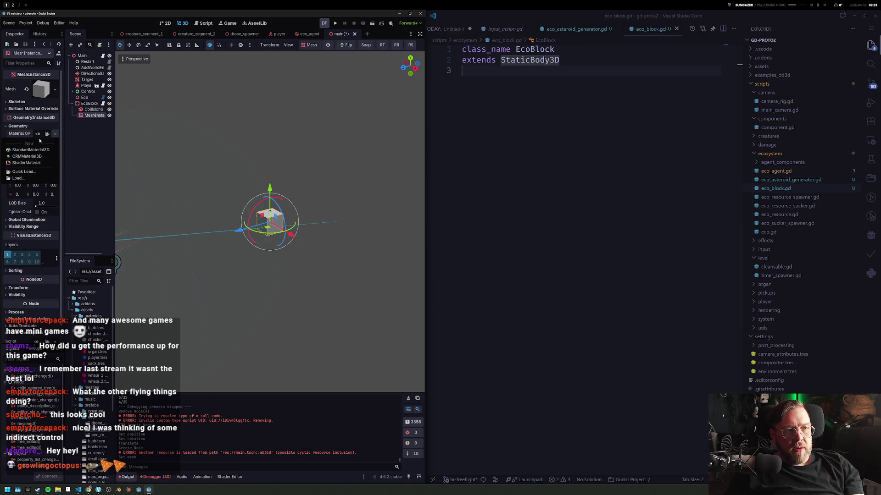
{"action": "left_click", "coordinate": [31, 171]}
{"action": "key", "text": "Right"}
{"action": "key", "text": "Down"}
{"action": "key", "text": "Right"}
{"action": "key", "text": "Right"}
{"action": "key", "text": "Right"}
{"action": "key", "text": "Up"}
{"action": "key", "text": "Right"}
{"action": "key", "text": "Return"}
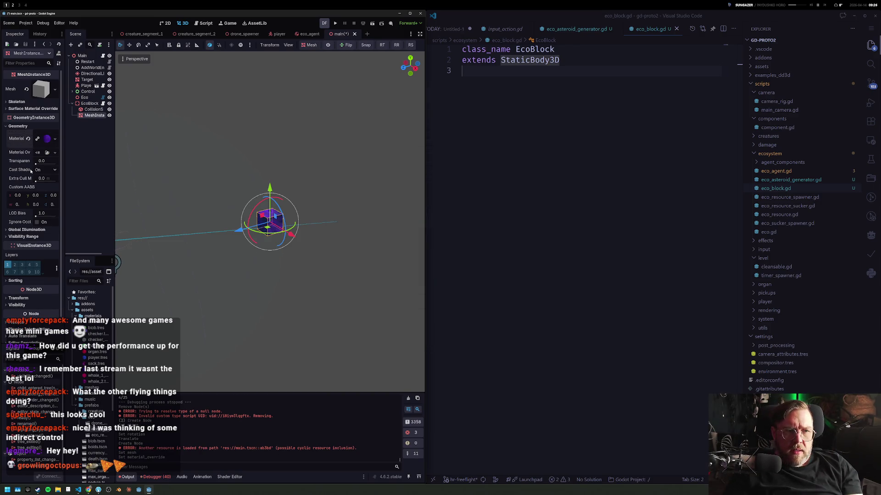
{"action": "key", "text": "F5"}
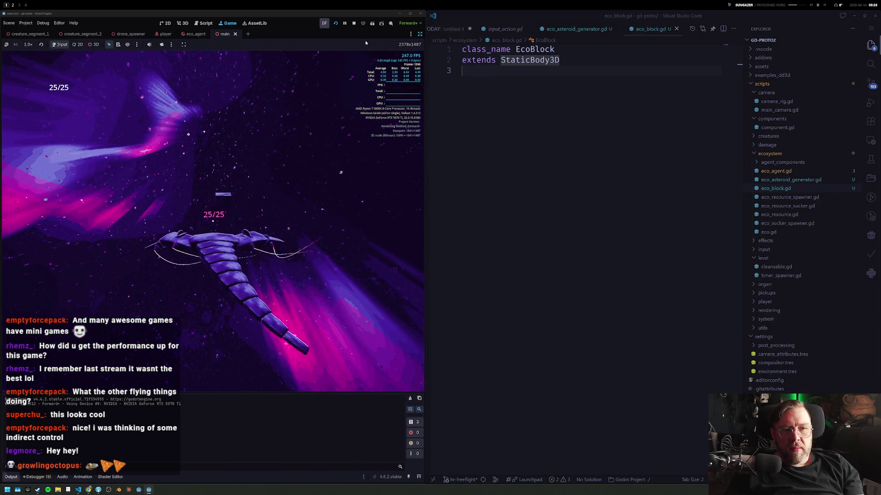
Step: Stop the game and check EcoBlock's x scale in its transform properties
{"action": "key", "text": "F8"}
{"action": "left_click", "coordinate": [89, 104]}
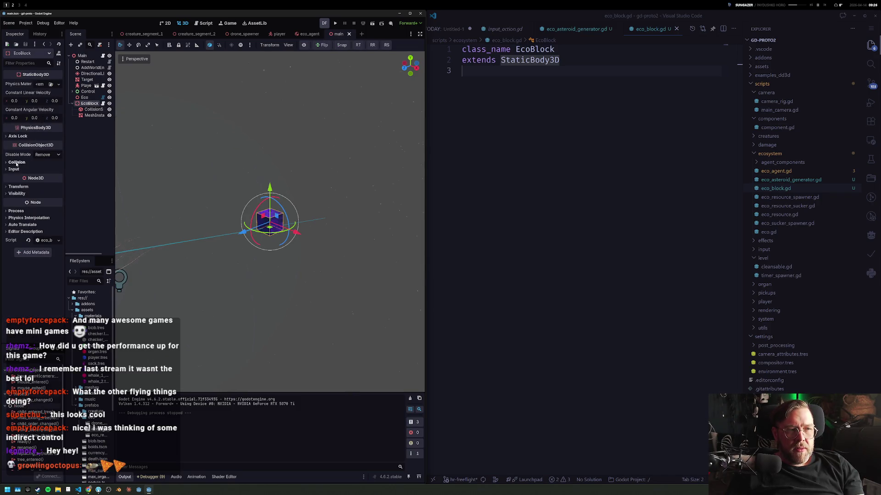
{"action": "left_click", "coordinate": [18, 187]}
{"action": "left_click", "coordinate": [17, 237]}
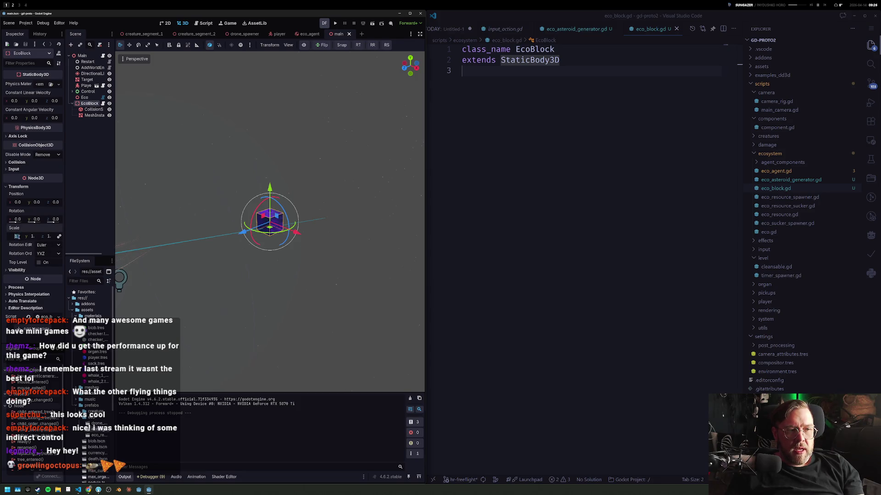
Step: Save EcoBlock as an eco_block branch scene in the prefabs eco folder
{"action": "left_click", "coordinate": [81, 156]}
{"action": "left_click", "coordinate": [76, 316]}
{"action": "left_click", "coordinate": [77, 322]}
{"action": "left_click", "coordinate": [76, 340]}
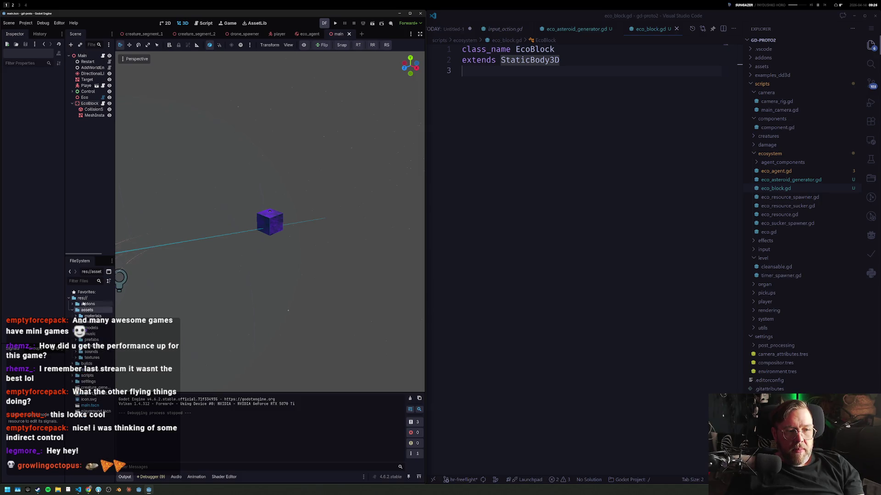
{"action": "left_click", "coordinate": [75, 340]}
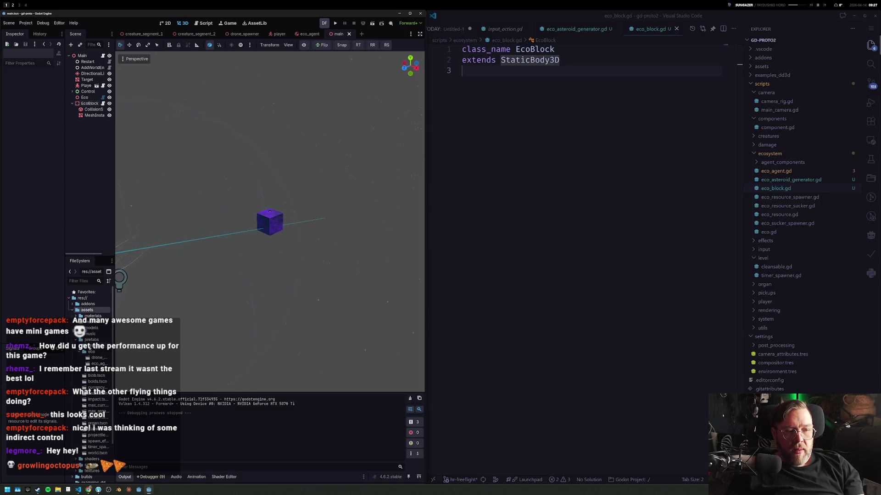
{"action": "left_click", "coordinate": [89, 103]}
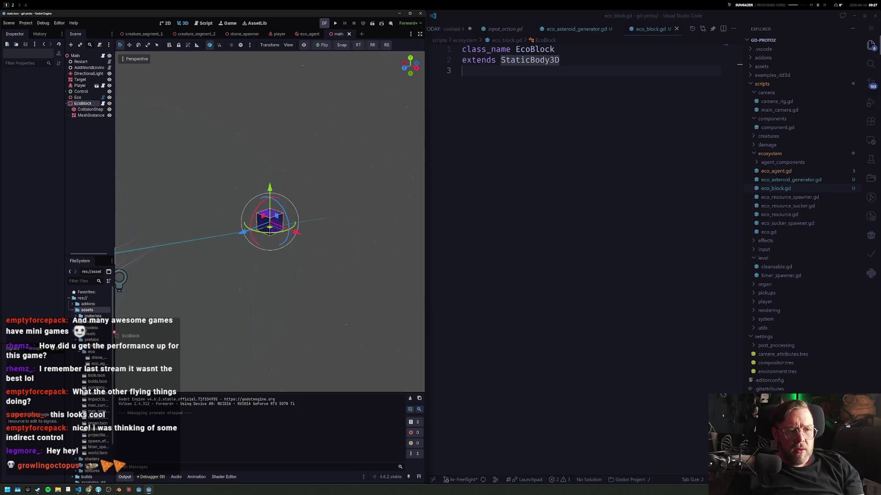
{"action": "left_click_drag", "start_coordinate": [96, 354], "coordinate": [97, 355]}
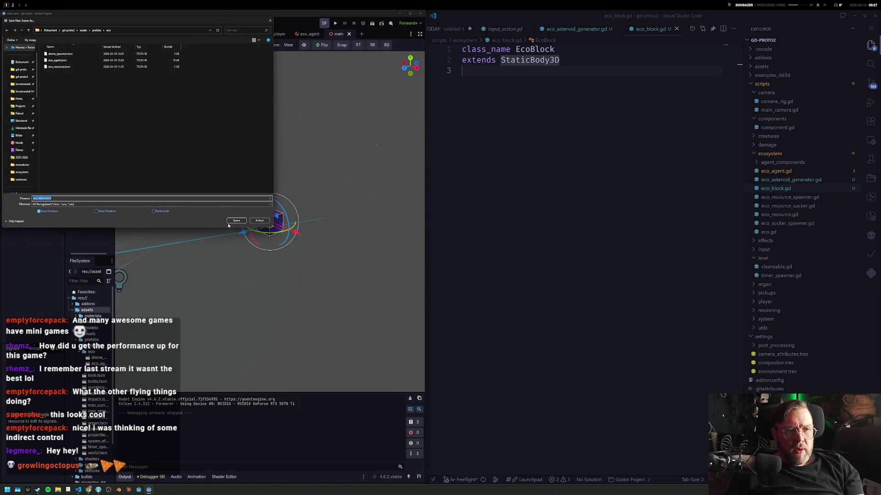
{"action": "left_click", "coordinate": [236, 221]}
Step: Delete EcoBlock from the main scene and begin adding a child node under Eco
{"action": "key", "text": "Delete"}
{"action": "key", "text": "Return"}
{"action": "right_click", "coordinate": [84, 97]}
{"action": "left_click", "coordinate": [122, 111]}
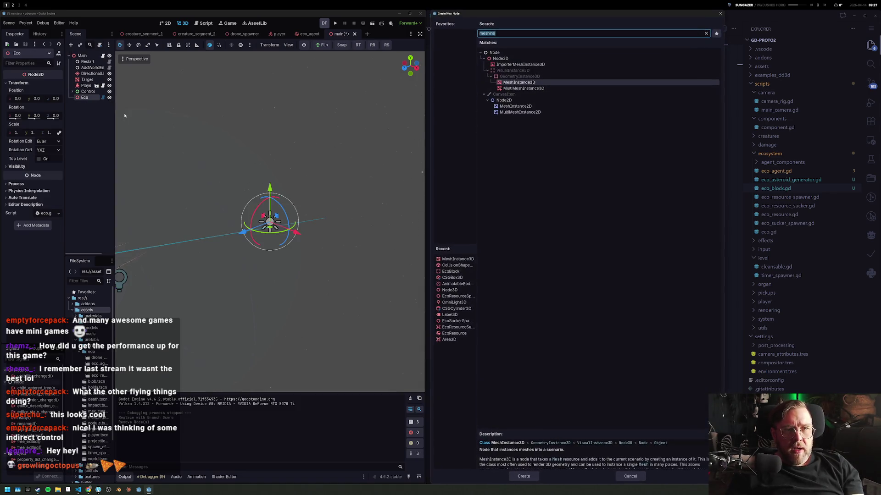
Step: Create EcoAsteroidGenerator with Size 16 and Desired Count 25, expand Blocks, and open eco_asteroid_generator.gd
{"action": "type", "text": "asteroi"}
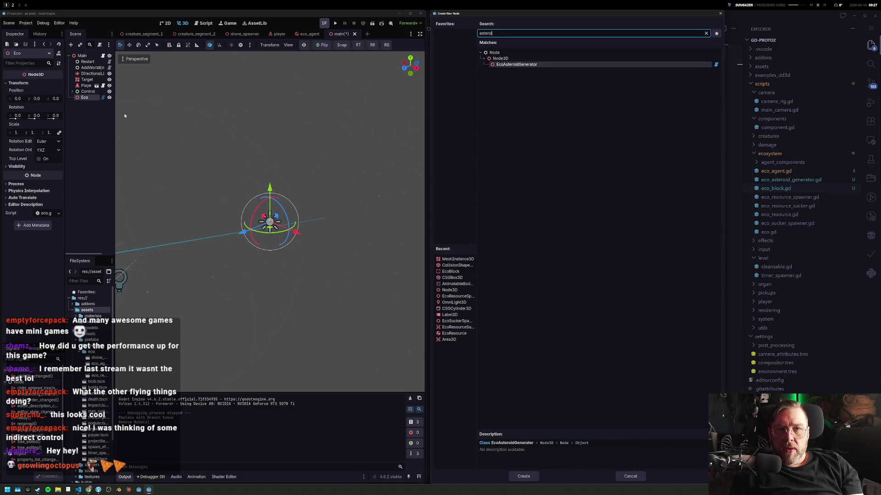
{"action": "key", "text": "Return"}
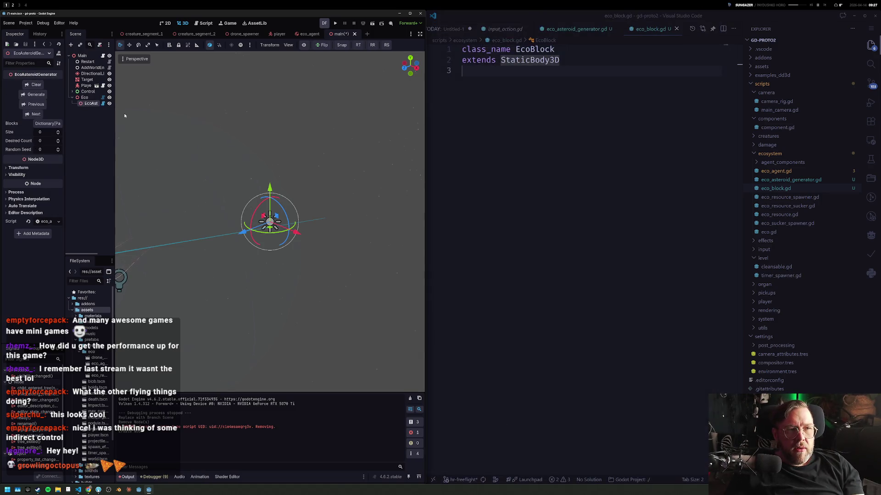
{"action": "left_click", "coordinate": [46, 132]}
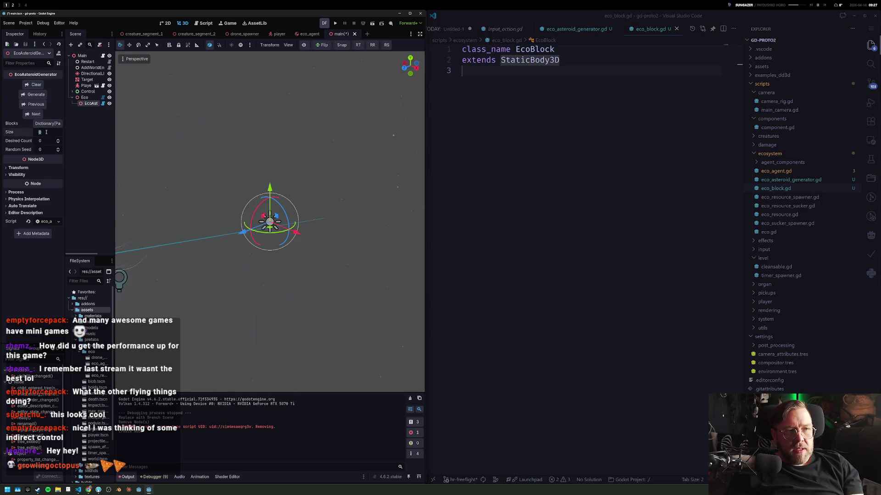
{"action": "type", "text": "610"}
{"action": "key", "text": "Tab"}
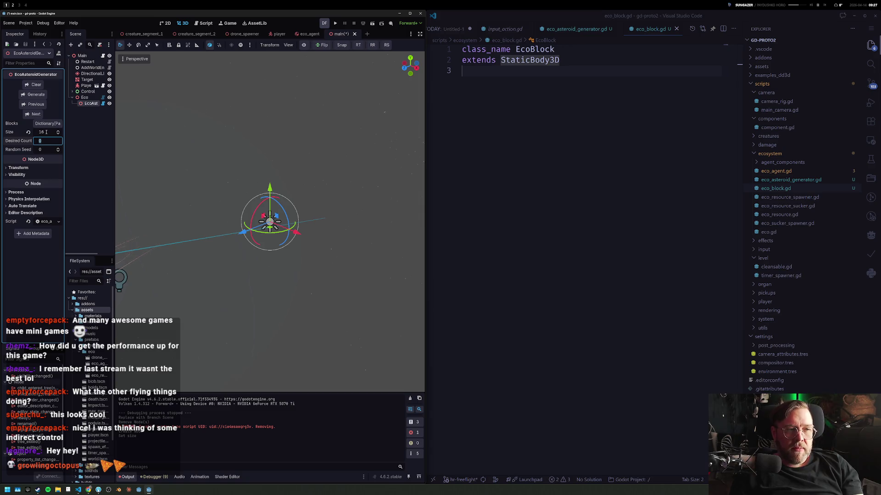
{"action": "key", "text": "Tab"}
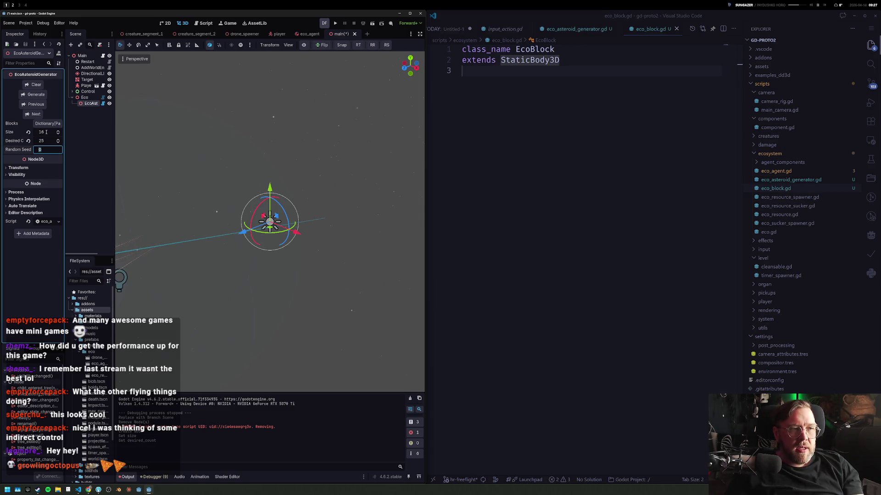
{"action": "left_click", "coordinate": [41, 123]}
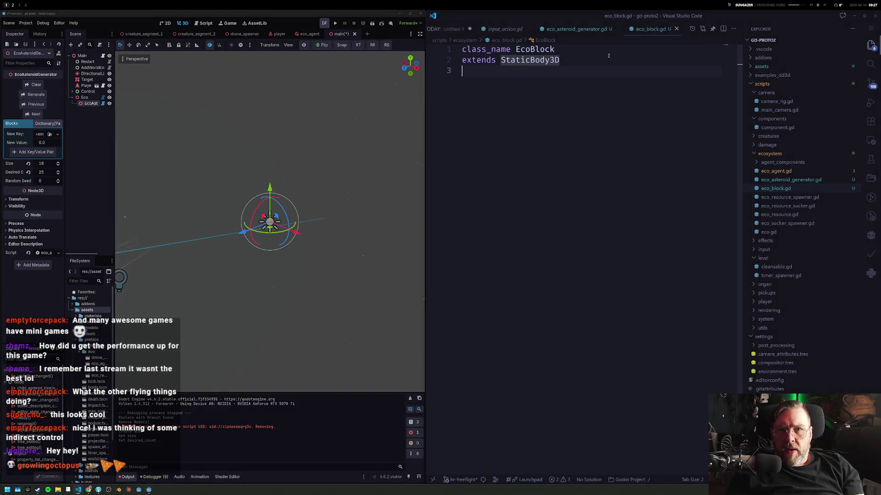
{"action": "left_click", "coordinate": [569, 29]}
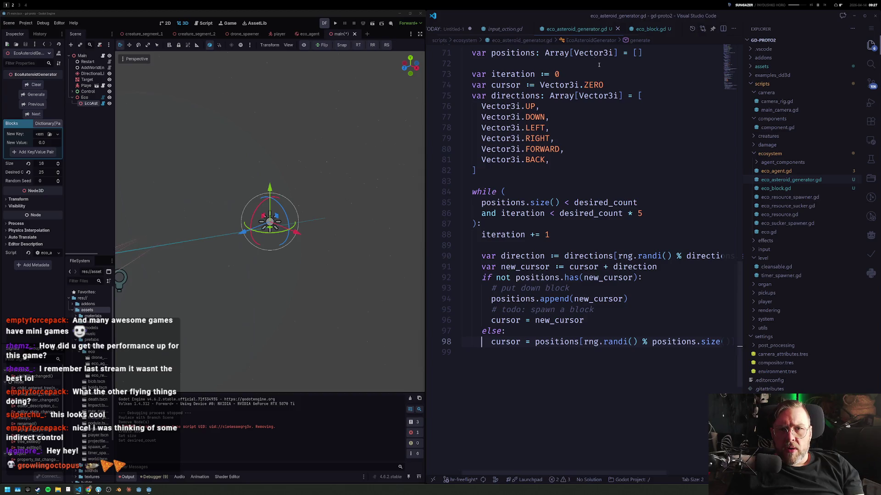
Step: Review the blocks dictionary export and its key type in the generator script
{"action": "left_click", "coordinate": [726, 47]}
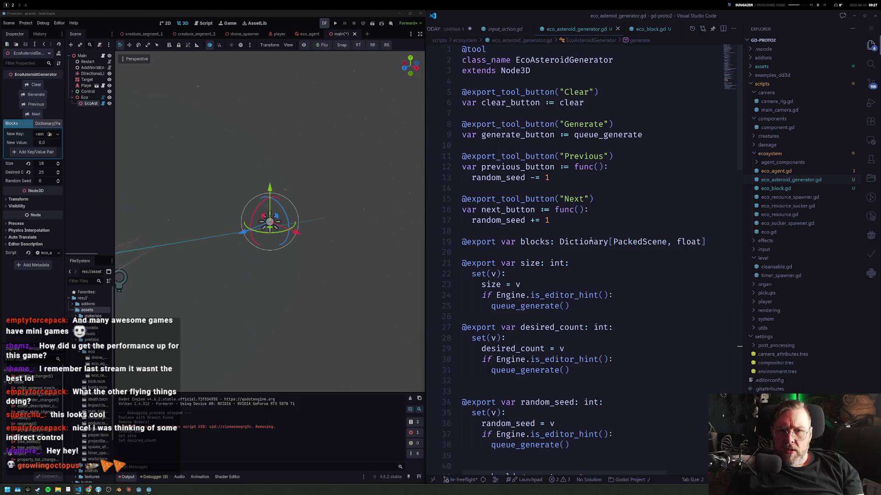
{"action": "left_click", "coordinate": [611, 242]}
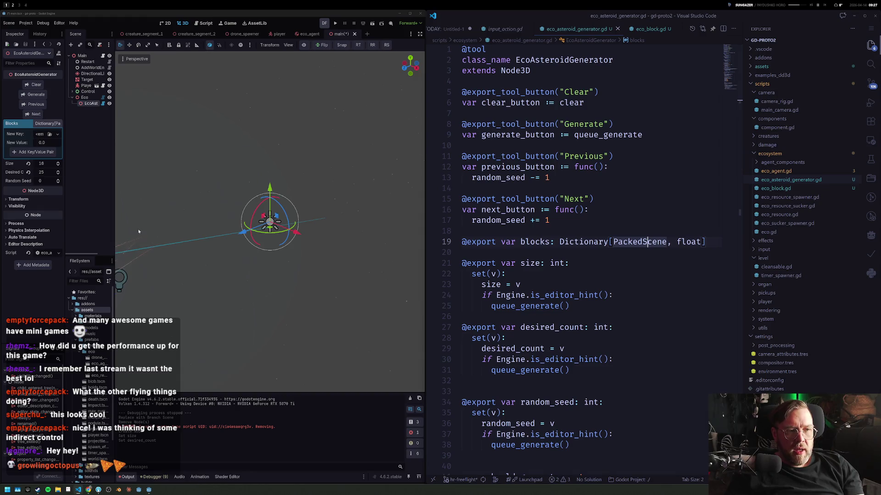
{"action": "double_click", "coordinate": [535, 242]}
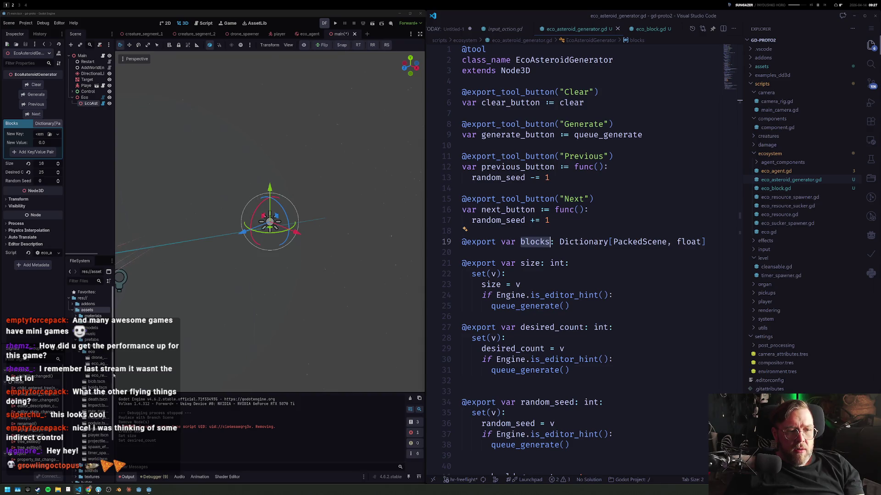
Step: Add eco_block.tscn to the generator's Blocks dictionary with weight 1.0 and save the scene
{"action": "left_click_drag", "start_coordinate": [114, 302], "coordinate": [145, 302]}
{"action": "mouse_move", "coordinate": [110, 363]}
{"action": "left_mouse_down"}
{"action": "mouse_move", "coordinate": [54, 137]}
{"action": "mouse_move", "coordinate": [40, 135]}
{"action": "left_mouse_up"}
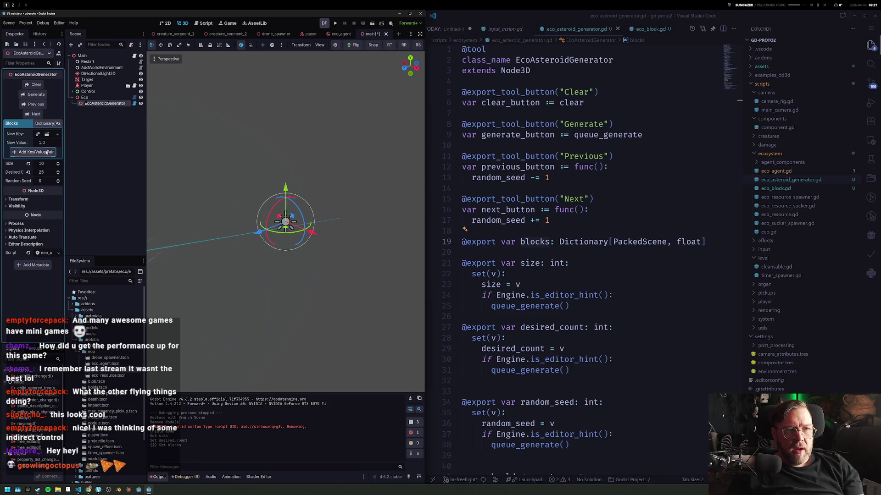
{"action": "left_click", "coordinate": [54, 151]}
{"action": "key", "text": "ctrl+s"}
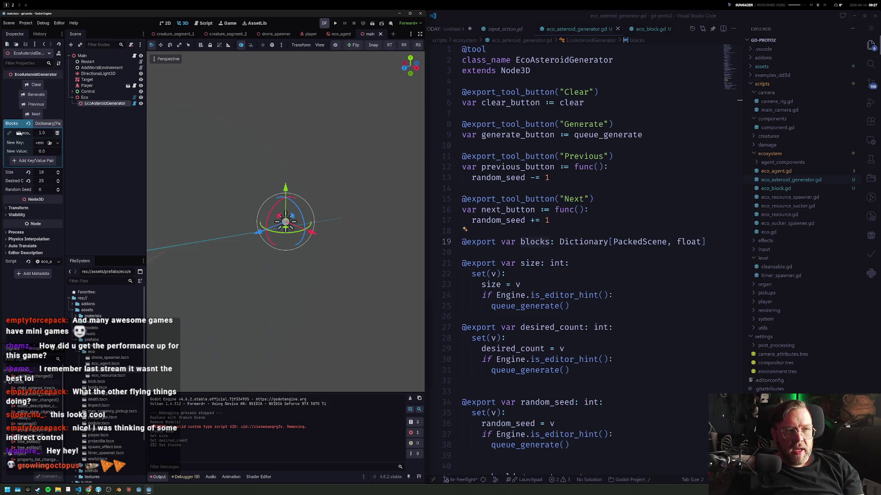
{"action": "left_click_drag", "start_coordinate": [64, 128], "coordinate": [82, 129]}
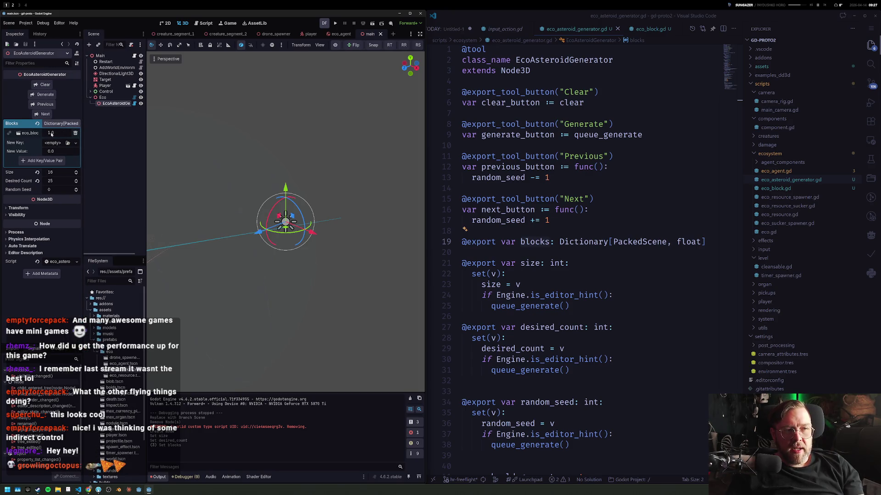
{"action": "scroll", "coordinate": [732, 88], "scroll_direction": "down", "scroll_amount": 20}
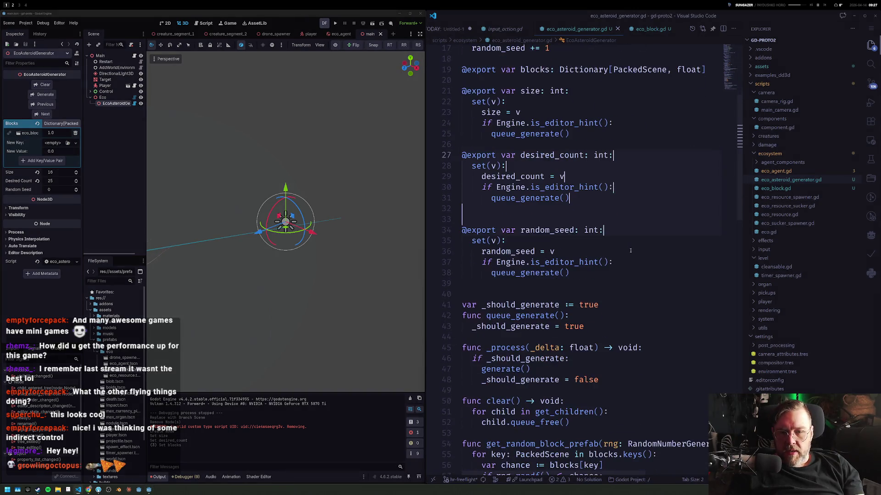
Step: Below the spawn todo, add 'var block_prefab := get_random_block_prefab(rng)'
{"action": "scroll", "coordinate": [733, 82], "scroll_direction": "up", "scroll_amount": 7}
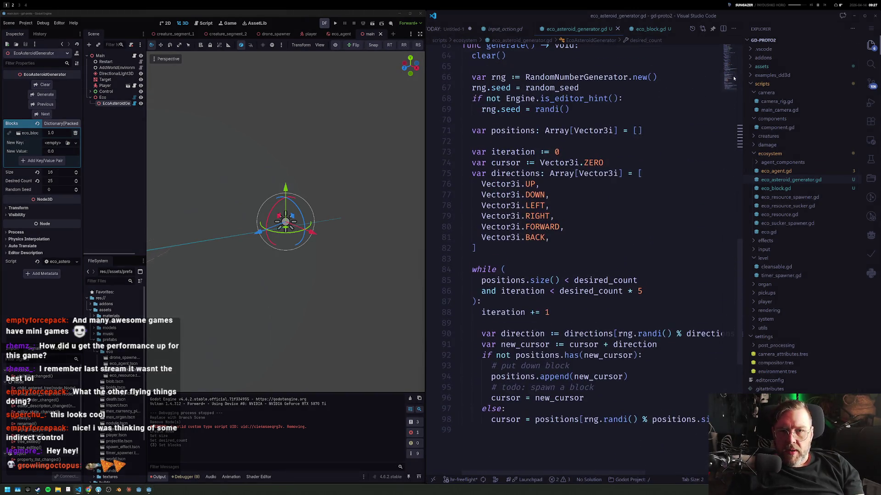
{"action": "left_click", "coordinate": [558, 252]}
{"action": "scroll", "coordinate": [556, 289], "scroll_direction": "down", "scroll_amount": 1}
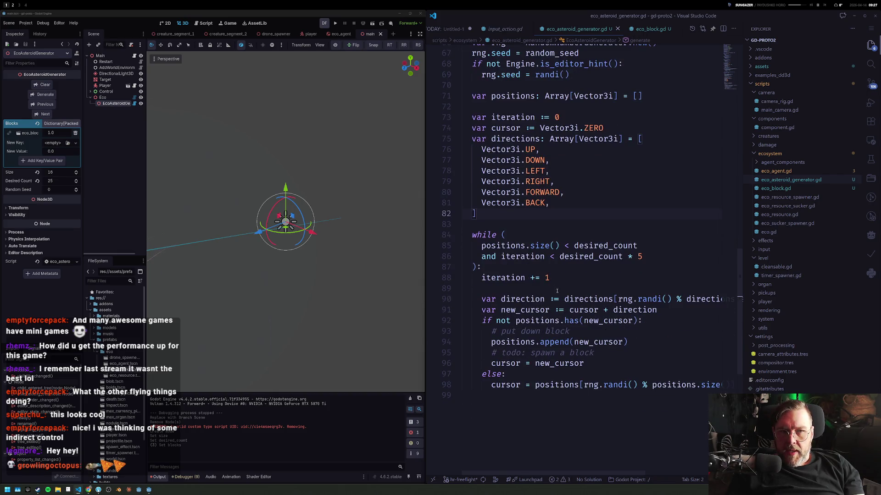
{"action": "left_click", "coordinate": [592, 353]}
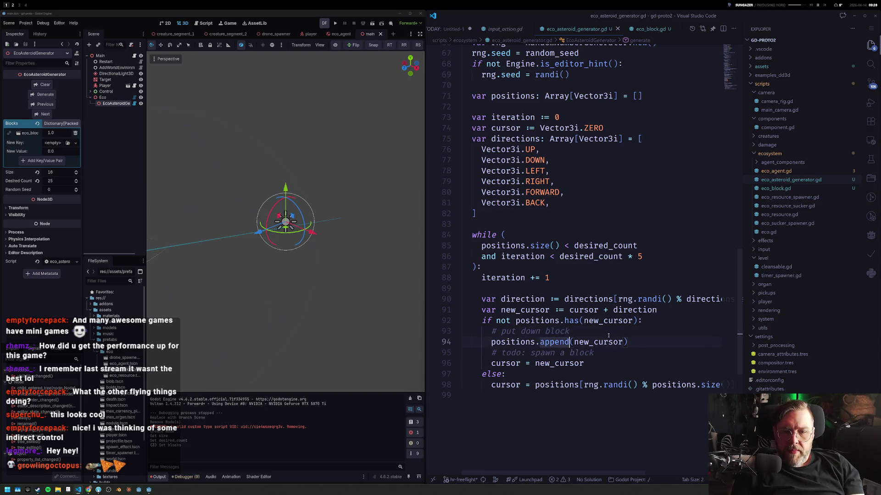
{"action": "key", "text": "Return"}
{"action": "type", "text": "var blo"}
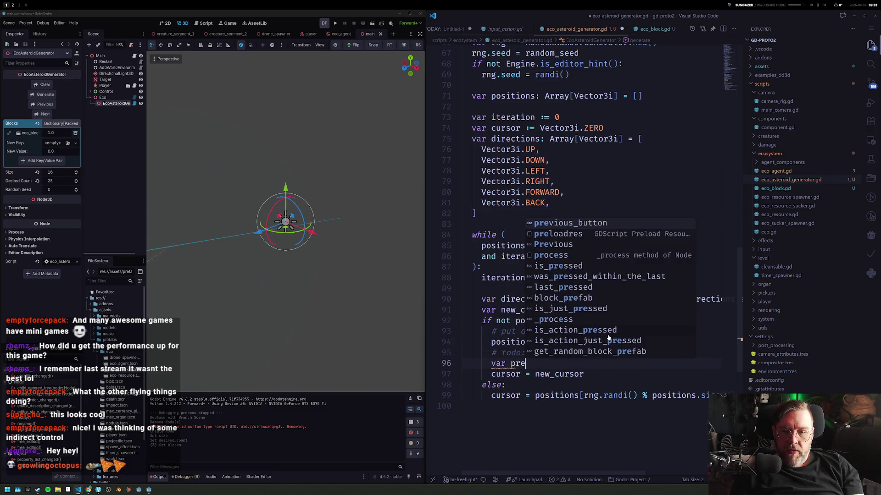
{"action": "type", "text": "ck_prefab"}
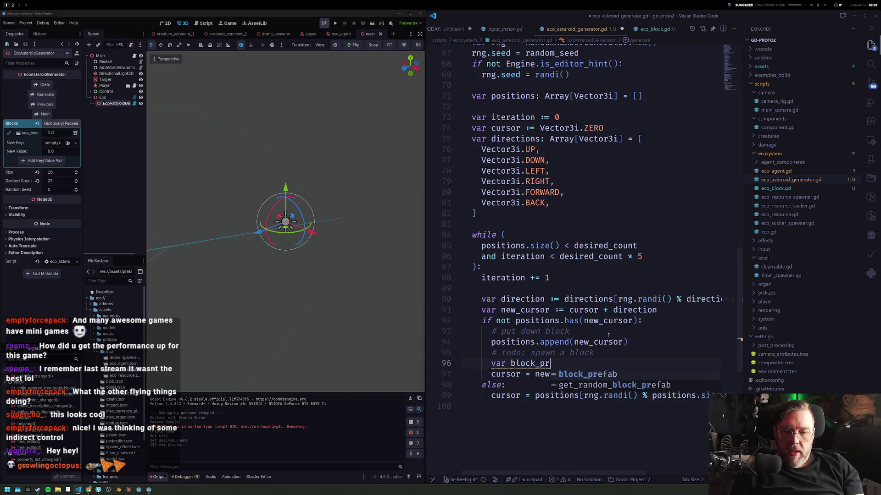
{"action": "type", "text": " := "}
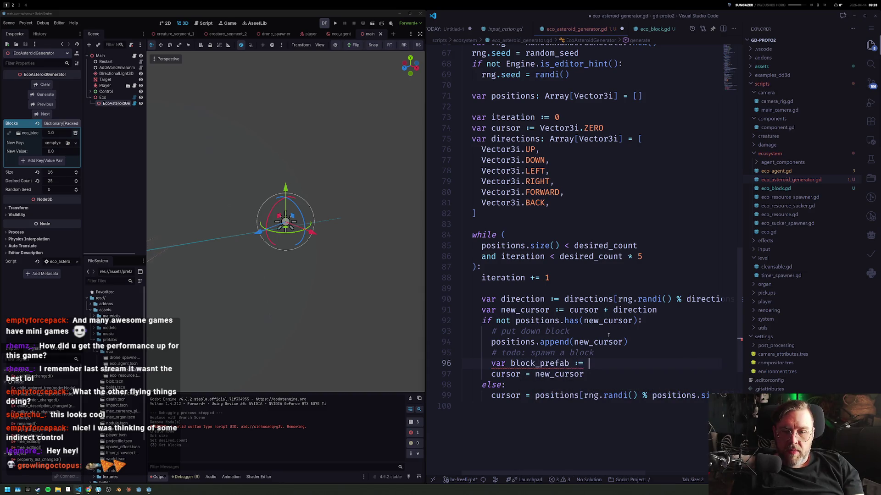
{"action": "type", "text": "get_"}
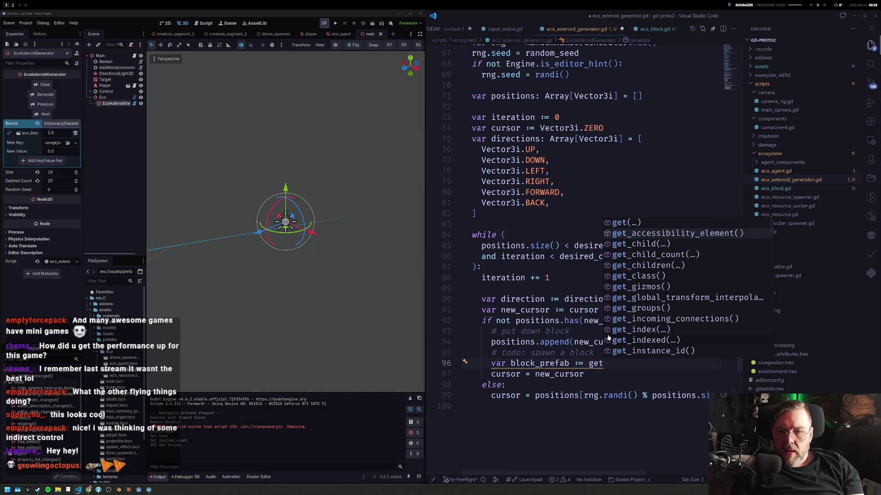
{"action": "type", "text": "random_b"}
{"action": "key", "text": "Tab"}
{"action": "type", "text": "(rng"}
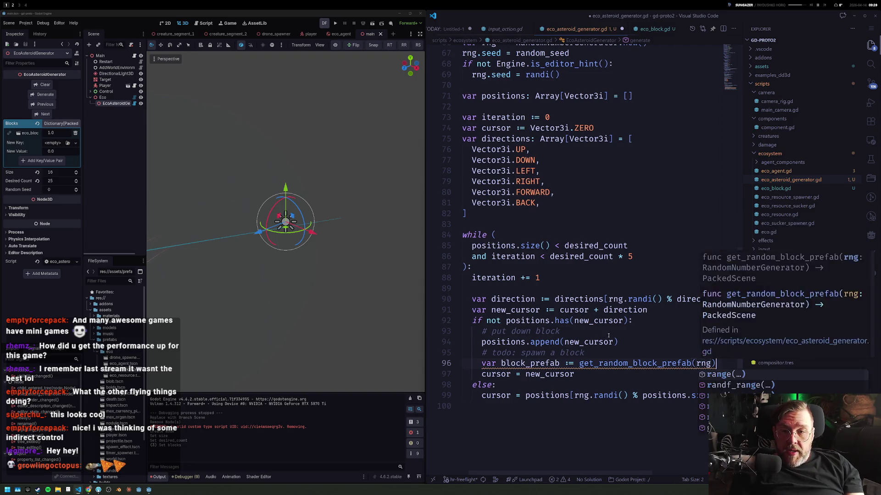
{"action": "key", "text": "Tab"}
{"action": "key", "text": "ctrl+z"}
{"action": "mouse_move", "coordinate": [693, 363]}
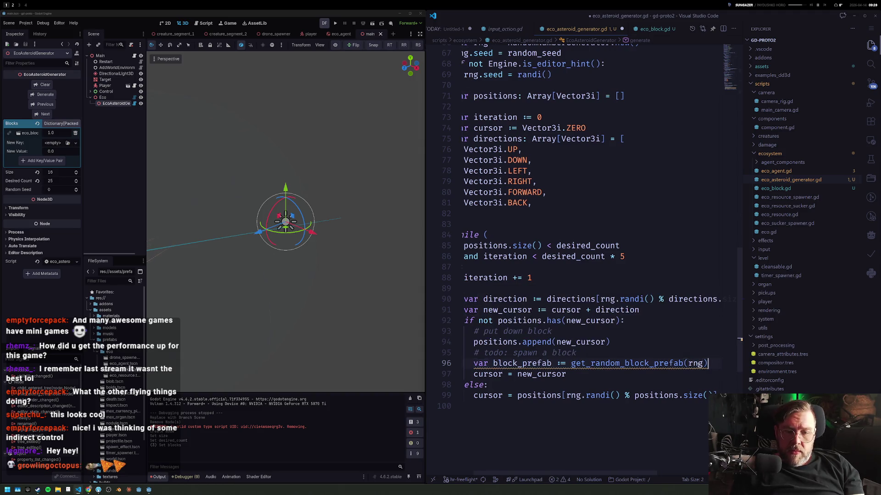
Step: Add 'var block := block_prefab.instantiate() as EcoBlock' on the next line
{"action": "key", "text": "Return"}
{"action": "type", "text": "var block := block"}
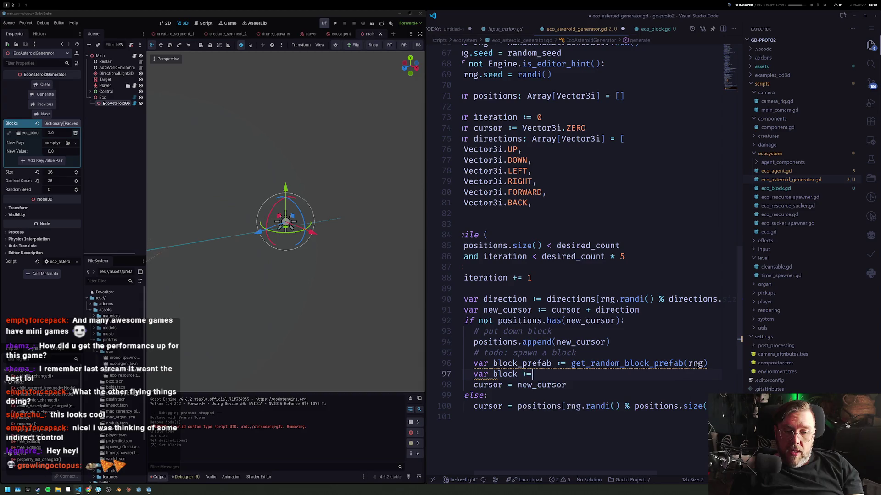
{"action": "type", "text": "_prefab"}
{"action": "key", "text": "Tab"}
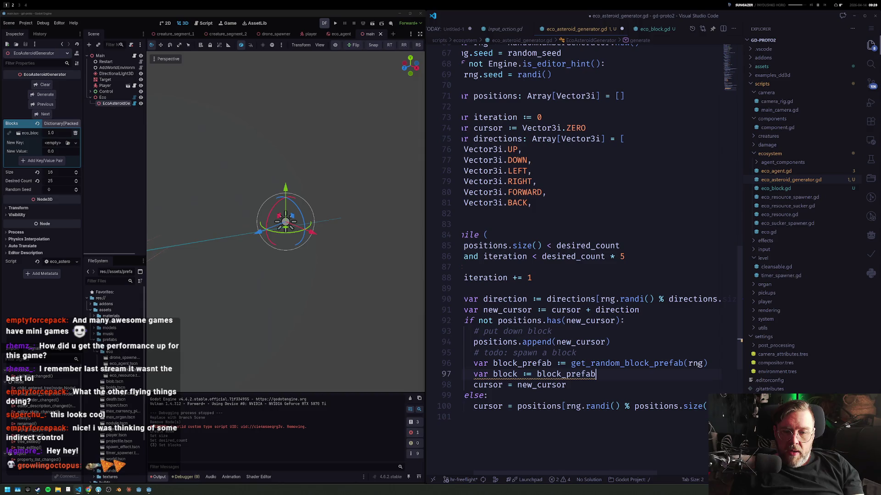
{"action": "type", "text": ".inst"}
{"action": "key", "text": "Tab"}
{"action": "type", "text": ") as EcoBlock"}
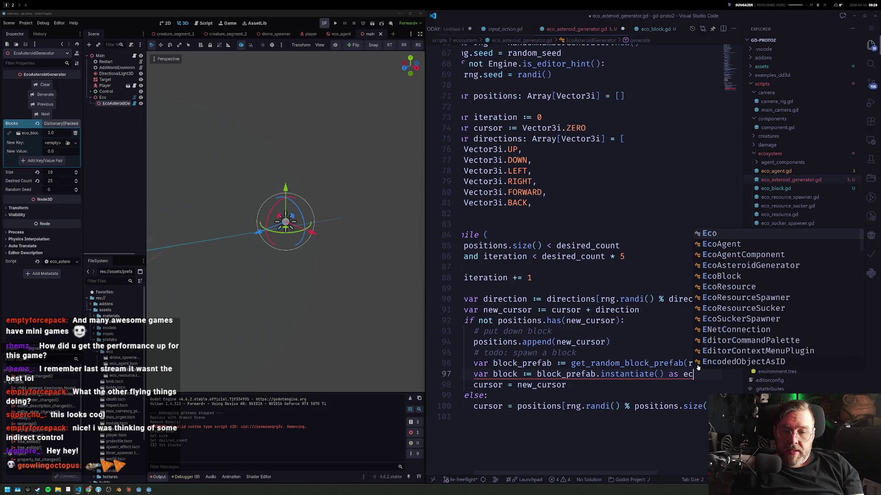
Step: Add 'add_child(block)' with blank spacing lines above it
{"action": "key", "text": "Return"}
{"action": "key", "text": "Return"}
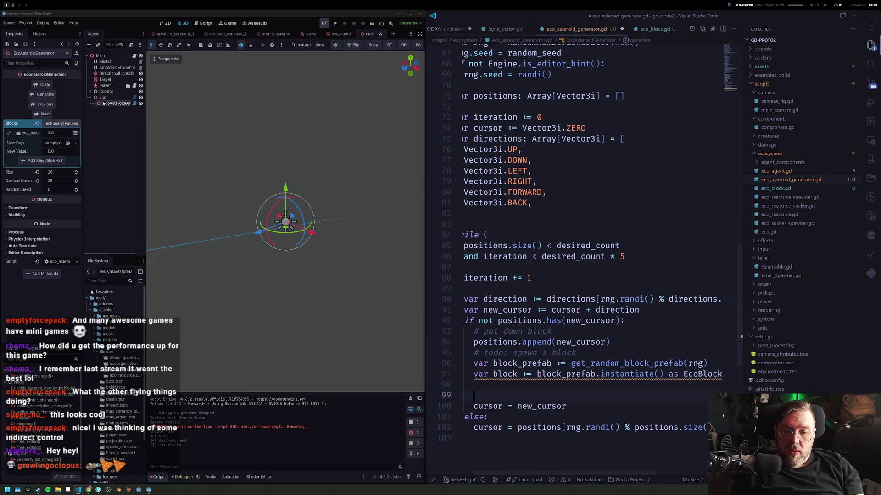
{"action": "type", "text": "addch"}
{"action": "key", "text": "Tab"}
{"action": "type", "text": "block)"}
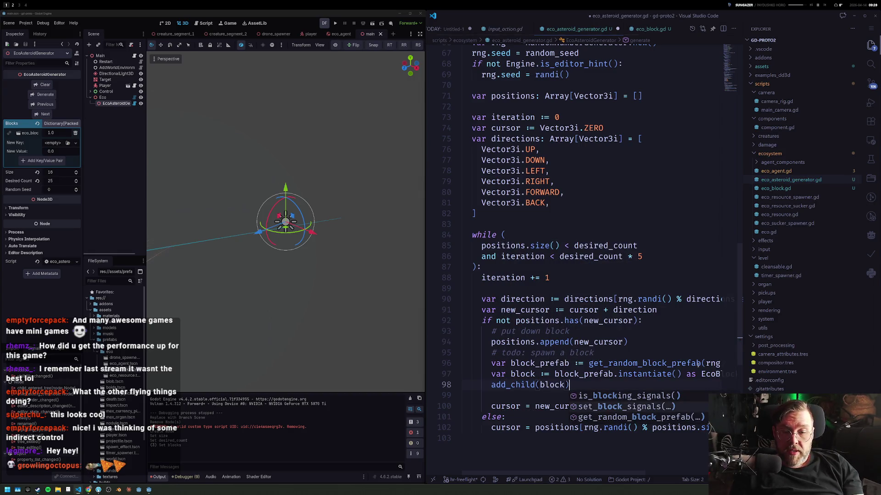
{"action": "key", "text": "Escape"}
{"action": "key", "text": "Return"}
{"action": "key", "text": "Up"}
{"action": "key", "text": "Up"}
{"action": "key", "text": "End"}
{"action": "key", "text": "Return"}
{"action": "key", "text": "Return"}
{"action": "key", "text": "Up"}
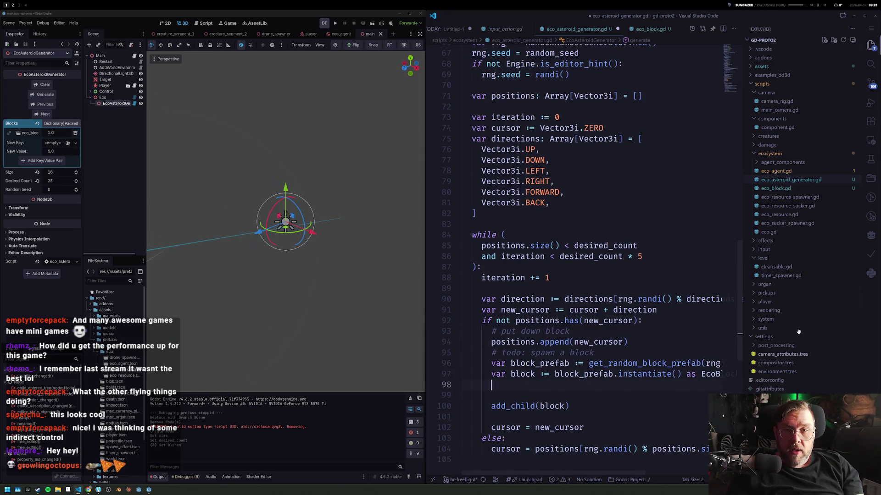
{"action": "scroll", "coordinate": [678, 119], "scroll_direction": "up", "scroll_amount": 20}
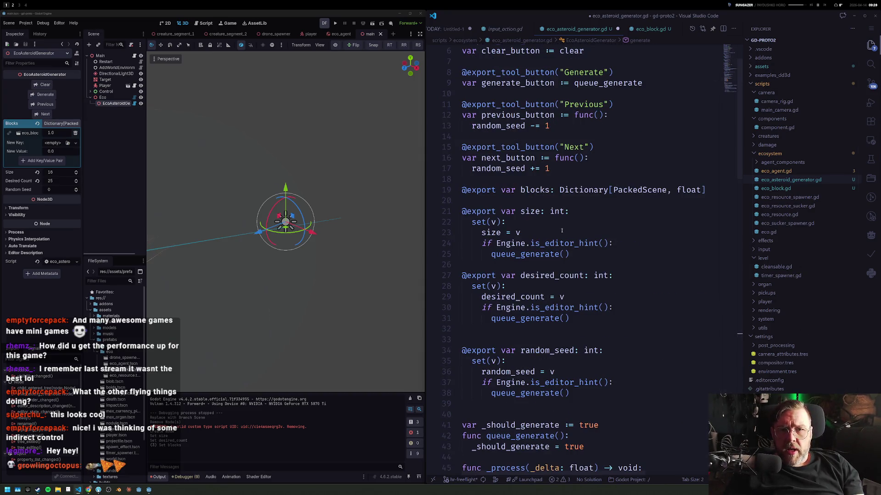
Step: Duplicate the size export and rename the copy to block_scale using multi-cursor
{"action": "scroll", "coordinate": [562, 230], "scroll_direction": "down", "scroll_amount": 2}
{"action": "mouse_move", "coordinate": [571, 209]}
{"action": "left_mouse_down"}
{"action": "mouse_move", "coordinate": [463, 185]}
{"action": "mouse_move", "coordinate": [454, 166]}
{"action": "left_mouse_up"}
{"action": "left_click_drag", "start_coordinate": [505, 188], "coordinate": [598, 213]}
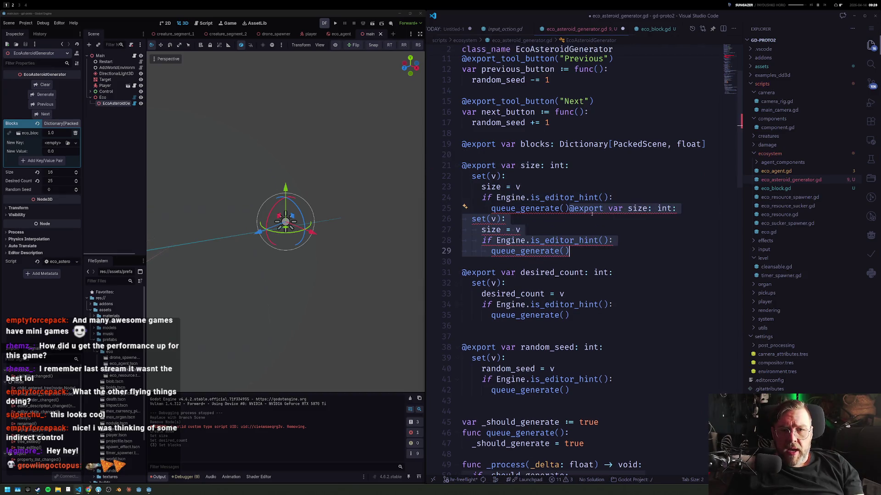
{"action": "left_click", "coordinate": [570, 209]}
{"action": "key", "text": "Return"}
{"action": "key", "text": "Return"}
{"action": "key", "text": "BackSpace"}
{"action": "key", "text": "End"}
{"action": "key", "text": "Left"}
{"action": "key", "text": "Left"}
{"action": "key", "text": "Up"}
{"action": "key", "text": "Up"}
{"action": "key", "text": "Up"}
{"action": "key", "text": "Down"}
{"action": "key", "text": "Down"}
{"action": "key", "text": "Down"}
{"action": "key", "text": "ctrl+Left"}
{"action": "key", "text": "ctrl+Left"}
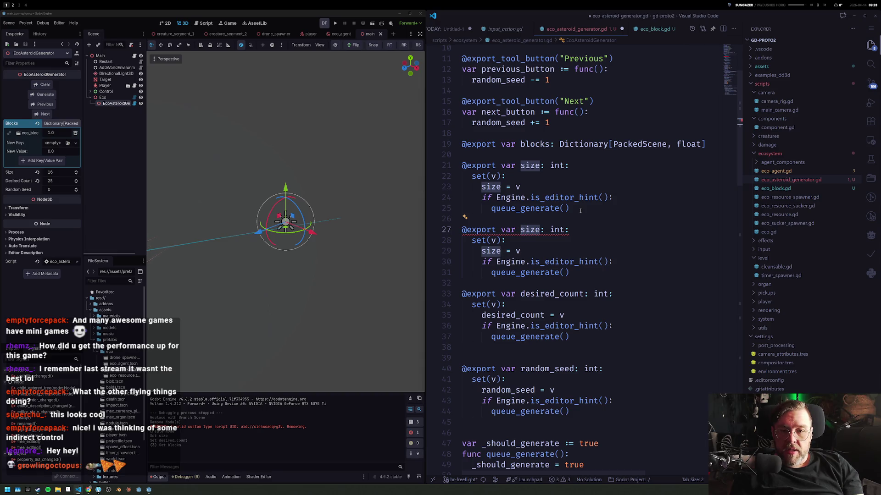
{"action": "type", "text": "block_scale"}
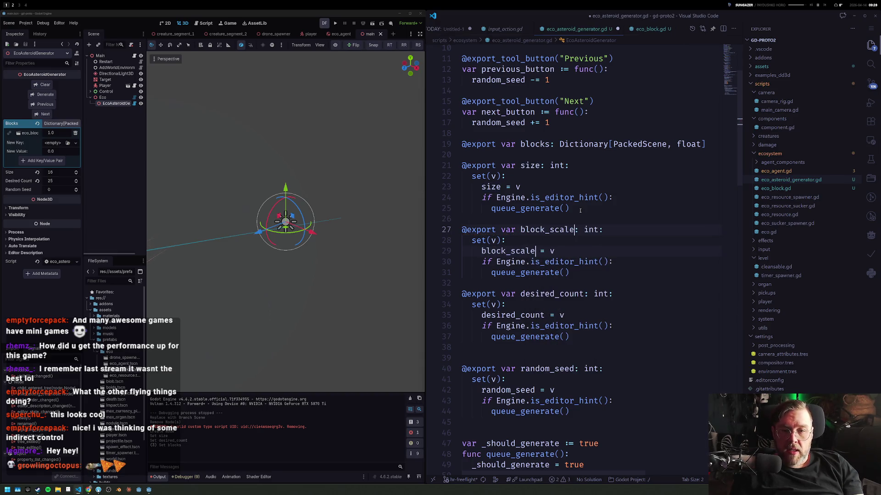
Step: Rename size to max_radius throughout the script and save
{"action": "left_click", "coordinate": [530, 166]}
{"action": "key", "text": "F2"}
{"action": "type", "text": "r"}
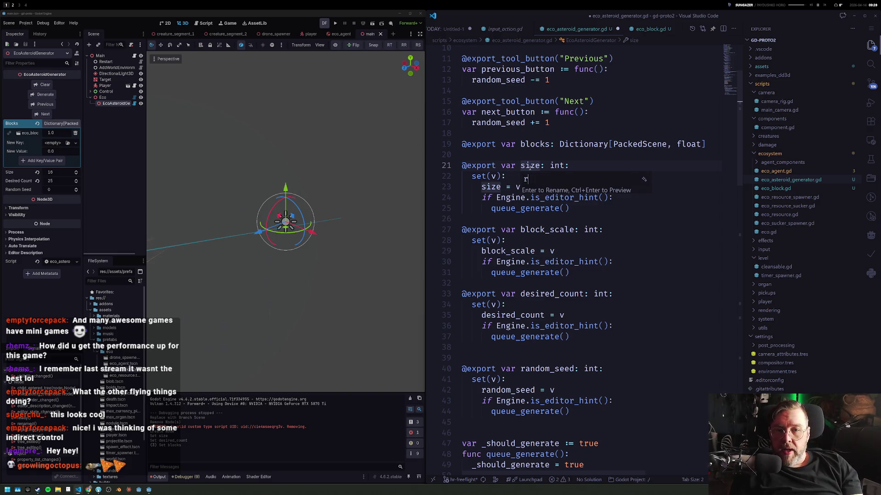
{"action": "type", "text": "adf"}
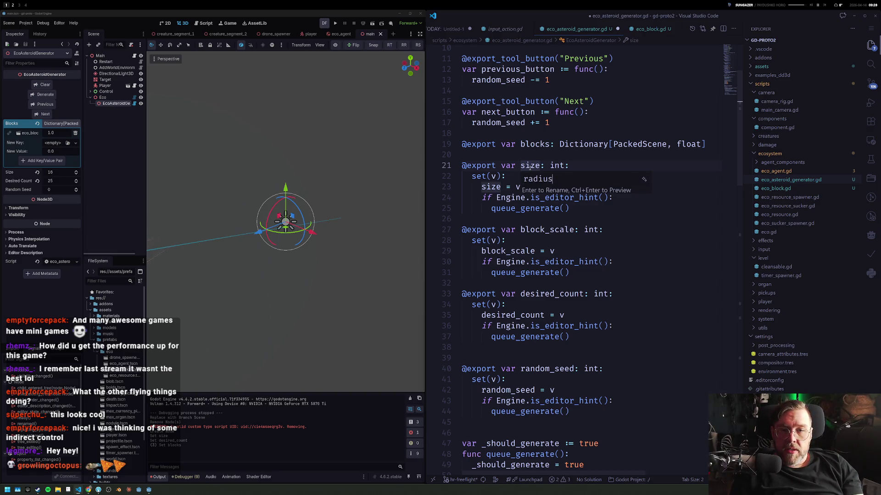
{"action": "key", "text": "Escape"}
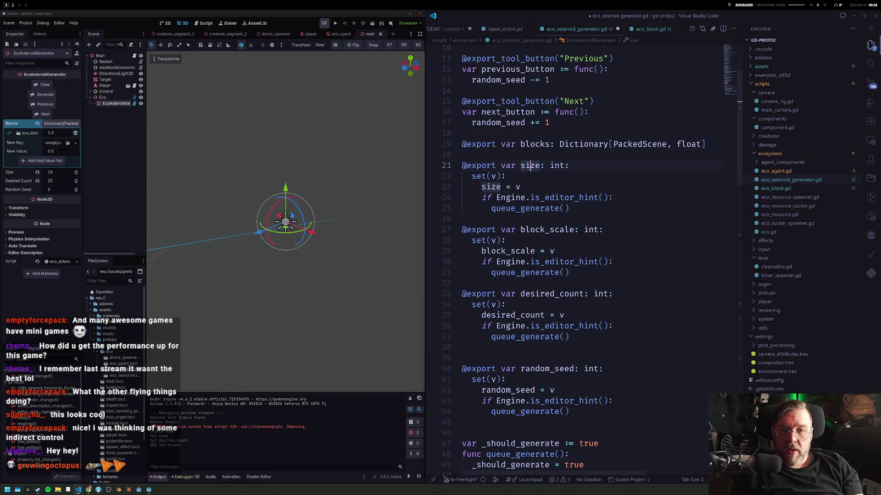
{"action": "key", "text": "ctrl+s"}
Step: Scroll down to the generate() while loop and place the cursor in it
{"action": "scroll", "coordinate": [549, 291], "scroll_direction": "down", "scroll_amount": 10}
{"action": "scroll", "coordinate": [549, 291], "scroll_direction": "down", "scroll_amount": 10}
{"action": "scroll", "coordinate": [583, 295], "scroll_direction": "down", "scroll_amount": 2}
{"action": "left_click", "coordinate": [492, 213]}
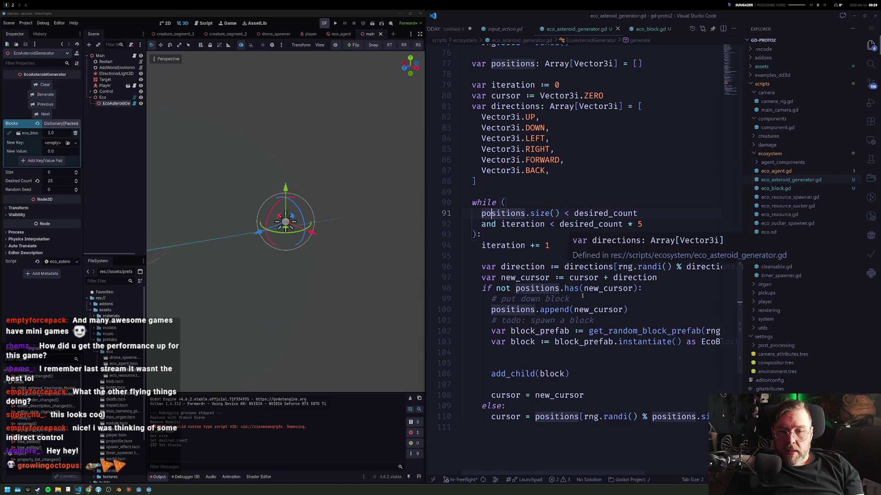
Step: Wrap the if condition in parentheses across multiple lines, leaving an empty line for a second condition
{"action": "key", "text": "Down"}
{"action": "key", "text": "Down"}
{"action": "key", "text": "Down"}
{"action": "key", "text": "Right"}
{"action": "key", "text": "shift+End"}
{"action": "key", "text": "Left"}
{"action": "key", "text": "shift+End"}
{"action": "key", "text": "Left"}
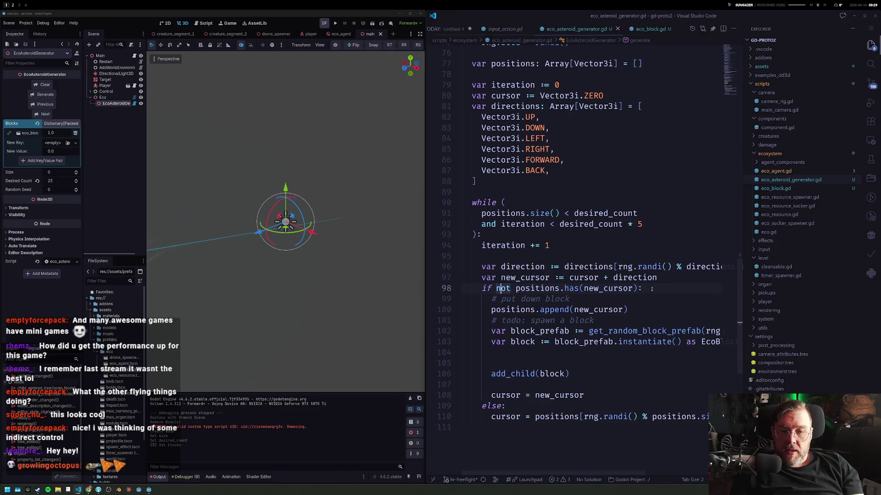
{"action": "key", "text": "shift+End"}
{"action": "key", "text": "shift+Left"}
{"action": "type", "text": "("}
{"action": "key", "text": "Left"}
{"action": "key", "text": "Return"}
{"action": "key", "text": "End"}
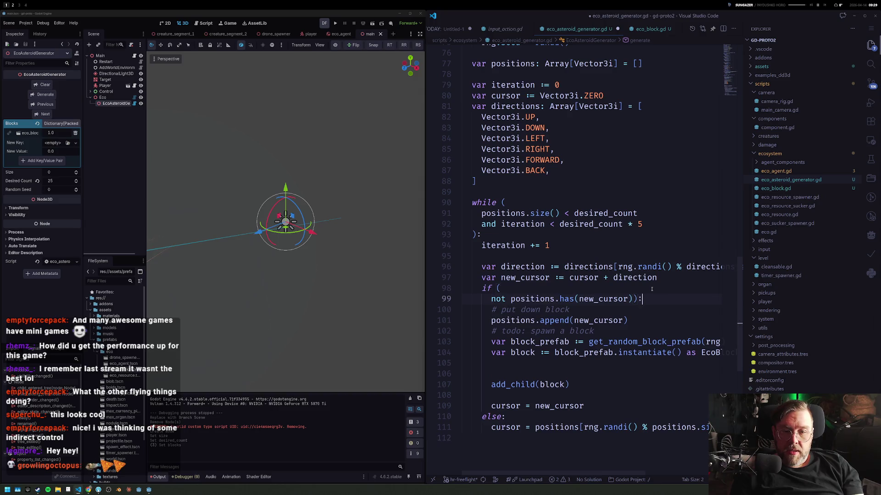
{"action": "key", "text": "Return"}
{"action": "key", "text": "BackSpace"}
{"action": "key", "text": "Up"}
{"action": "key", "text": "End"}
{"action": "key", "text": "Return"}
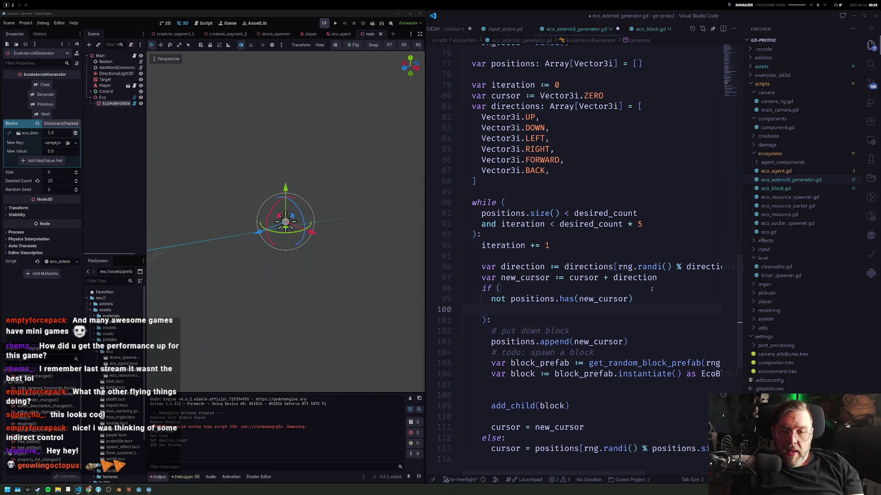
Step: Add 'and new_cursor.length() <= max_radius' beneath the positions.has check
{"action": "type", "text": "and position."}
{"action": "key", "text": "BackSpace"}
{"action": "key", "text": "ctrl+space"}
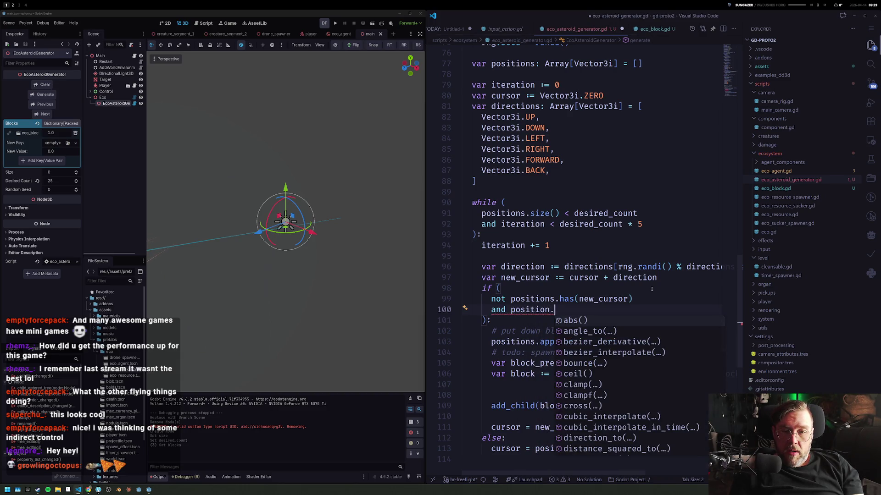
{"action": "key", "text": "ctrl+BackSpace"}
{"action": "key", "text": "ctrl+BackSpace"}
{"action": "type", "text": "new"}
{"action": "key", "text": "Tab"}
{"action": "type", "text": ".len"}
{"action": "key", "text": "Tab"}
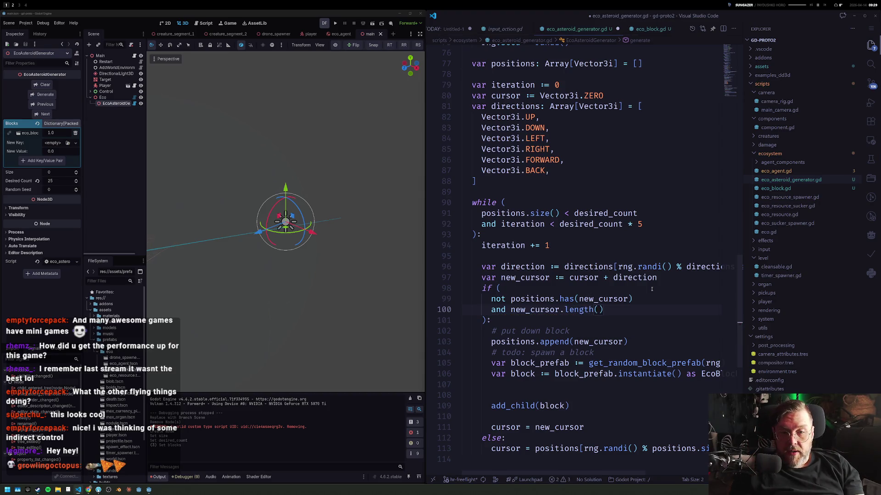
{"action": "type", "text": "< ma"}
{"action": "type", "text": "x_rad"}
{"action": "key", "text": "Tab"}
{"action": "key", "text": "Down"}
{"action": "key", "text": "Up"}
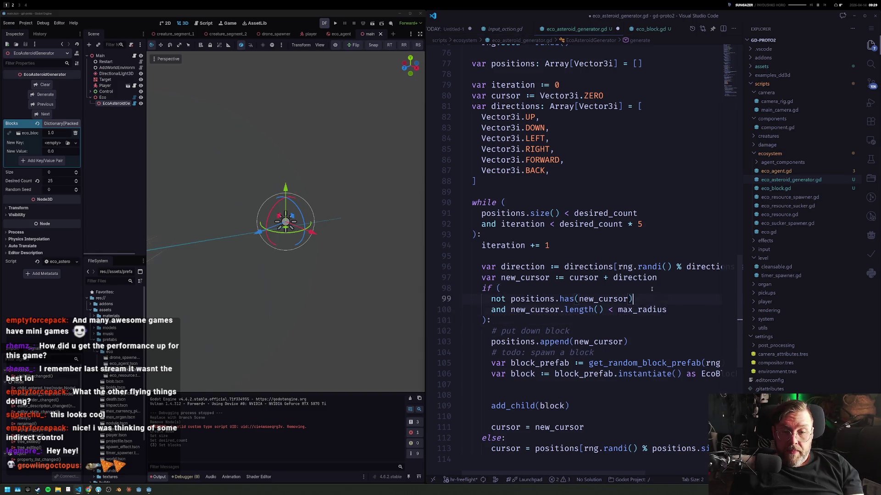
{"action": "type", "text": "="}
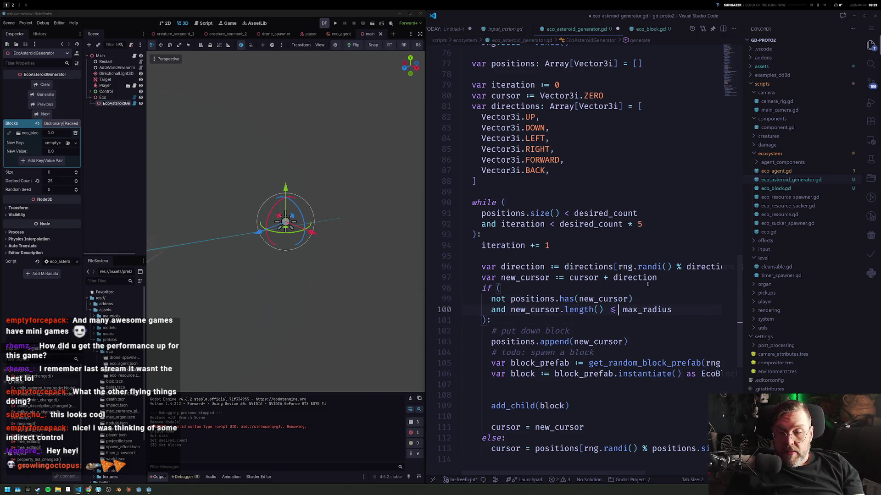
Step: Start a new line below the block instantiate line
{"action": "scroll", "coordinate": [597, 293], "scroll_direction": "down", "scroll_amount": 3}
{"action": "left_click", "coordinate": [571, 296]}
{"action": "key", "text": "End"}
{"action": "key", "text": "Down"}
Step: Set block.position = cursor * block_scale, moving cursor = new_cursor above positions.append
{"action": "type", "text": "position ="}
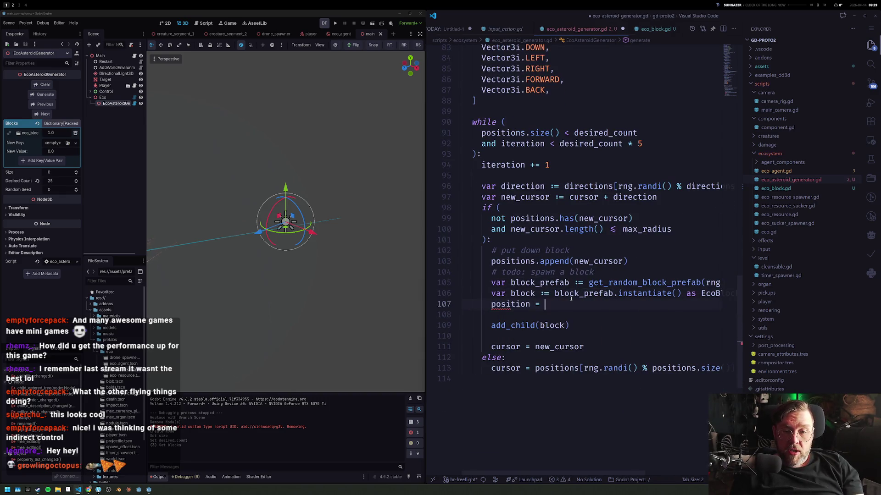
{"action": "key", "text": "ctrl+BackSpace"}
{"action": "key", "text": "ctrl+BackSpace"}
{"action": "type", "text": "block.position"}
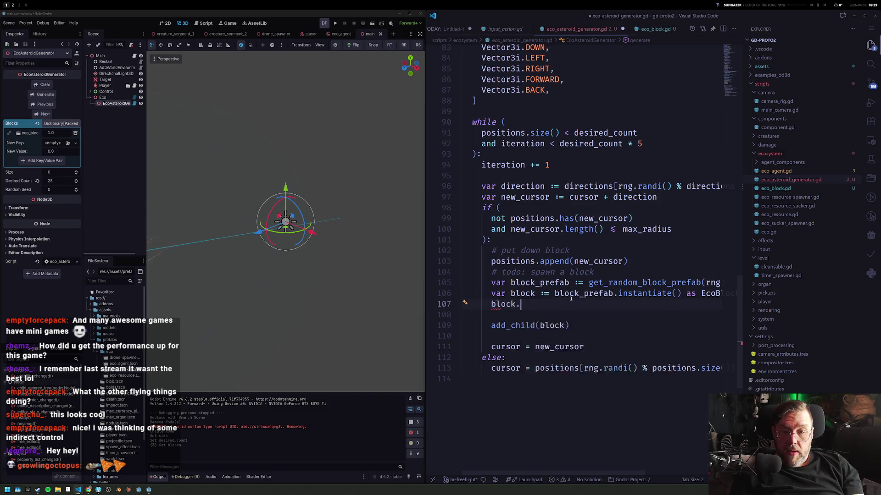
{"action": "type", "text": " = ne"}
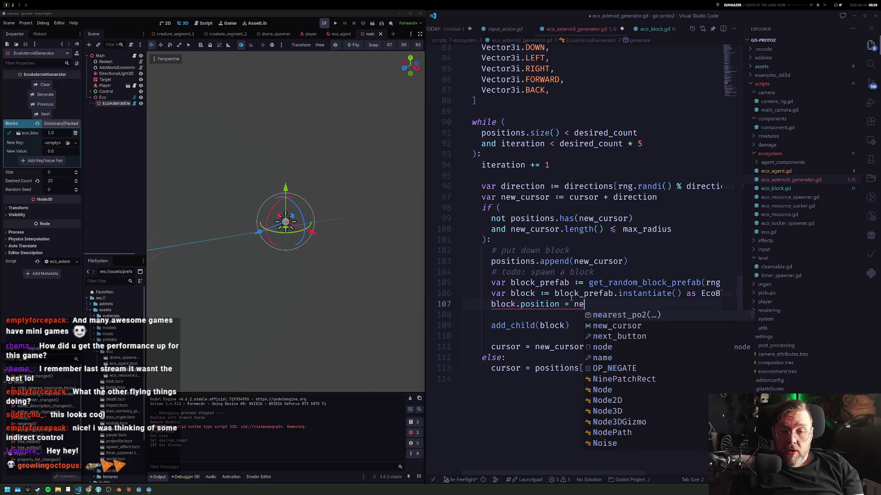
{"action": "type", "text": "c"}
{"action": "key", "text": "Escape"}
{"action": "key", "text": "Down"}
{"action": "key", "text": "Down"}
{"action": "key", "text": "Down"}
{"action": "key", "text": "Down"}
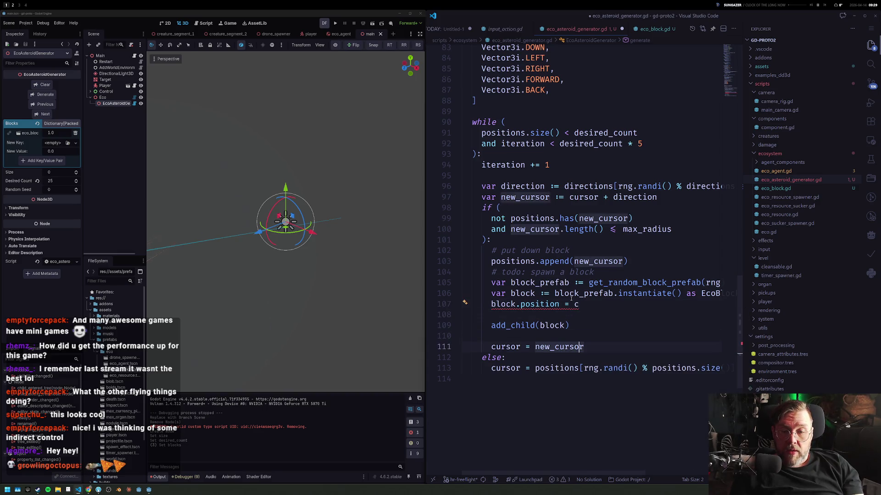
{"action": "key", "text": "alt+Up"}
{"action": "key", "text": "alt+Up"}
{"action": "key", "text": "alt+Up"}
{"action": "key", "text": "Down"}
{"action": "key", "text": "Down"}
{"action": "key", "text": "Down"}
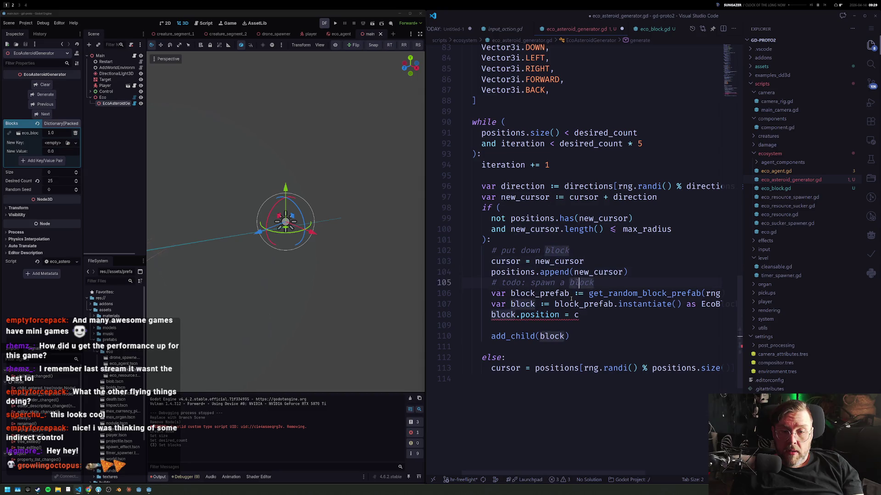
{"action": "type", "text": "ursor"}
{"action": "key", "text": "Escape"}
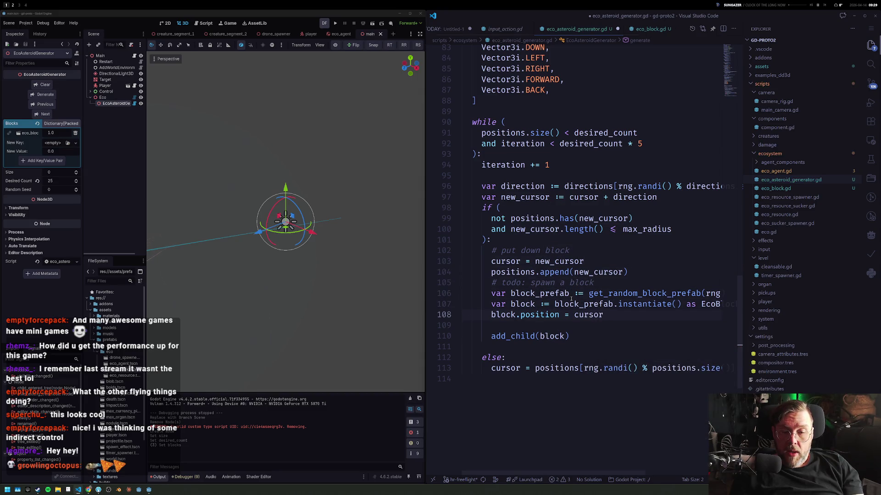
{"action": "type", "text": "."}
{"action": "key", "text": "BackSpace"}
{"action": "type", "text": "* "}
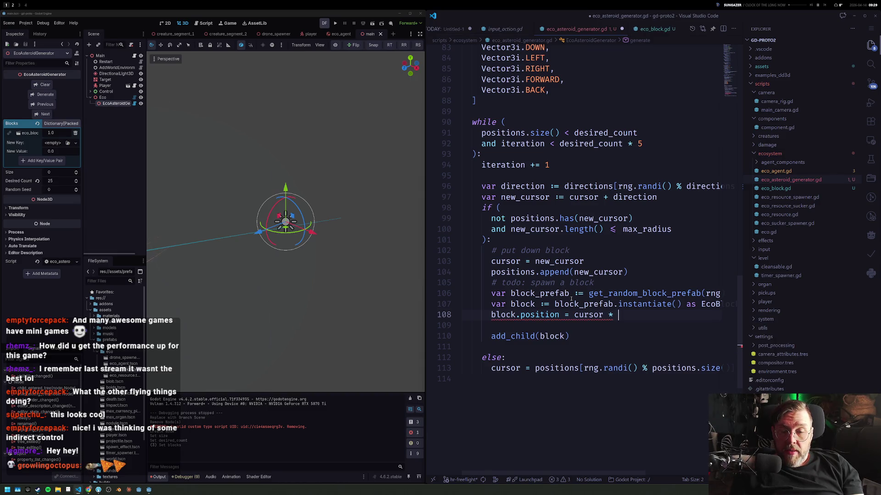
{"action": "type", "text": "block_scale"}
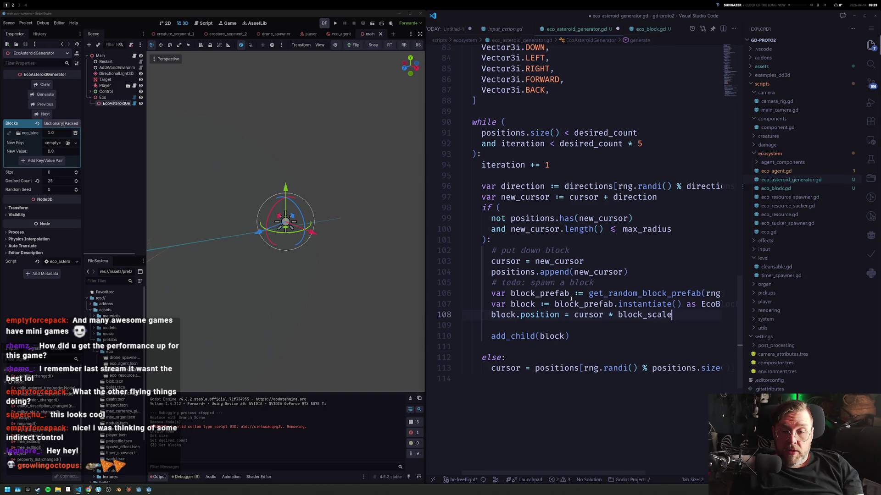
{"action": "key", "text": "Return"}
Step: Add block.scale = Vector3.ONE * block_scale, save the script, and return to Godot's Inspector
{"action": "type", "text": "block.scale ="}
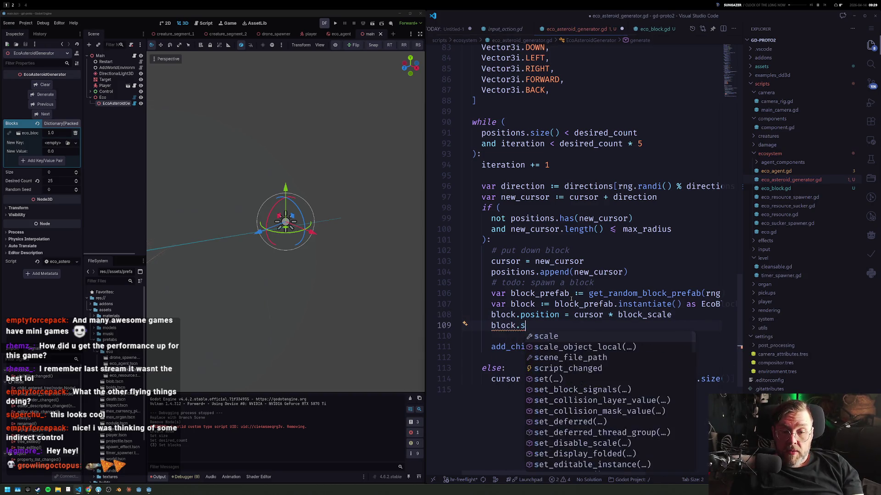
{"action": "key", "text": "Tab"}
{"action": "type", "text": "blocks<"}
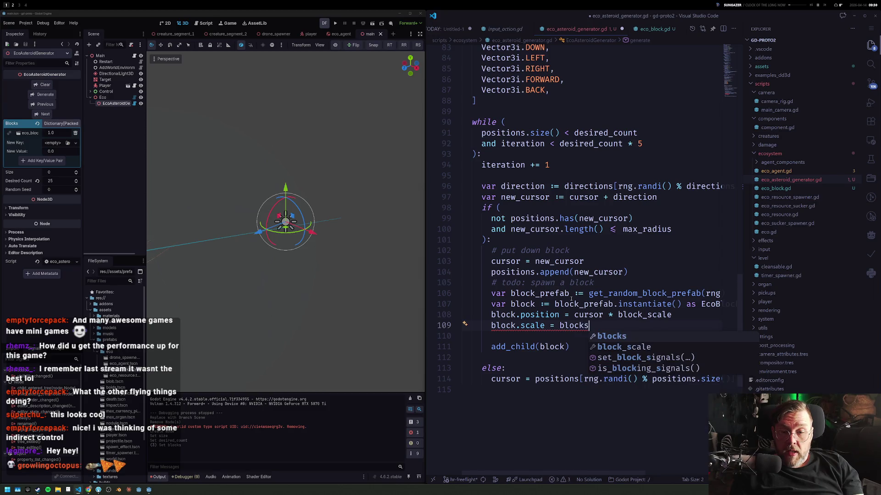
{"action": "key", "text": "Return"}
{"action": "key", "text": "BackSpace"}
{"action": "key", "text": "BackSpace"}
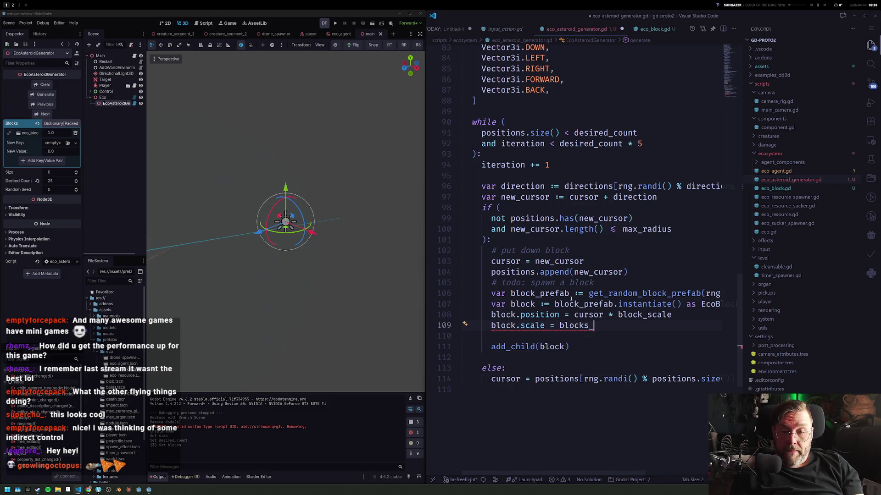
{"action": "key", "text": "BackSpace"}
{"action": "key", "text": "BackSpace"}
{"action": "key", "text": "BackSpace"}
{"action": "type", "text": "_"}
{"action": "key", "text": "Tab"}
{"action": "key", "text": "Delete"}
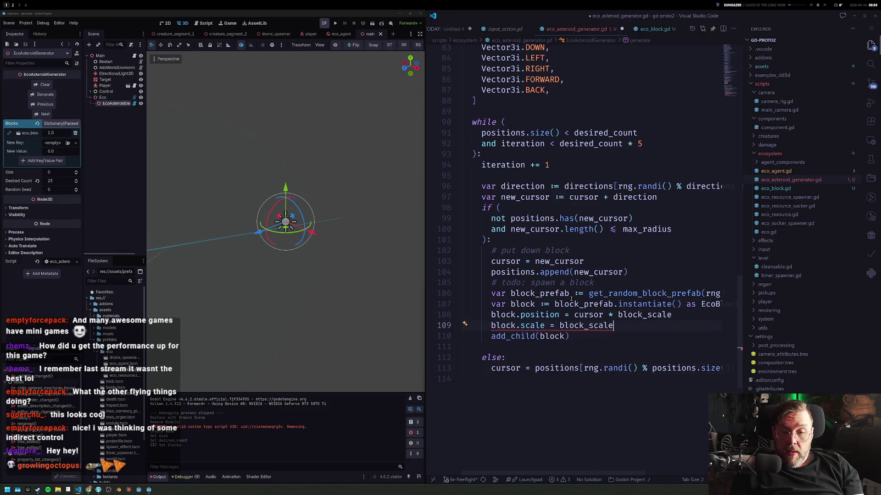
{"action": "mouse_move", "coordinate": [533, 326]}
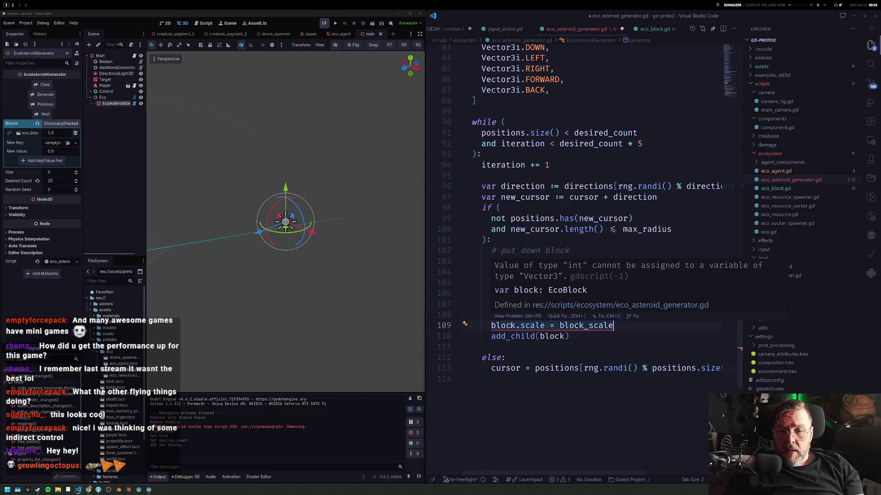
{"action": "key", "text": "ctrl+Left"}
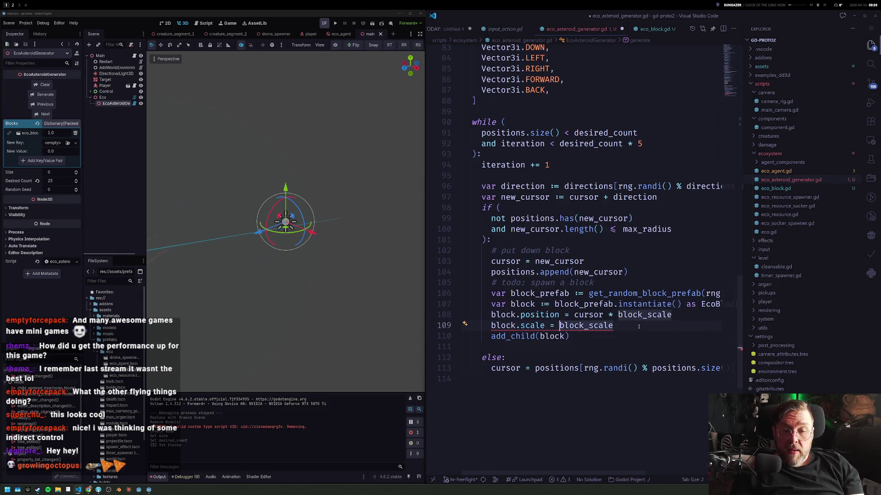
{"action": "type", "text": "Vector3."}
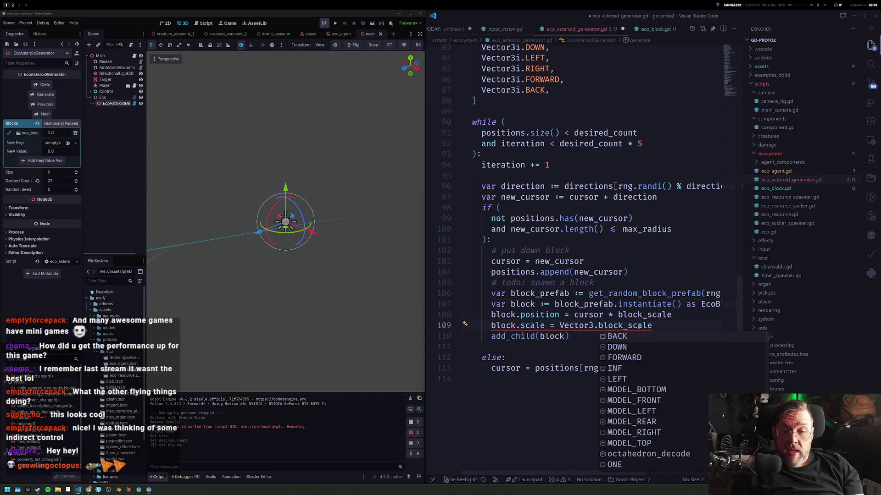
{"action": "type", "text": "ONE *"}
{"action": "key", "text": "ctrl+s"}
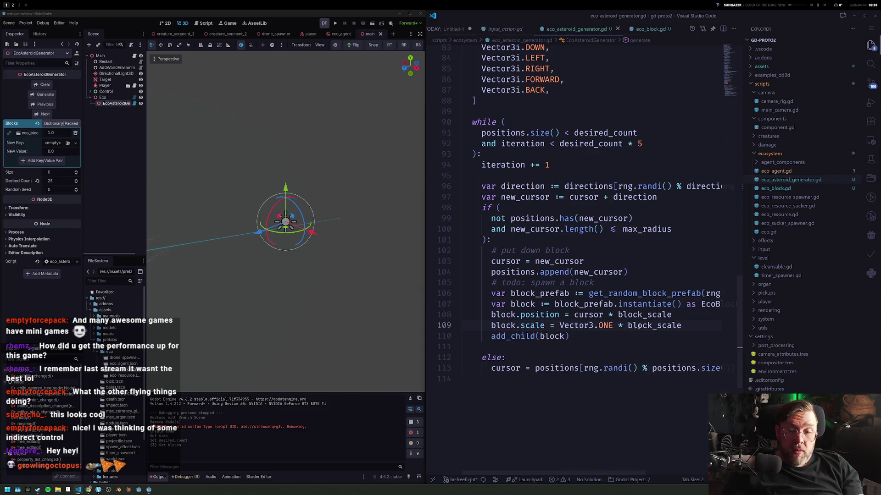
{"action": "left_click", "coordinate": [78, 118]}
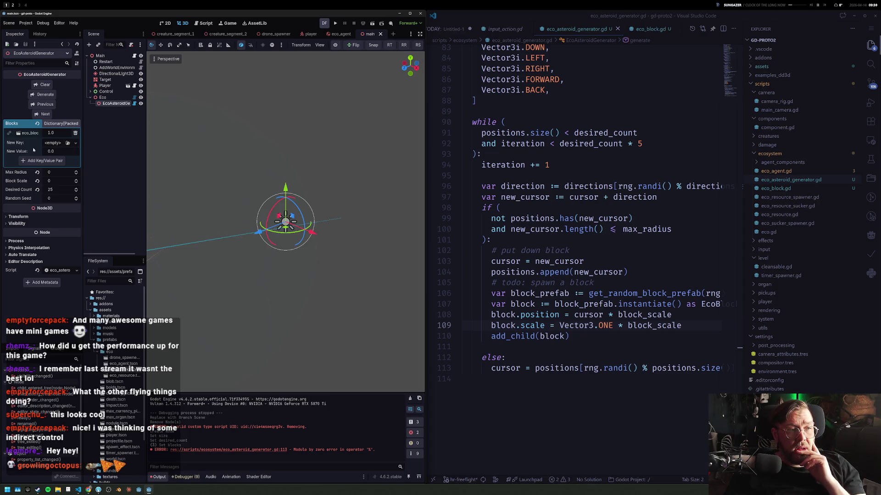
{"action": "left_click", "coordinate": [59, 172]}
Step: Enter Max Radius 16 and Block Scale 4 in the Inspector
{"action": "type", "text": "8"}
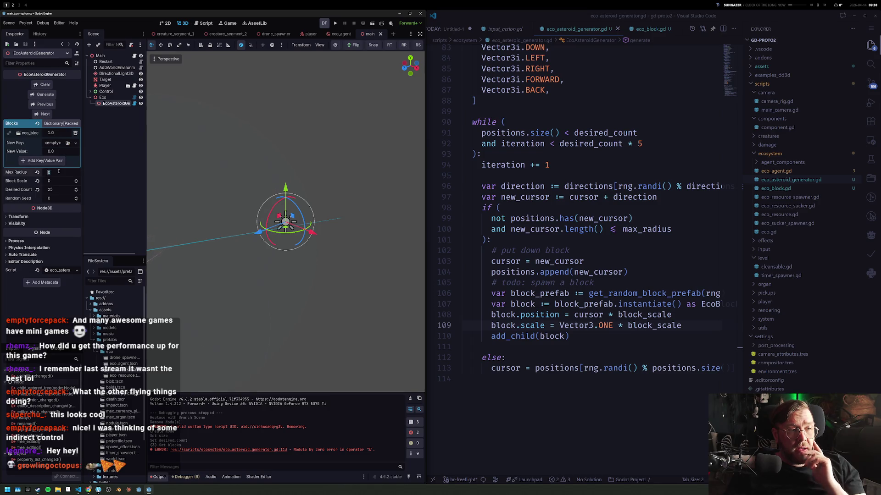
{"action": "key", "text": "Tab"}
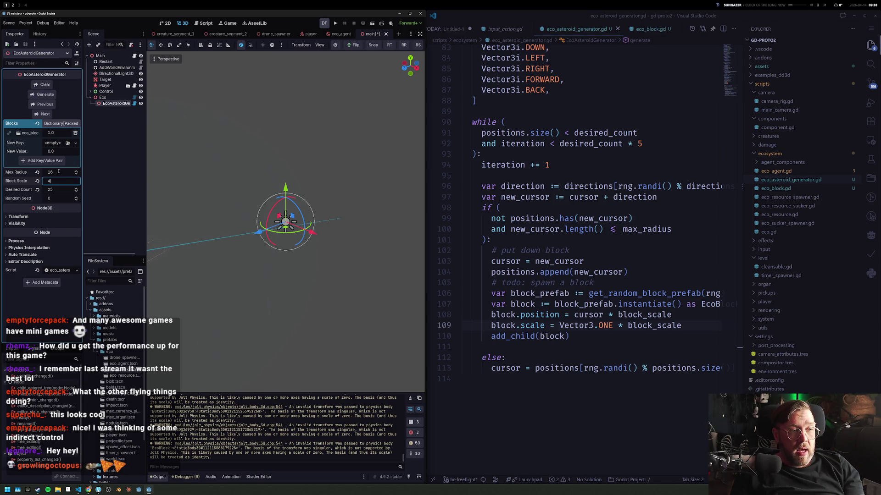
{"action": "key", "text": "Tab"}
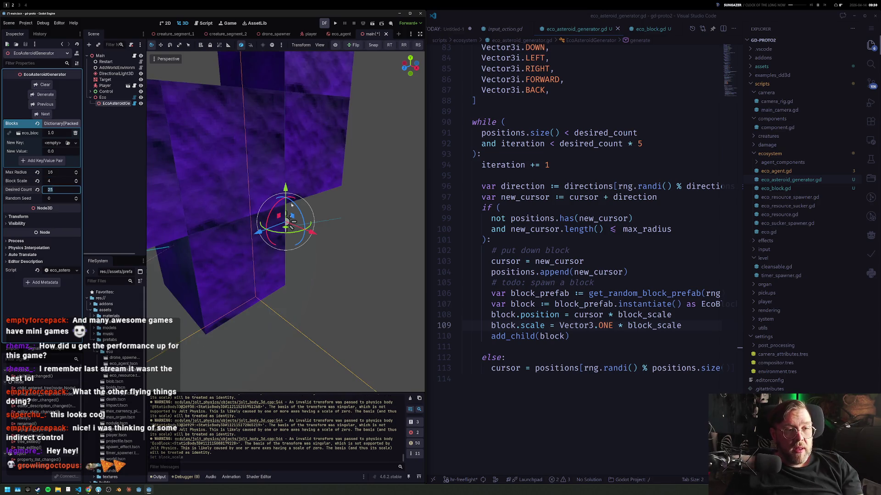
{"action": "scroll", "coordinate": [284, 221], "scroll_direction": "down", "scroll_amount": 5}
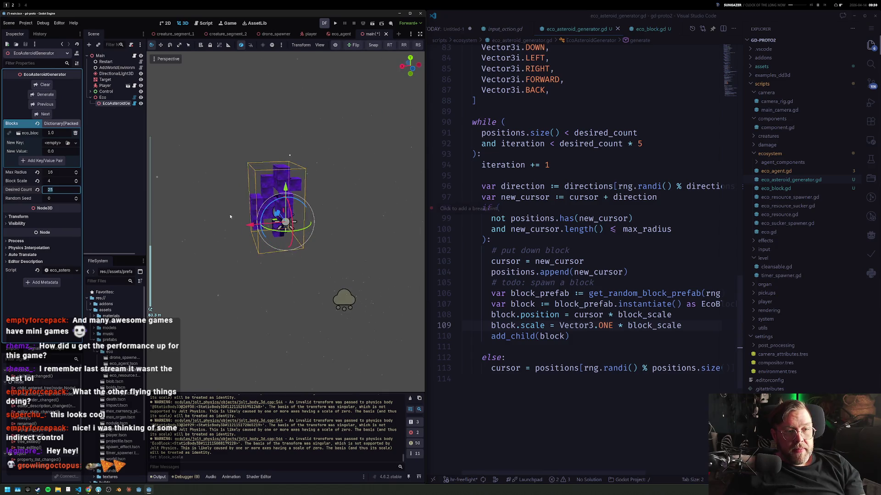
{"action": "scroll", "coordinate": [303, 225], "scroll_direction": "up", "scroll_amount": 5}
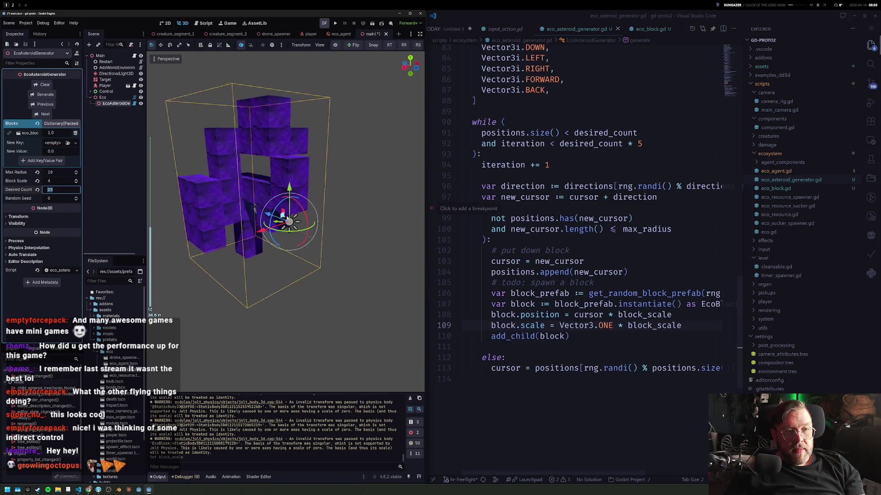
Step: Step the seed forward six times to 14, orbit the view, and run the game
{"action": "left_click", "coordinate": [42, 115]}
{"action": "left_click", "coordinate": [43, 114]}
{"action": "left_click", "coordinate": [43, 114]}
{"action": "left_click", "coordinate": [42, 114]}
{"action": "left_click", "coordinate": [43, 115]}
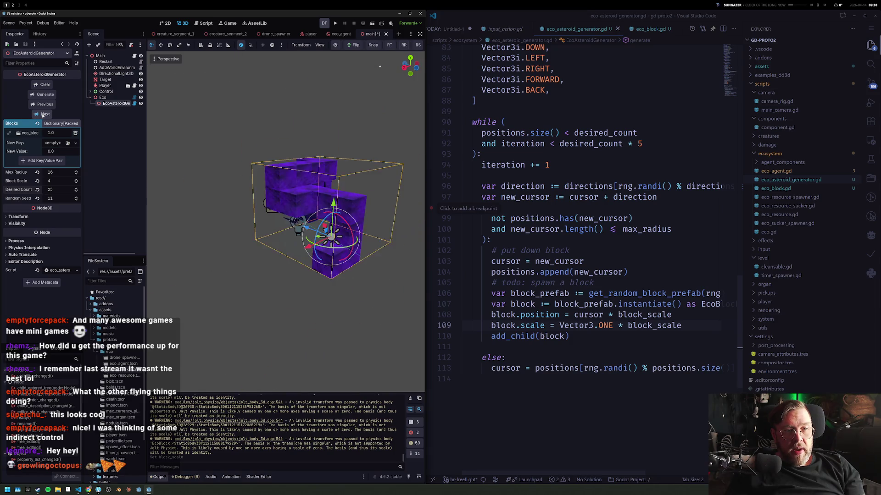
{"action": "left_click", "coordinate": [43, 114]}
{"action": "left_click", "coordinate": [43, 114]}
{"action": "left_click", "coordinate": [43, 115]}
{"action": "left_click", "coordinate": [42, 115]}
{"action": "scroll", "coordinate": [273, 190], "scroll_direction": "down", "scroll_amount": 3}
{"action": "mouse_move", "coordinate": [273, 190]}
{"action": "left_mouse_down"}
{"action": "mouse_move", "coordinate": [177, 152]}
{"action": "mouse_move", "coordinate": [178, 197]}
{"action": "mouse_move", "coordinate": [200, 185]}
{"action": "left_mouse_up"}
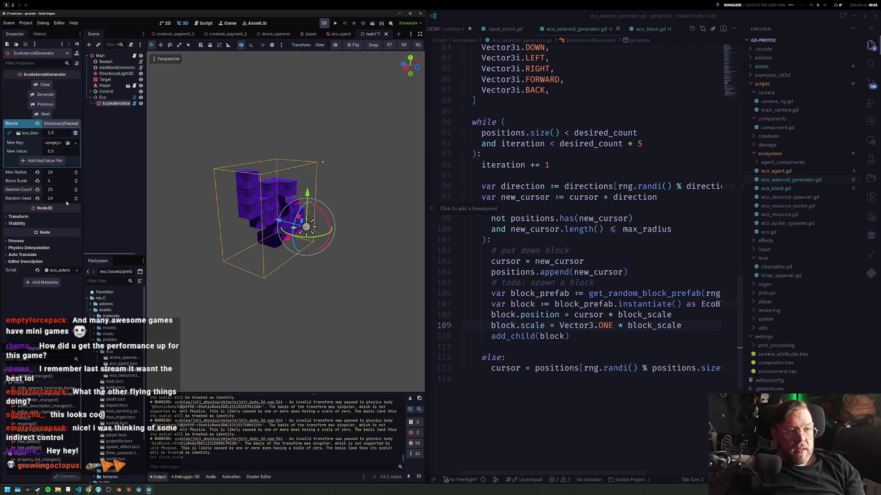
{"action": "key", "text": "F5"}
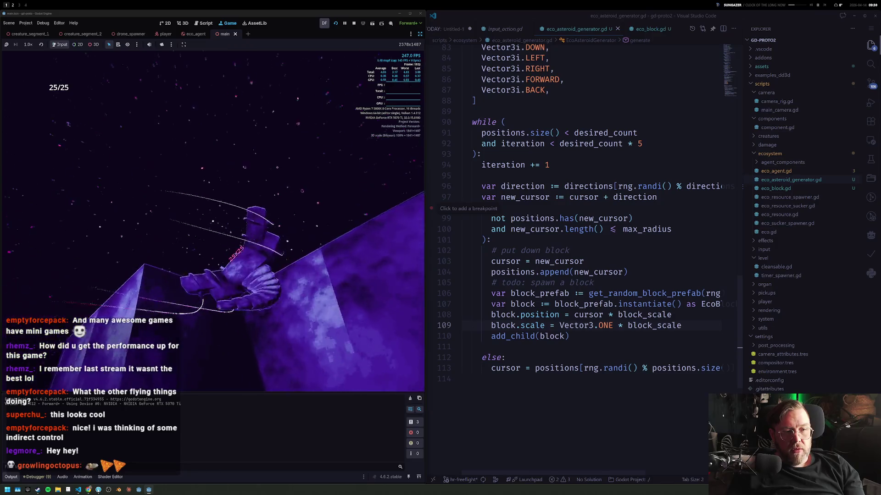
{"action": "key", "text": "F8"}
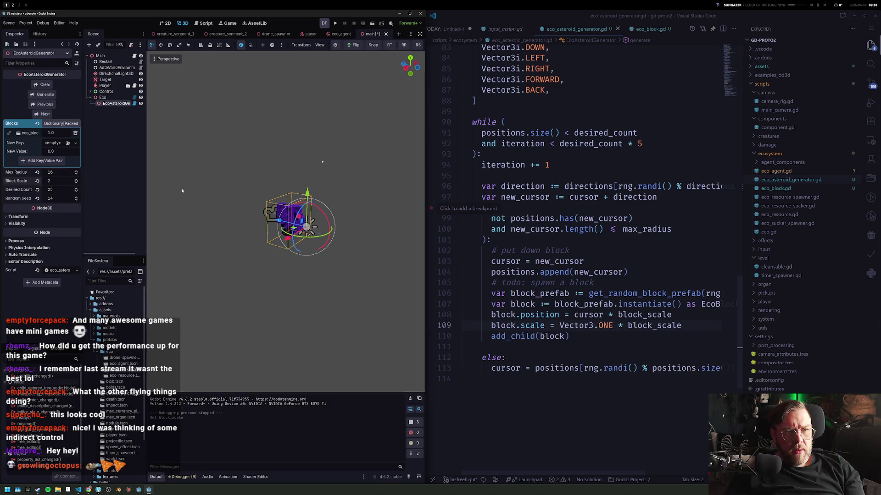
{"action": "key", "text": "F5"}
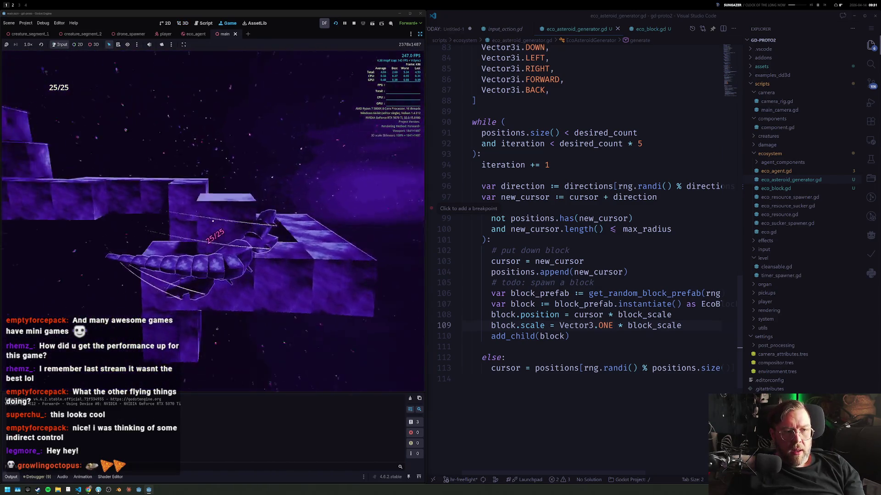
{"action": "key", "text": "F8"}
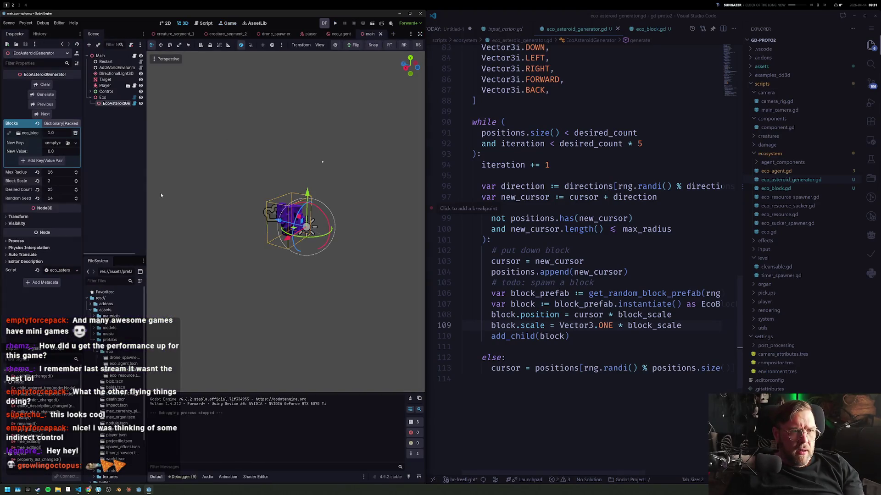
{"action": "left_click", "coordinate": [61, 190]}
{"action": "type", "text": "100"}
{"action": "key", "text": "Return"}
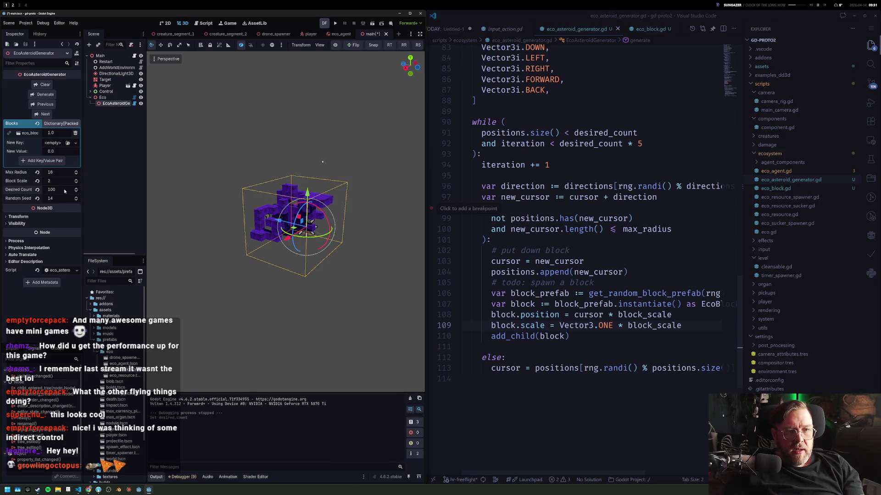
{"action": "scroll", "coordinate": [380, 176], "scroll_direction": "up", "scroll_amount": 5}
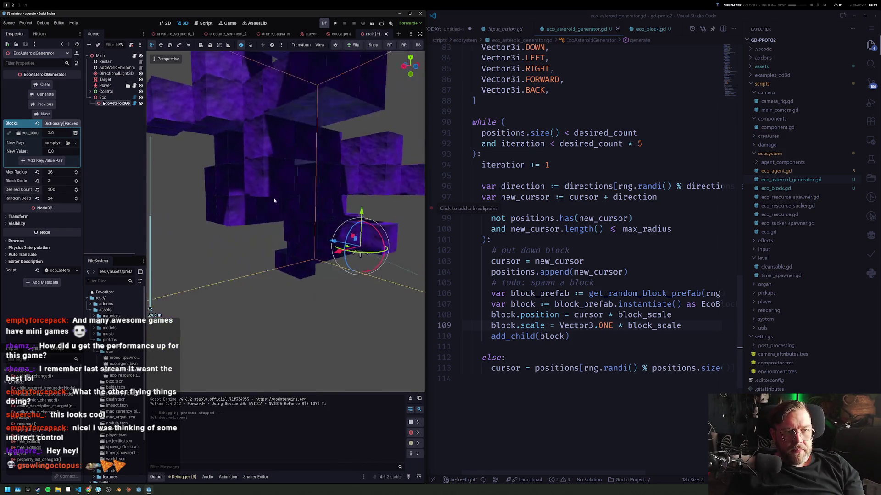
{"action": "scroll", "coordinate": [380, 176], "scroll_direction": "down", "scroll_amount": 3}
{"action": "left_click", "coordinate": [569, 388]}
Step: End generate() with print("generated (", random_seed, "): ", positions.size(), " blocks") and save
{"action": "key", "text": "Return"}
{"action": "key", "text": "Return"}
{"action": "type", "text": "print("}
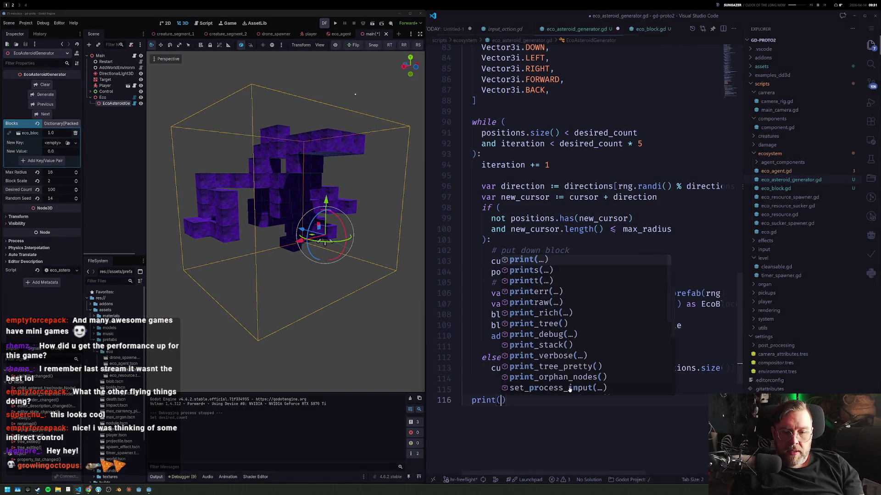
{"action": "type", "text": "\"generated: "}
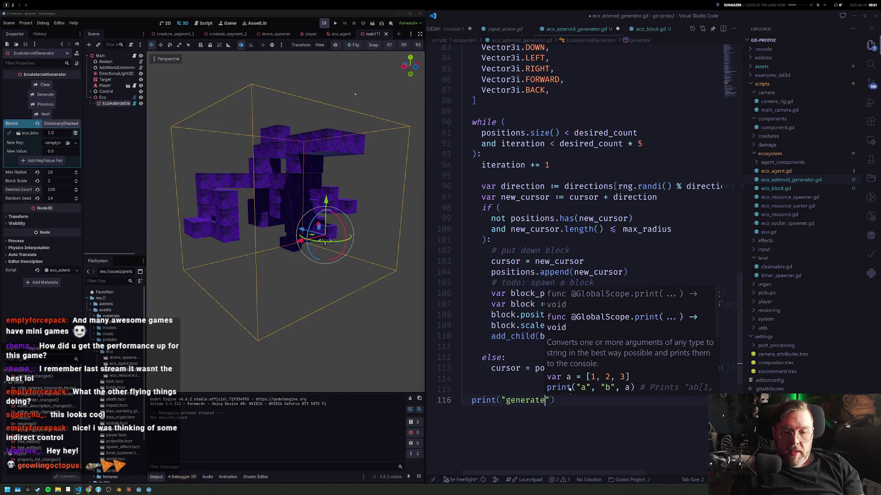
{"action": "type", "text": "\", positions"}
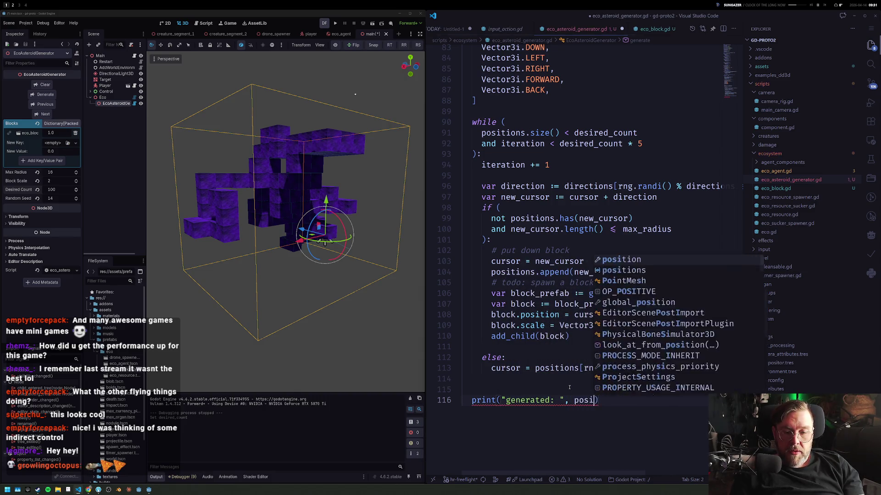
{"action": "type", "text": ".c"}
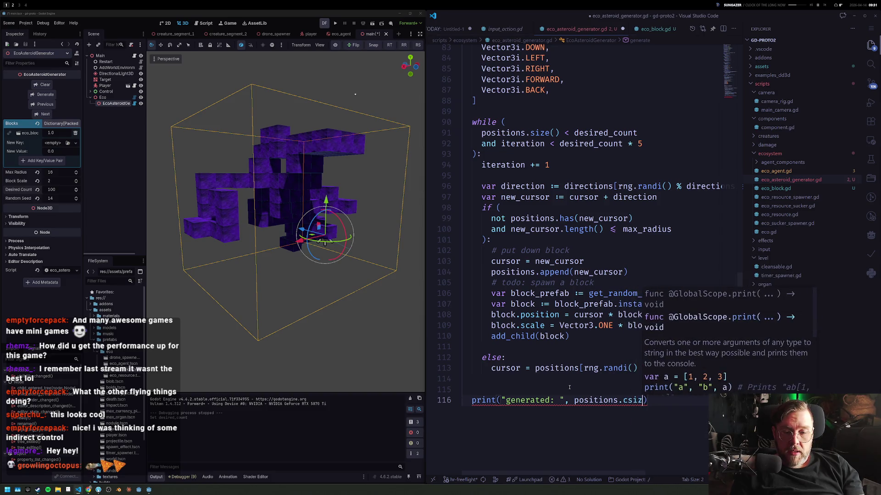
{"action": "key", "text": "BackSpace"}
{"action": "type", "text": "size(), \" "}
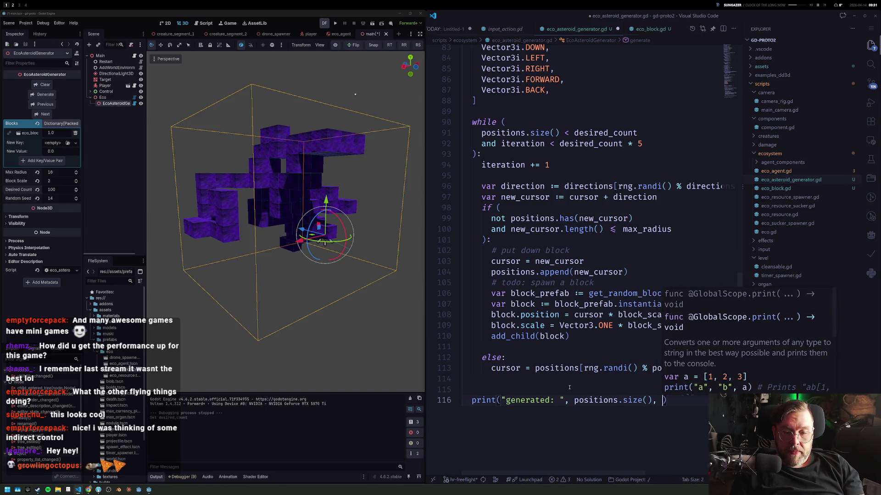
{"action": "type", "text": "blocks"}
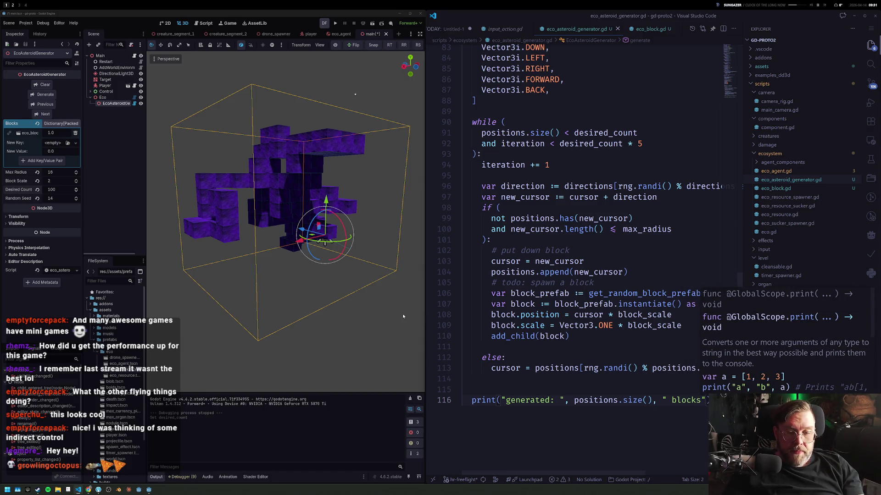
{"action": "key", "text": "Escape"}
{"action": "key", "text": "Home"}
{"action": "key", "text": "ctrl+shift+Right"}
{"action": "type", "text": "generated (\"\","}
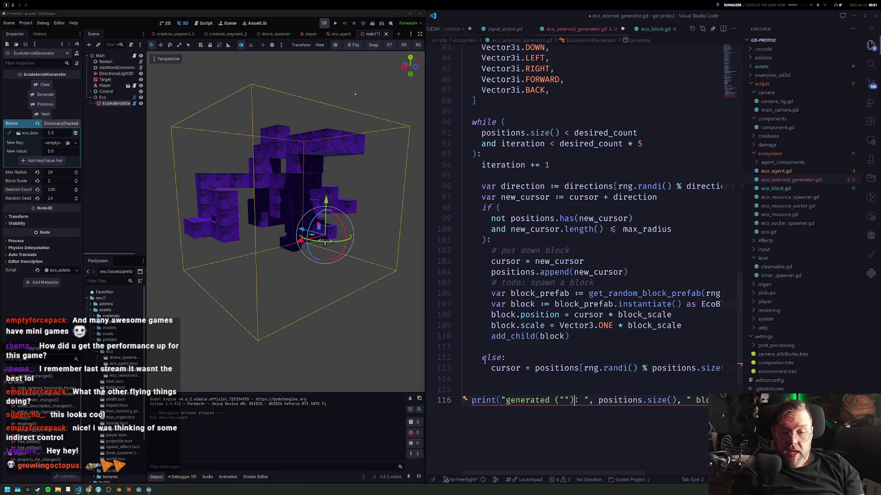
{"action": "type", "text": ", seed"}
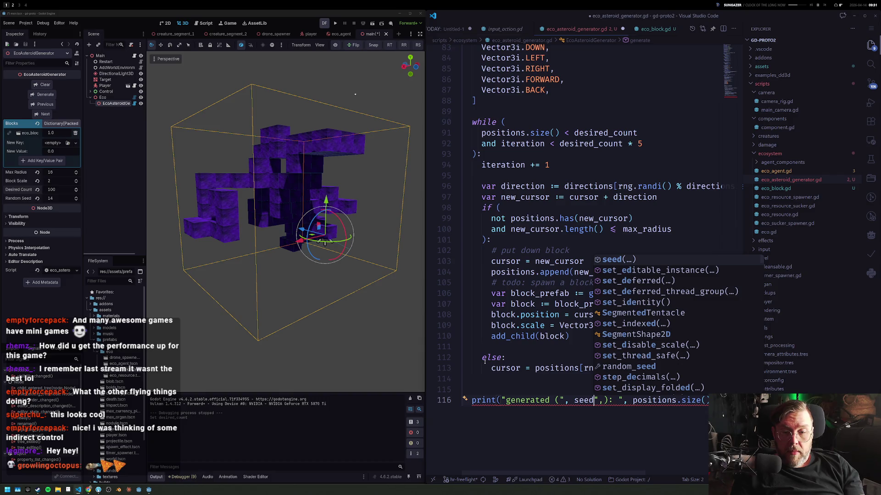
{"action": "key", "text": "Down"}
{"action": "key", "text": "Down"}
{"action": "key", "text": "Down"}
{"action": "key", "text": "Return"}
{"action": "type", "text": ","}
{"action": "key", "text": "BackSpace"}
{"action": "key", "text": "ctrl+s"}
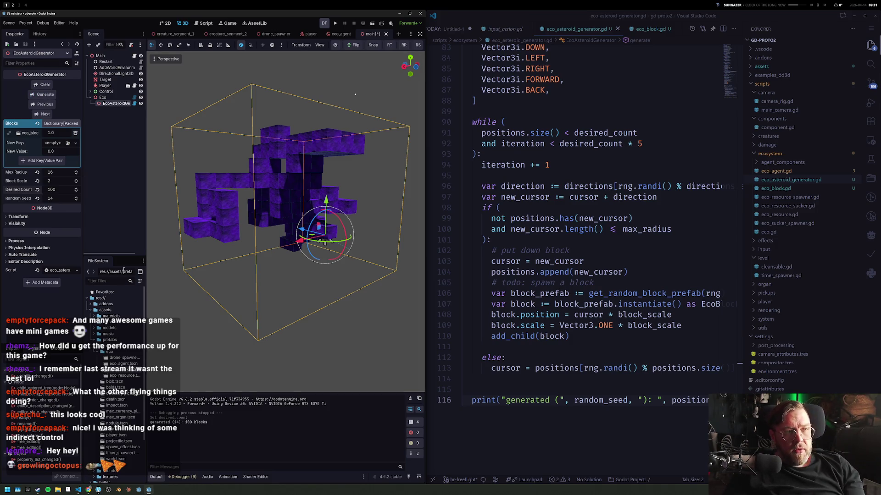
Step: Set Max Radius to 5, then 4, orbiting to inspect each regenerated asteroid
{"action": "left_click", "coordinate": [62, 173]}
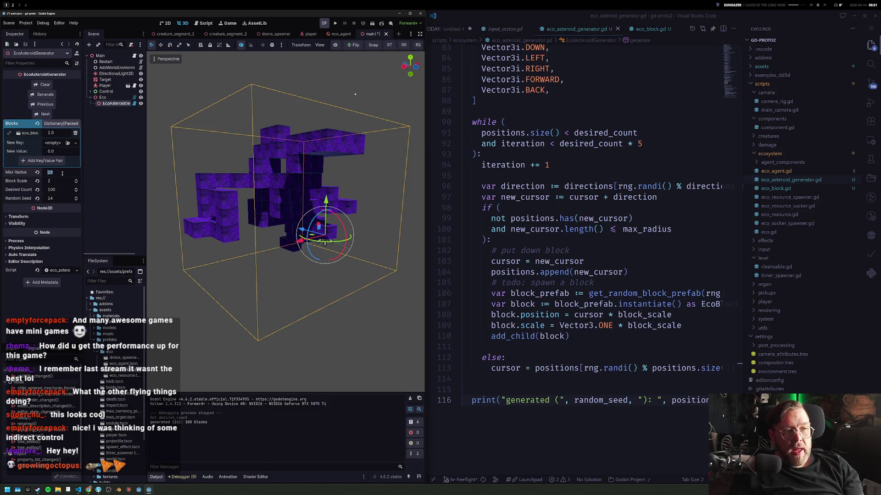
{"action": "key", "text": "Return"}
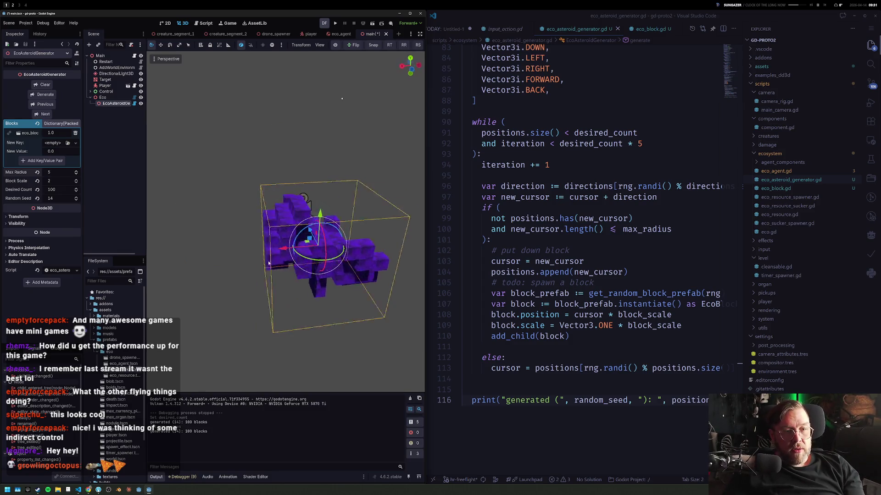
{"action": "left_click_drag", "start_coordinate": [412, 182], "coordinate": [322, 245]}
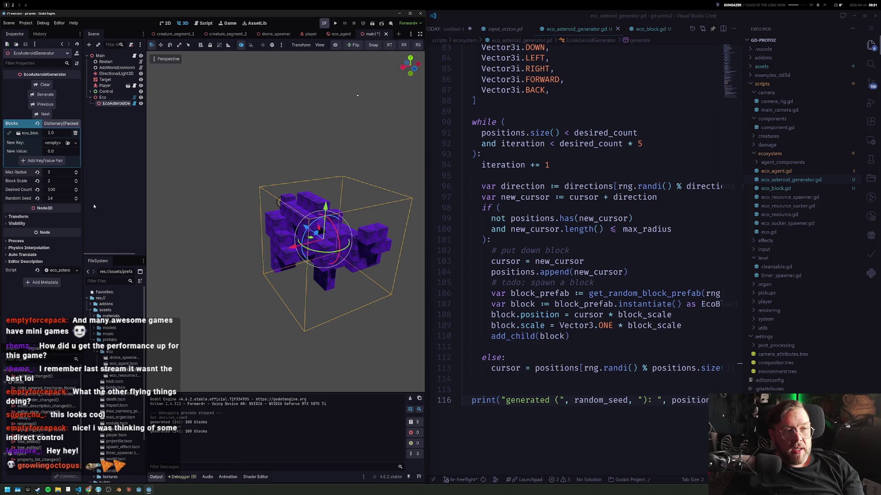
{"action": "left_click", "coordinate": [76, 174]}
{"action": "mouse_move", "coordinate": [304, 234]}
{"action": "left_mouse_down"}
{"action": "mouse_move", "coordinate": [202, 156]}
{"action": "mouse_move", "coordinate": [338, 222]}
{"action": "mouse_move", "coordinate": [335, 215]}
{"action": "mouse_move", "coordinate": [276, 225]}
{"action": "left_mouse_up"}
Step: Set Desired Count to 256 and regenerate the asteroid
{"action": "left_click", "coordinate": [59, 189]}
{"action": "type", "text": "32"}
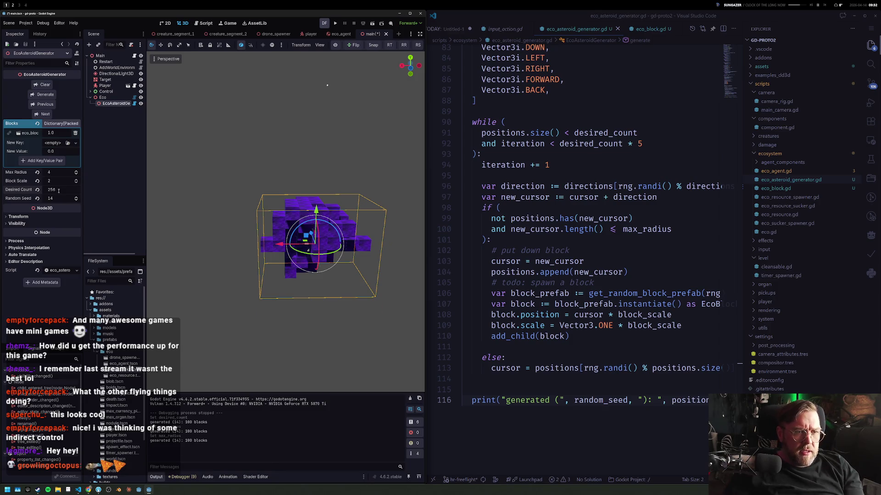
{"action": "key", "text": "Return"}
{"action": "mouse_move", "coordinate": [275, 152]}
{"action": "left_mouse_down"}
{"action": "mouse_move", "coordinate": [339, 177]}
{"action": "mouse_move", "coordinate": [144, 196]}
{"action": "left_mouse_up"}
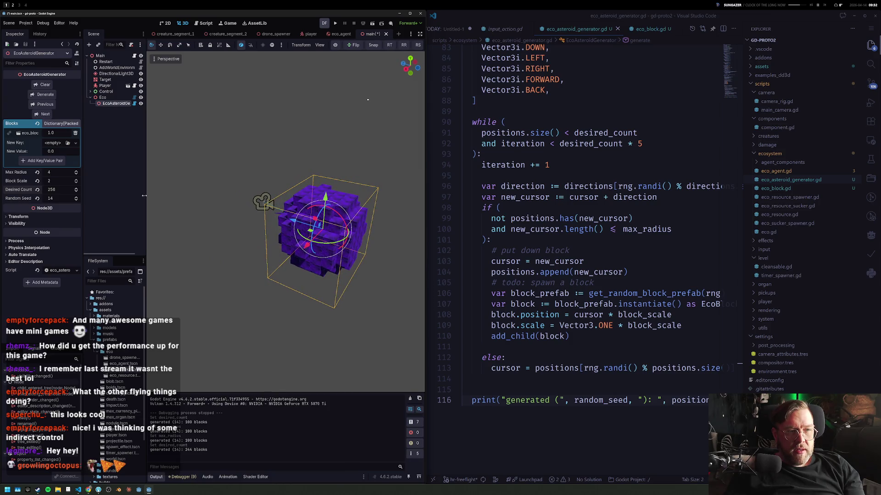
Step: Raise Max Radius to 7, orbit the larger asteroid, and run the game
{"action": "left_click", "coordinate": [77, 171]}
{"action": "left_click", "coordinate": [76, 171]}
{"action": "left_click", "coordinate": [77, 172]}
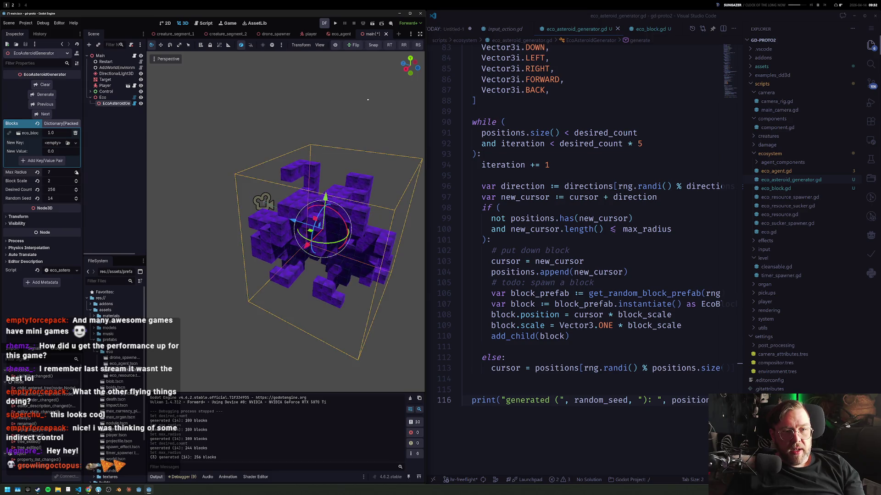
{"action": "mouse_move", "coordinate": [396, 245]}
{"action": "left_mouse_down"}
{"action": "mouse_move", "coordinate": [340, 220]}
{"action": "mouse_move", "coordinate": [347, 221]}
{"action": "mouse_move", "coordinate": [238, 233]}
{"action": "mouse_move", "coordinate": [340, 227]}
{"action": "left_mouse_up"}
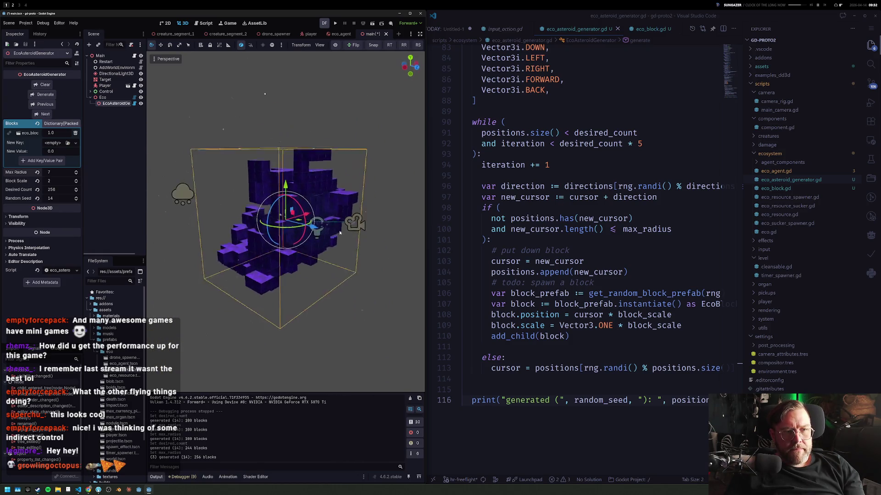
{"action": "key", "text": "F5"}
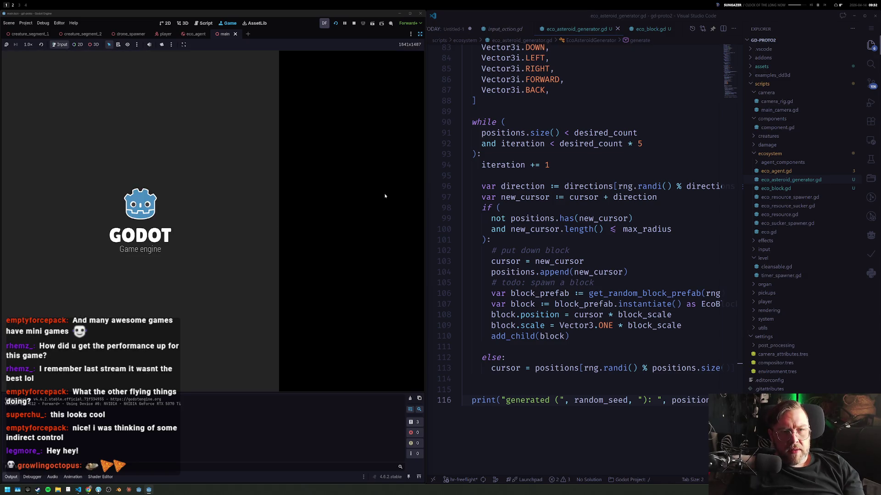
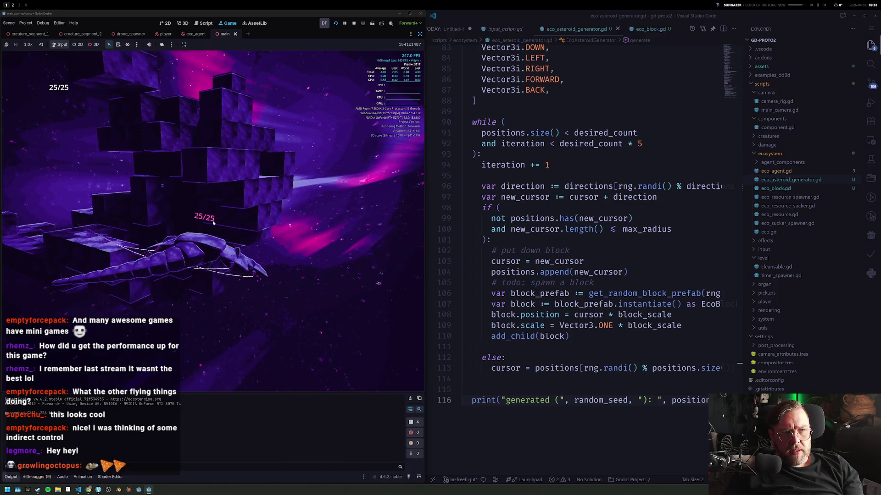
Step: Stop the running asteroid game and bring up the launcher search with 'fs'
{"action": "left_click", "coordinate": [354, 23]}
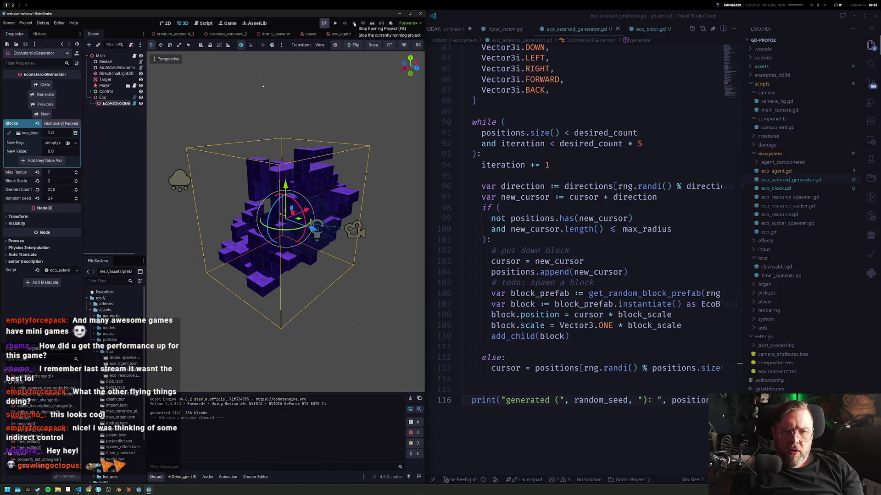
{"action": "key", "text": "alt+space"}
{"action": "type", "text": "fs"}
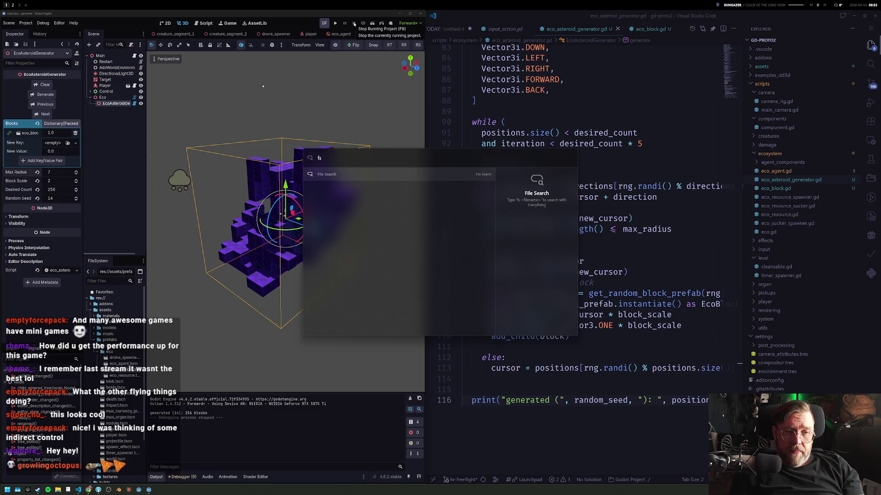
Step: Browse the launcher to the Documents folder and into the gd-proto project folder
{"action": "key", "text": "BackSpace"}
{"action": "key", "text": "BackSpace"}
{"action": "type", "text": "docu"}
{"action": "key", "text": "Down"}
{"action": "key", "text": "Down"}
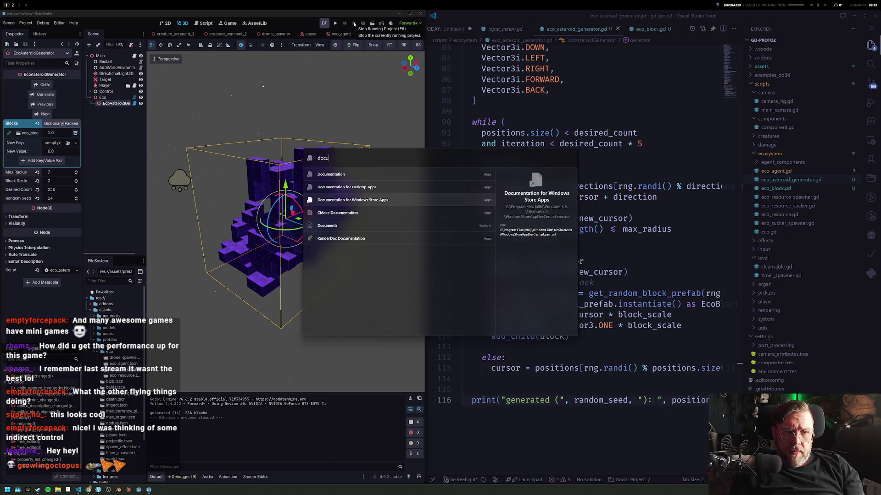
{"action": "key", "text": "Down"}
{"action": "key", "text": "Down"}
{"action": "key", "text": "Tab"}
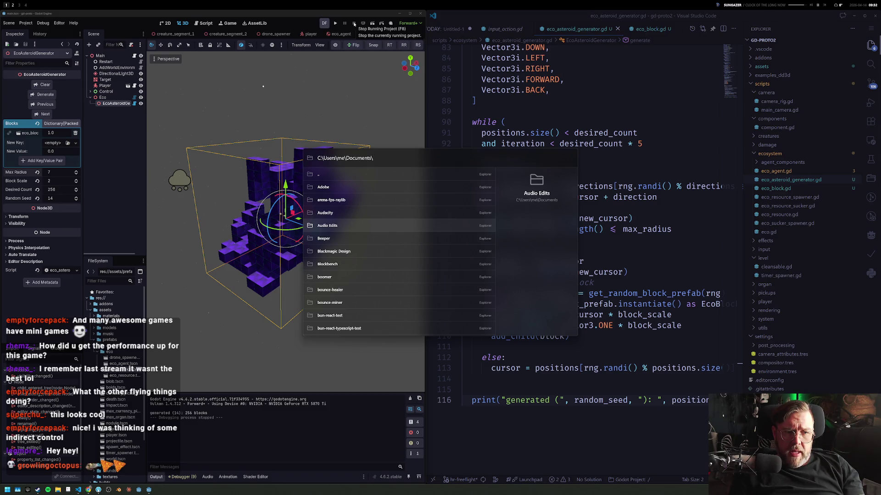
{"action": "type", "text": "gd"}
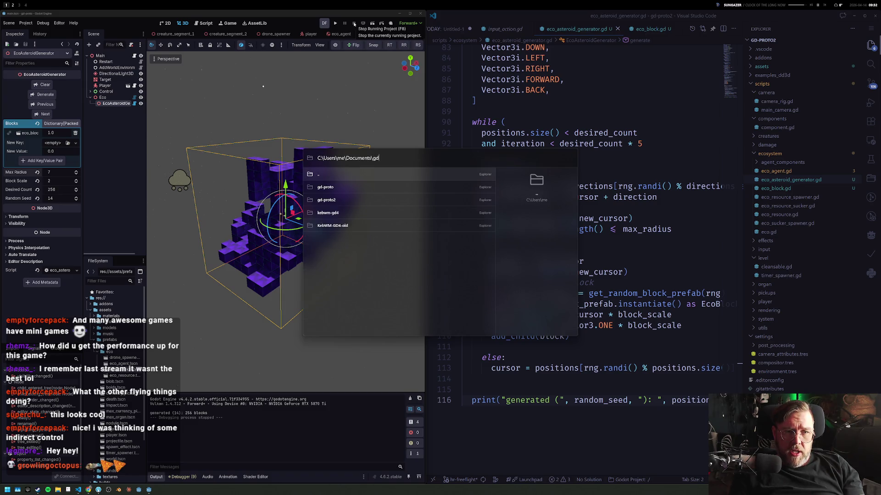
{"action": "key", "text": "Tab"}
Step: Check the meshes subfolder's files, then open the assets folder in File Explorer
{"action": "key", "text": "Down"}
{"action": "key", "text": "Down"}
{"action": "key", "text": "Down"}
{"action": "key", "text": "Up"}
{"action": "key", "text": "Up"}
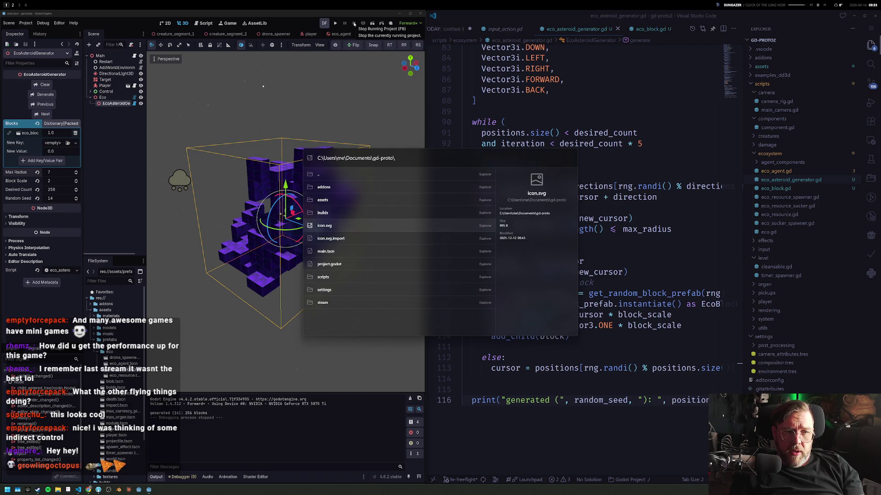
{"action": "key", "text": "Tab"}
{"action": "key", "text": "Down"}
{"action": "key", "text": "Down"}
{"action": "key", "text": "Down"}
{"action": "key", "text": "Down"}
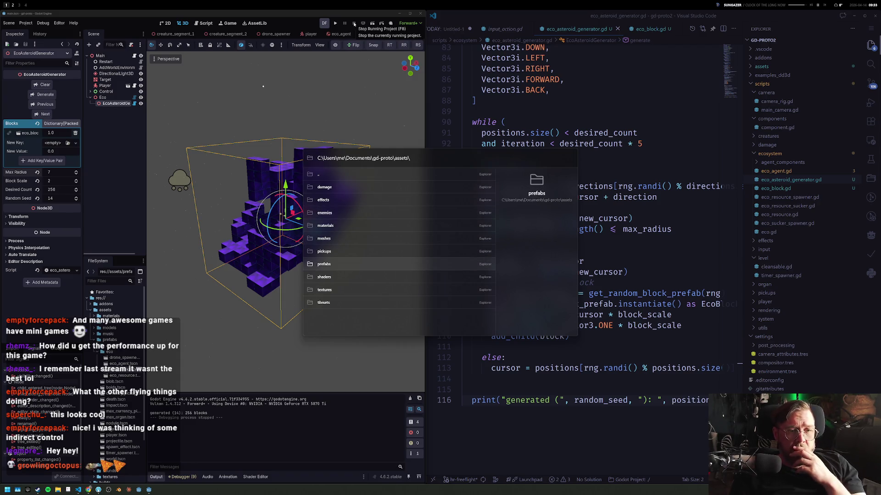
{"action": "key", "text": "Up"}
{"action": "key", "text": "Up"}
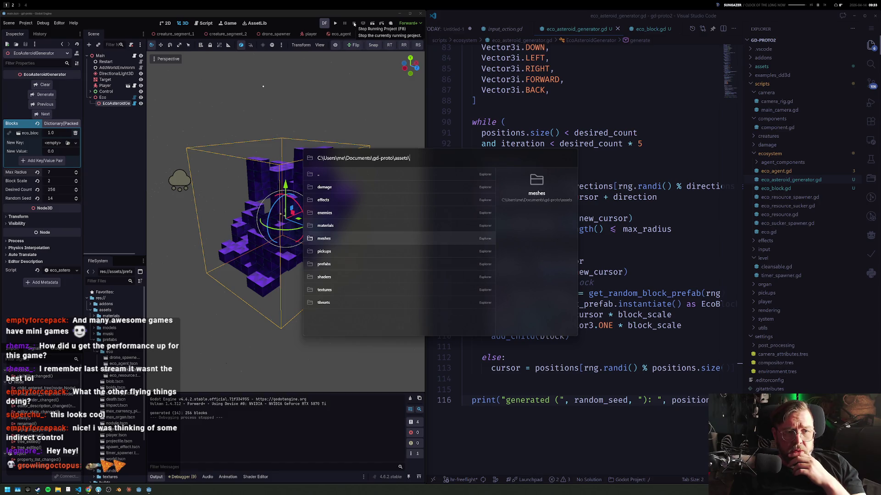
{"action": "key", "text": "Tab"}
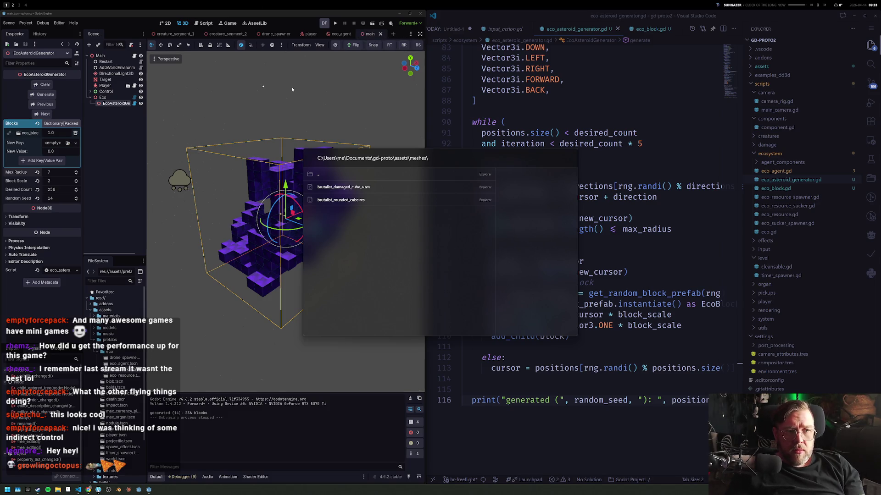
{"action": "key", "text": "BackSpace"}
{"action": "key", "text": "BackSpace"}
{"action": "key", "text": "BackSpace"}
{"action": "key", "text": "BackSpace"}
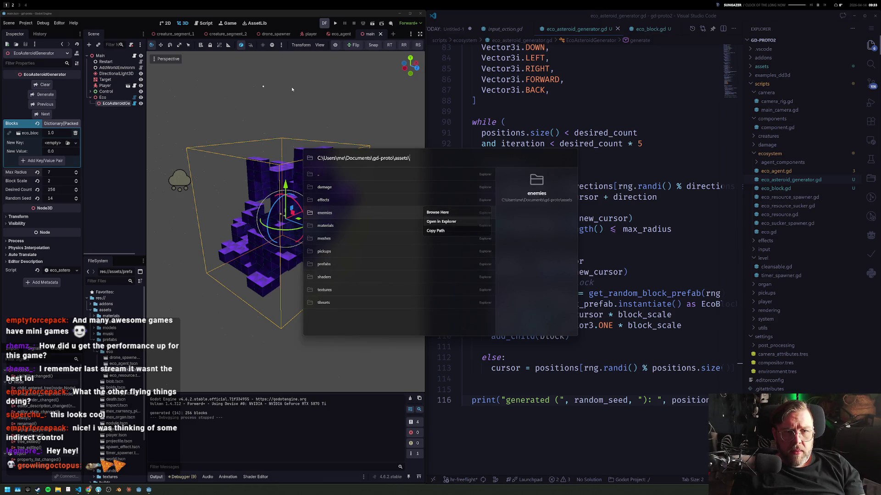
{"action": "key", "text": "Escape"}
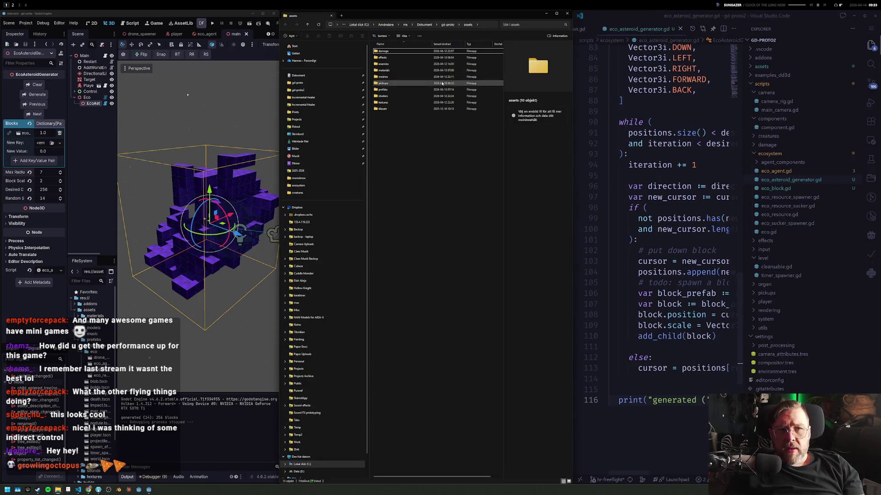
Step: Select both brutalist cube files in meshes, return to assets, then close File Explorer
{"action": "double_click", "coordinate": [383, 77]}
{"action": "left_click_drag", "start_coordinate": [399, 69], "coordinate": [392, 41]}
{"action": "left_click", "coordinate": [433, 25]}
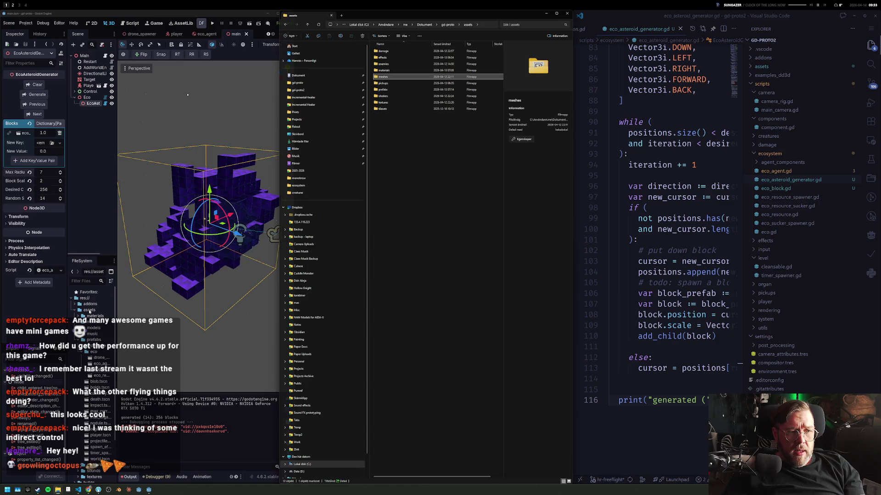
{"action": "left_click", "coordinate": [89, 310]}
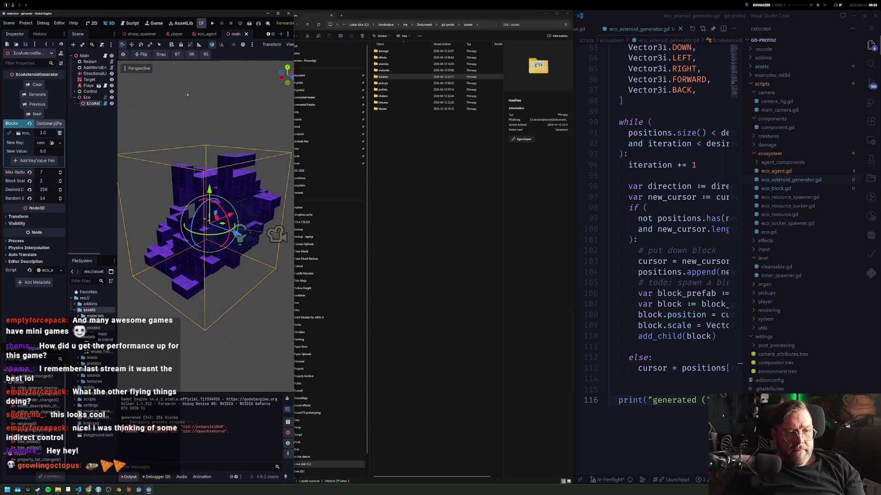
{"action": "left_click", "coordinate": [78, 340]}
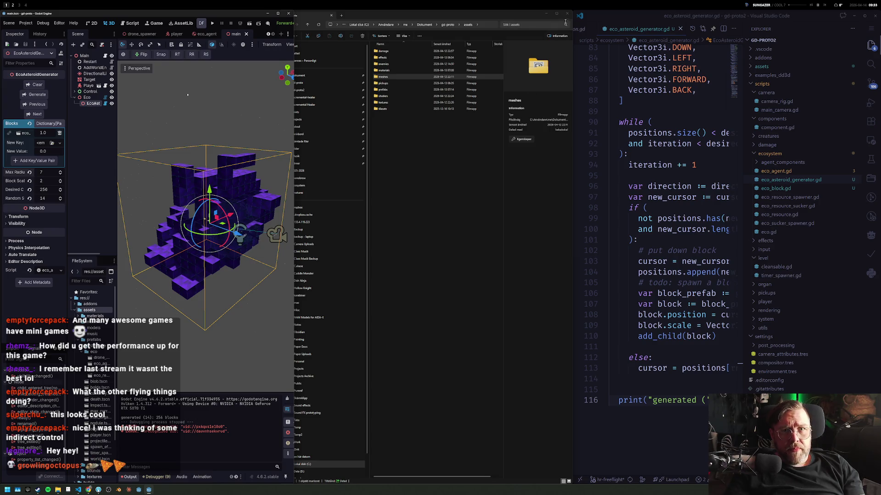
{"action": "key", "text": "alt+F4"}
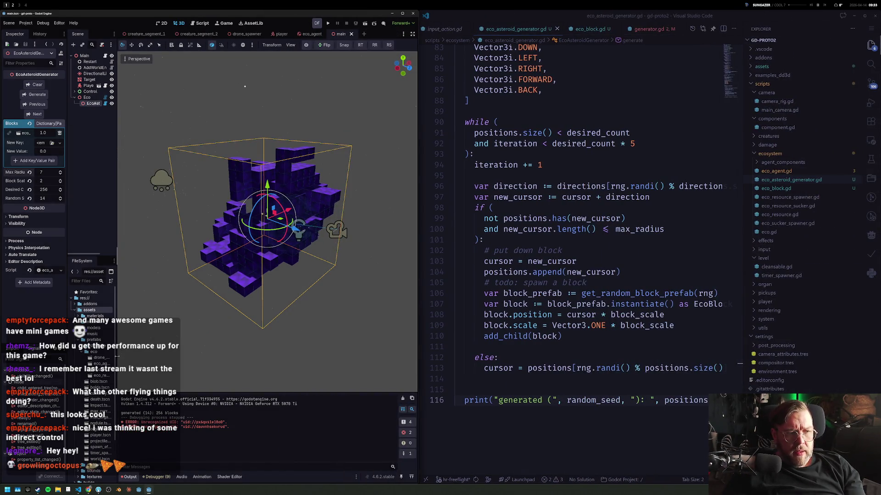
Step: Open eco_block.tscn and Quick Load brutalist_damaged_cube as the MeshInstance3D's mesh
{"action": "left_click_drag", "start_coordinate": [117, 356], "coordinate": [178, 356]}
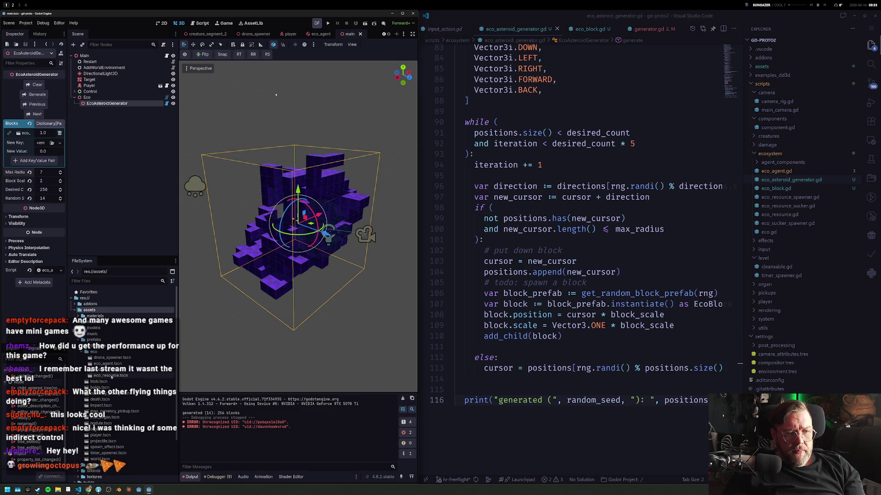
{"action": "double_click", "coordinate": [110, 370]}
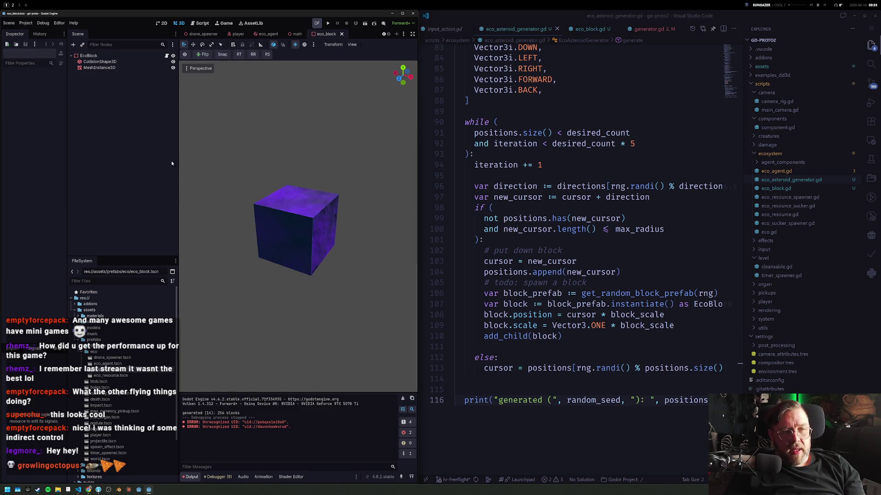
{"action": "left_click", "coordinate": [97, 68]}
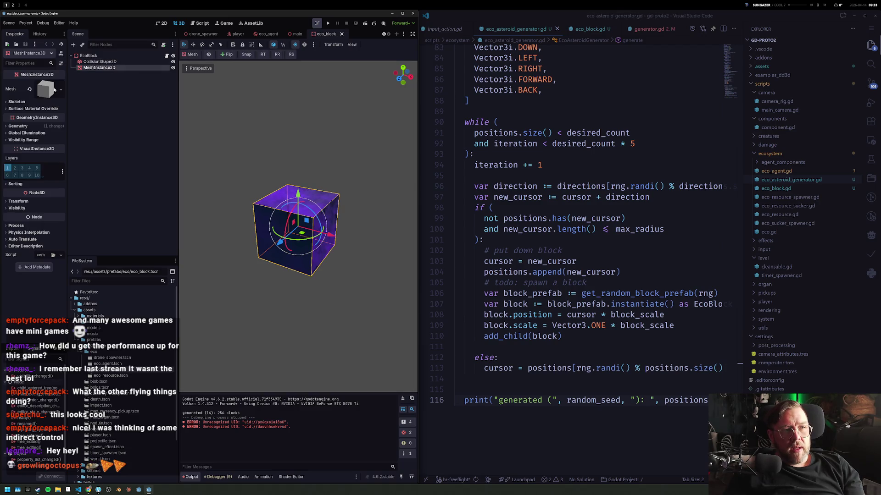
{"action": "left_click", "coordinate": [53, 91]}
{"action": "left_click", "coordinate": [58, 88]}
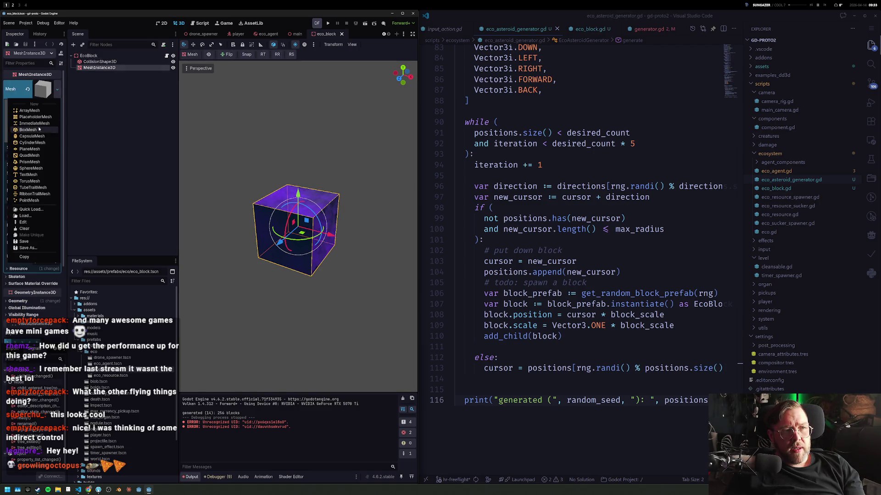
{"action": "left_click", "coordinate": [40, 209]}
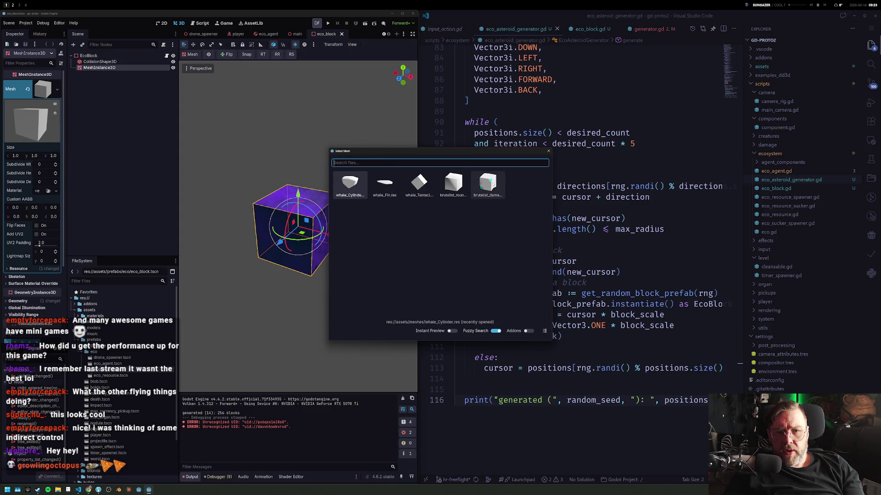
{"action": "double_click", "coordinate": [491, 182]}
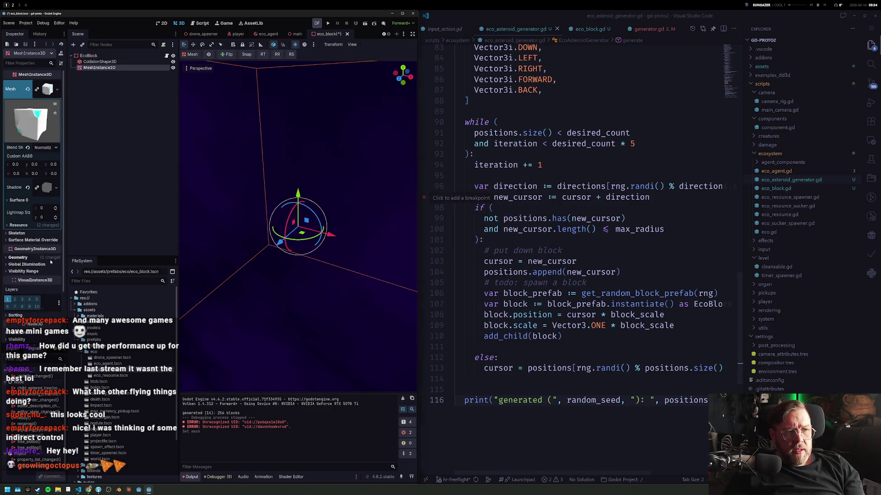
Step: Scale the block's mesh down to 0.2 and orbit to inspect the purple cube
{"action": "scroll", "coordinate": [29, 285], "scroll_direction": "down", "scroll_amount": 3}
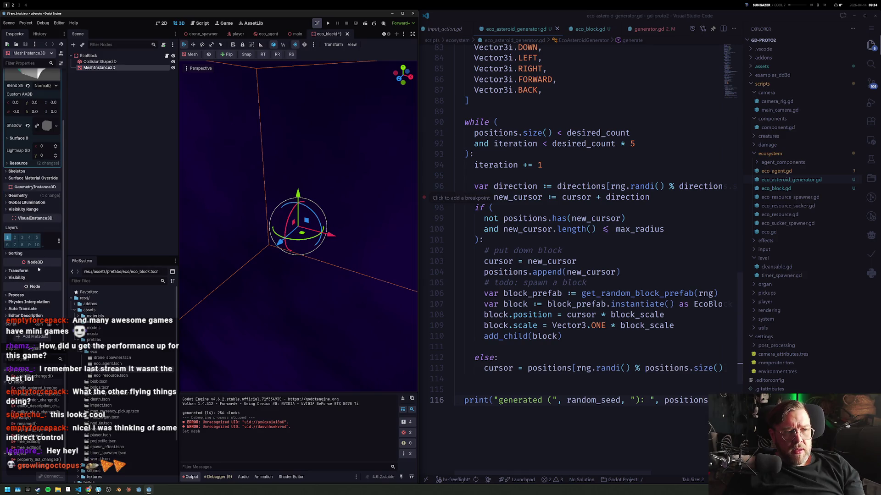
{"action": "scroll", "coordinate": [314, 212], "scroll_direction": "down", "scroll_amount": 5}
{"action": "key", "text": "s"}
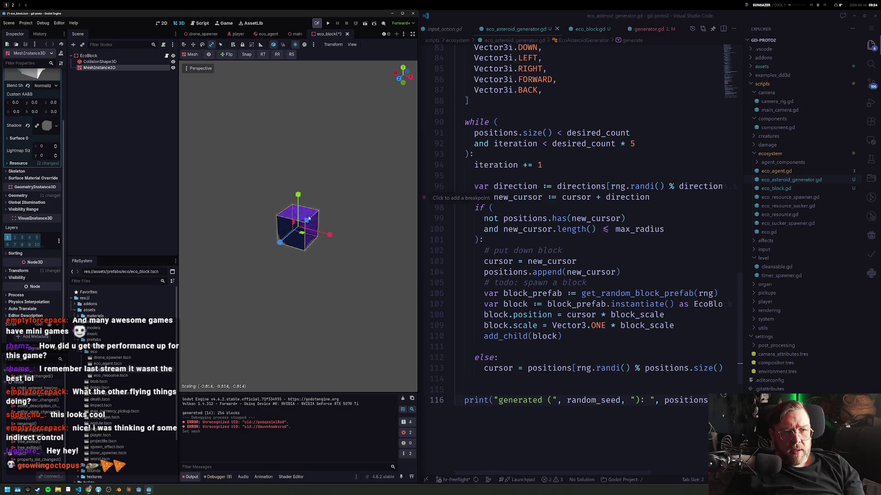
{"action": "left_click", "coordinate": [19, 271]}
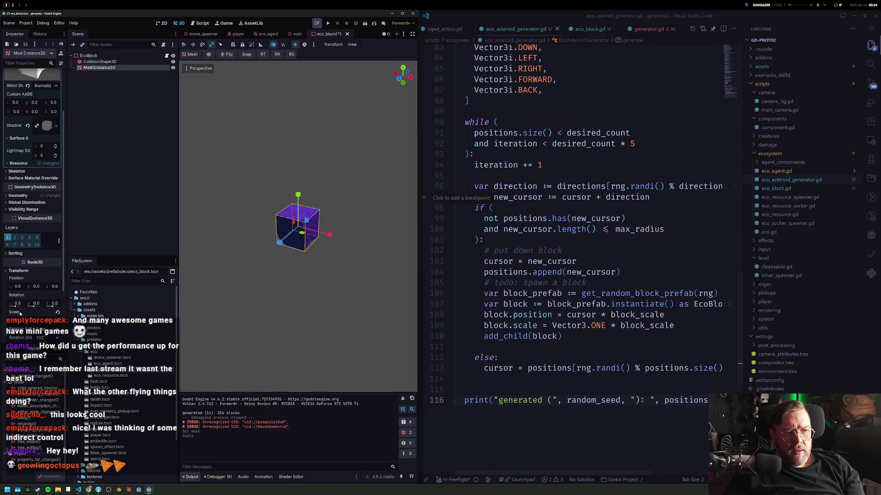
{"action": "left_click_drag", "start_coordinate": [65, 318], "coordinate": [100, 315]}
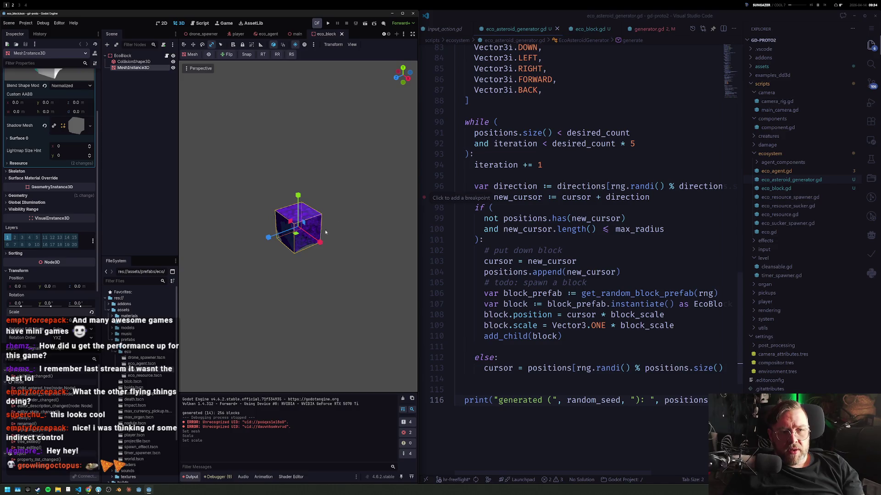
{"action": "scroll", "coordinate": [327, 230], "scroll_direction": "up", "scroll_amount": 3}
{"action": "mouse_move", "coordinate": [349, 217]}
{"action": "left_mouse_down"}
{"action": "mouse_move", "coordinate": [351, 128]}
{"action": "mouse_move", "coordinate": [365, 191]}
{"action": "mouse_move", "coordinate": [381, 199]}
{"action": "left_mouse_up"}
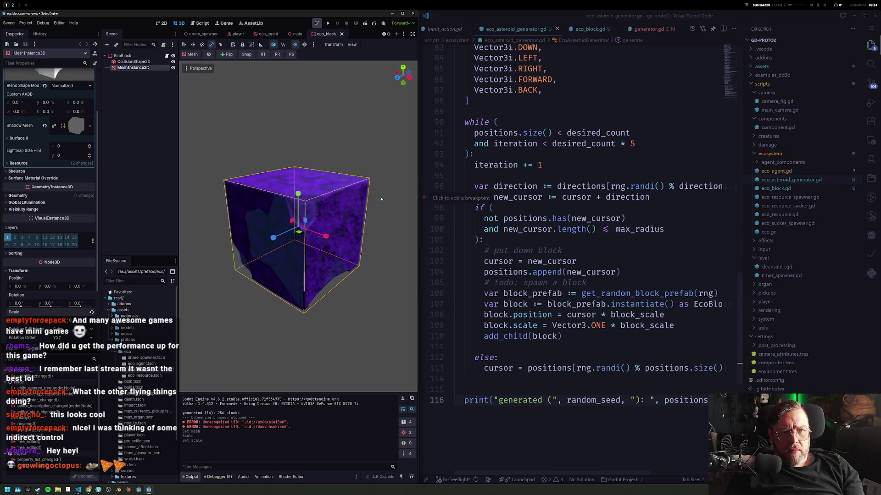
{"action": "scroll", "coordinate": [78, 299], "scroll_direction": "down", "scroll_amount": 4}
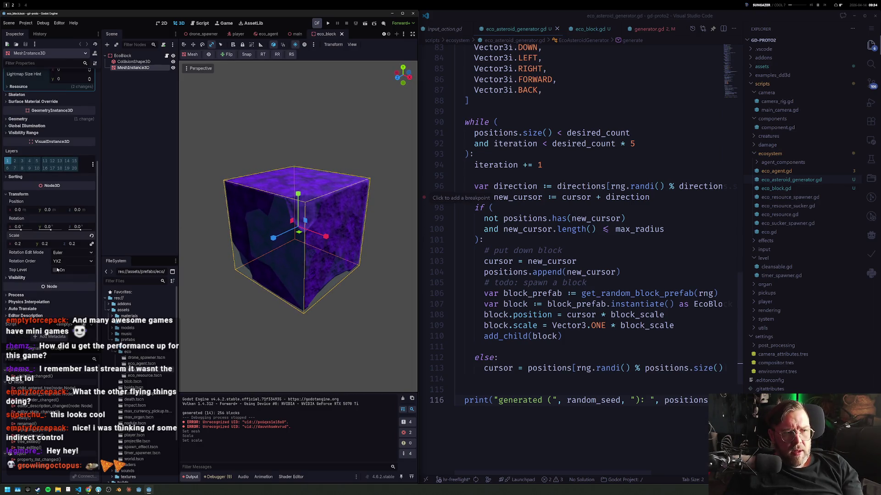
{"action": "scroll", "coordinate": [61, 179], "scroll_direction": "up", "scroll_amount": 7}
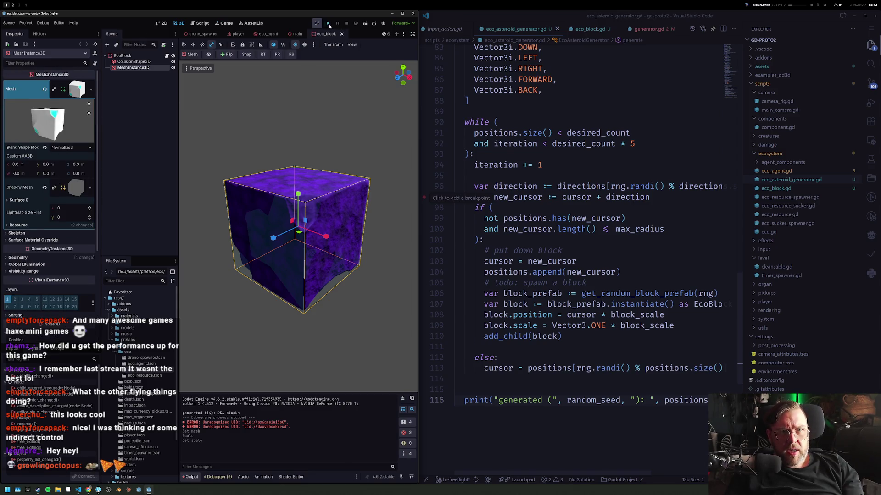
Step: Run the project to view the asteroid built from textured purple brutalist cubes
{"action": "left_click", "coordinate": [328, 25]}
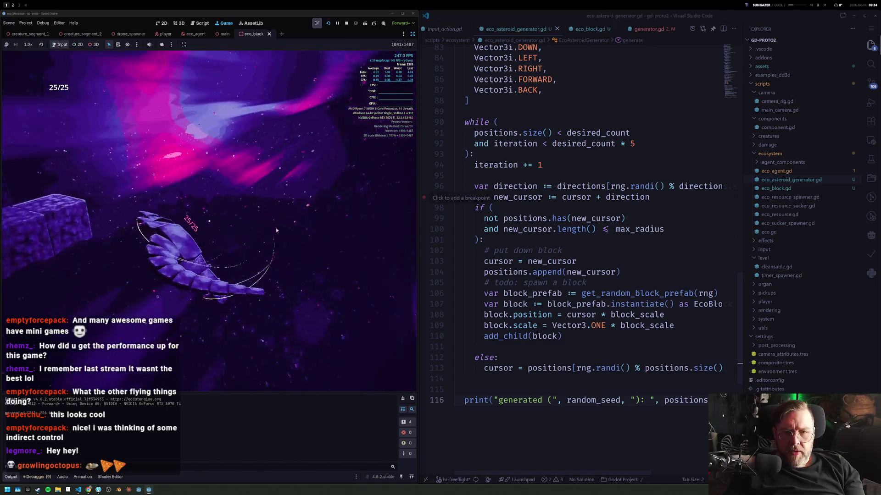
{"action": "left_click", "coordinate": [545, 344]}
Step: Start a new line 'block.rotation_degrees = Vector3(' in the generator script
{"action": "key", "text": "ctrl+shift+Return"}
{"action": "type", "text": "block.rotati"}
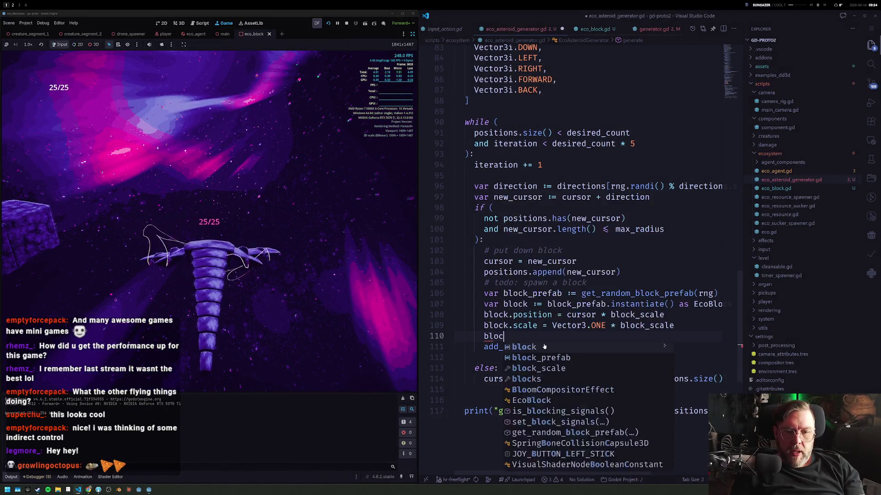
{"action": "type", "text": "o"}
{"action": "key", "text": "Down"}
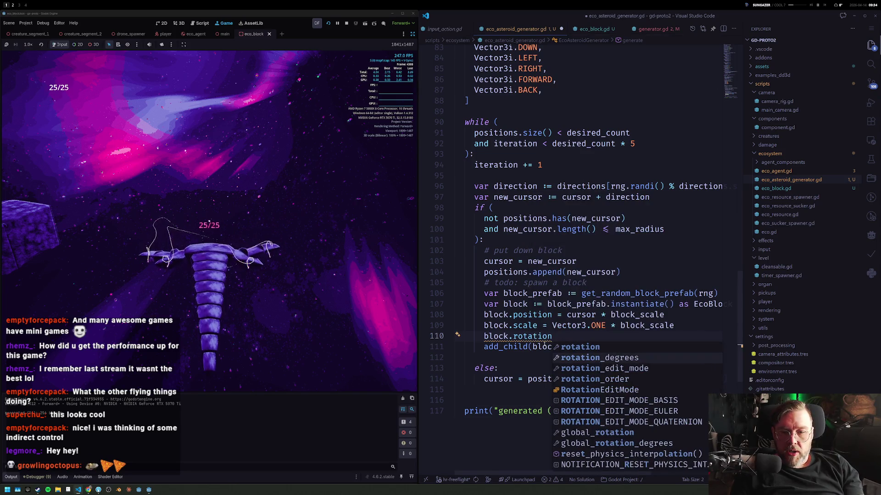
{"action": "key", "text": "Tab"}
{"action": "type", "text": "= VEc"}
{"action": "key", "text": "Down"}
{"action": "key", "text": "Down"}
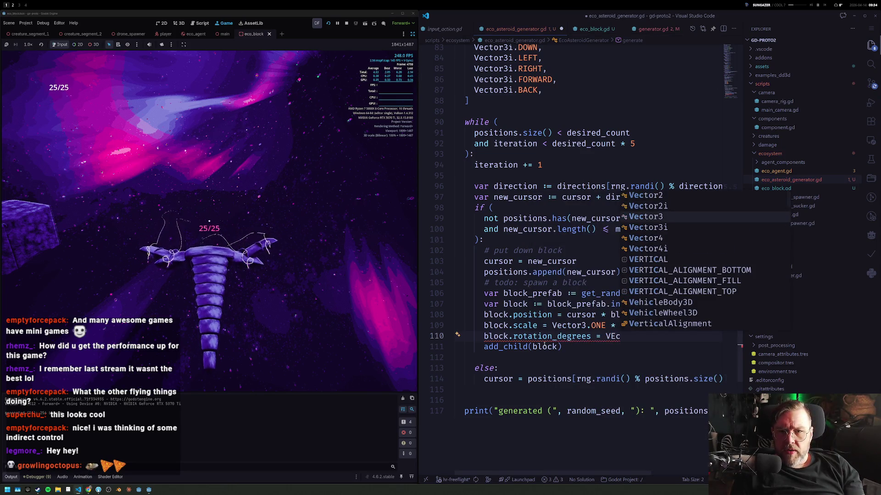
{"action": "key", "text": "Tab"}
{"action": "type", "text": "."}
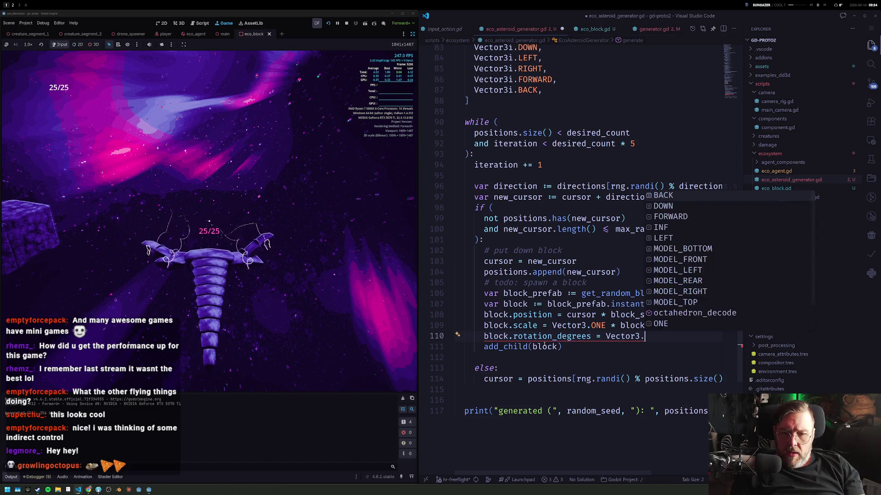
{"action": "key", "text": "BackSpace"}
{"action": "type", "text": "("}
{"action": "key", "text": "Return"}
Step: Write the first vector argument as randi_range(0, 3) with the closing parenthesis below
{"action": "type", "text": "rand"}
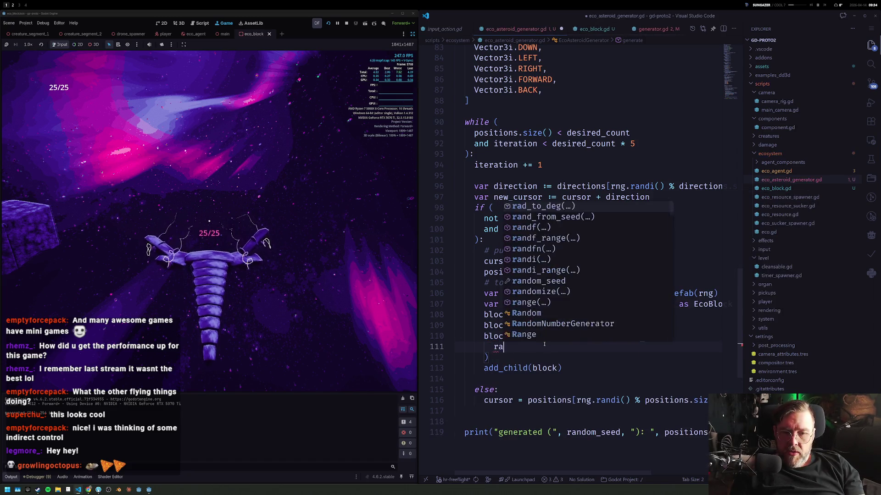
{"action": "type", "text": "i_"}
{"action": "key", "text": "Tab"}
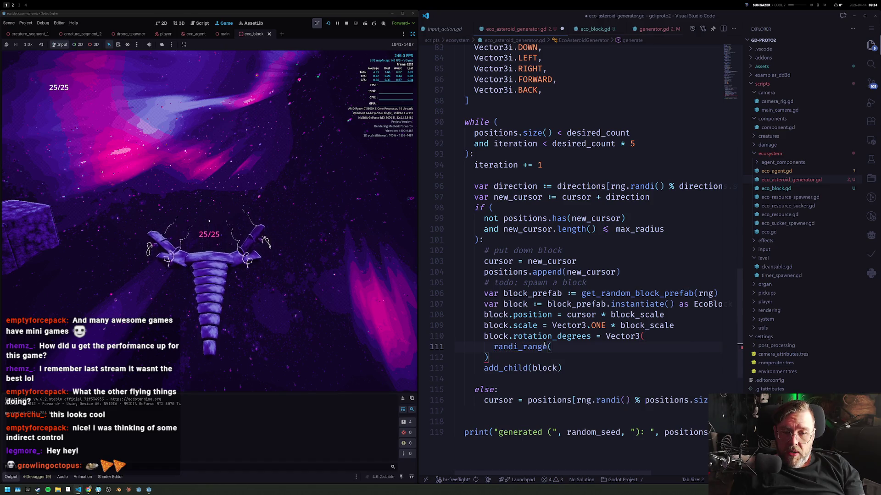
{"action": "type", "text": "9"}
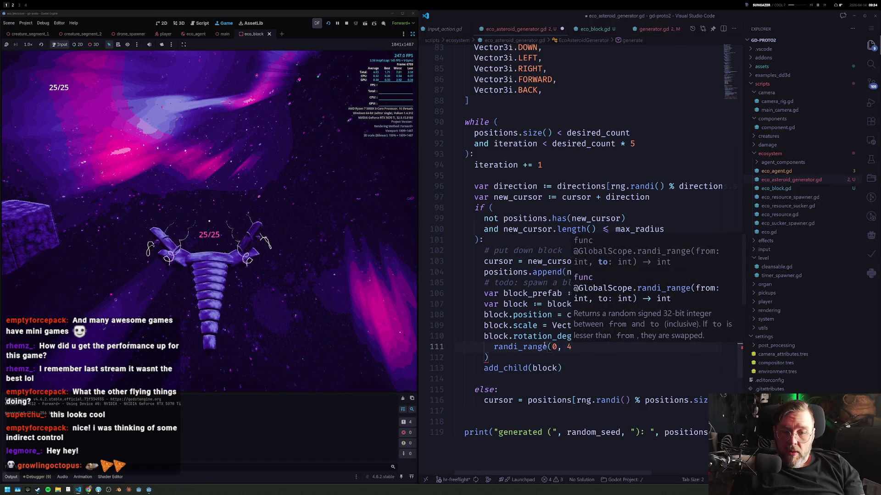
{"action": "key", "text": "Delete"}
{"action": "key", "text": "BackSpace"}
{"action": "type", "text": "e,"}
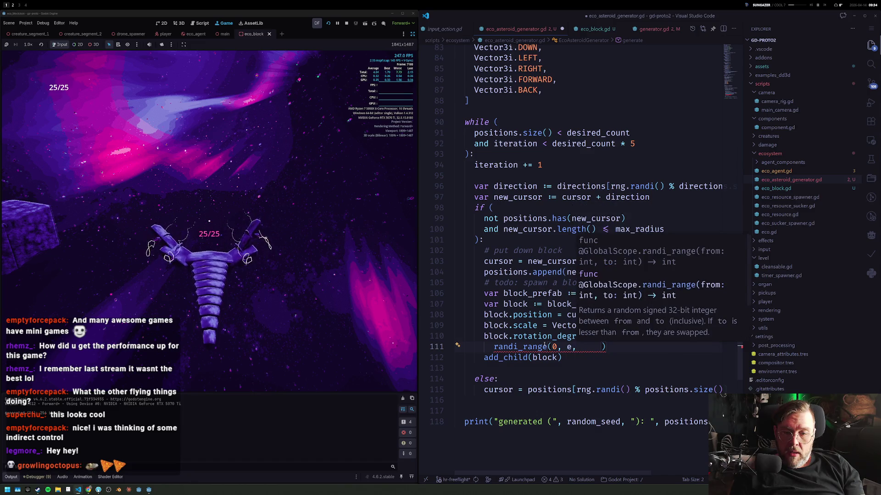
{"action": "key", "text": "Escape"}
{"action": "key", "text": "Return"}
{"action": "key", "text": "Up"}
{"action": "key", "text": "BackSpace"}
{"action": "key", "text": "BackSpace"}
{"action": "type", "text": ")"}
{"action": "key", "text": "Left"}
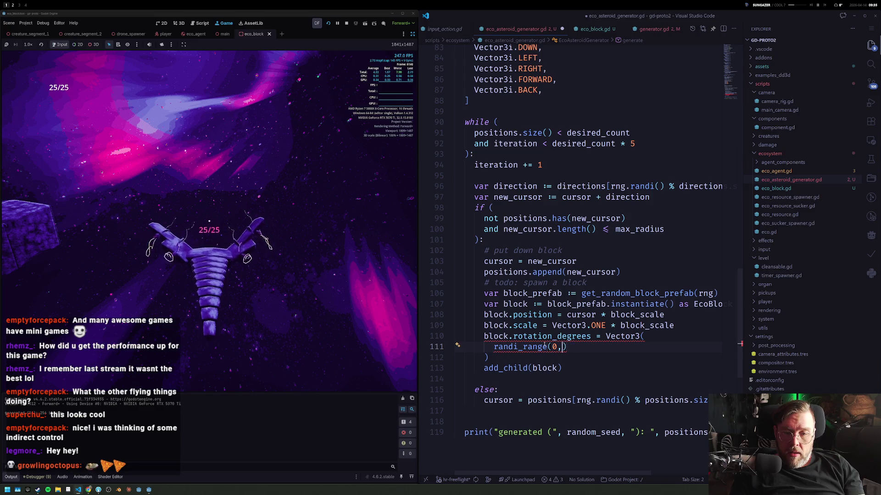
{"action": "type", "text": "3"}
Step: Duplicate the randi_range line for all three axes, multiply each by 90, and save
{"action": "key", "text": "End"}
{"action": "type", "text": ","}
{"action": "key", "text": "shift+alt+Down"}
{"action": "key", "text": "shift+alt+Down"}
{"action": "key", "text": "Up"}
{"action": "key", "text": "Left"}
{"action": "key", "text": "Left"}
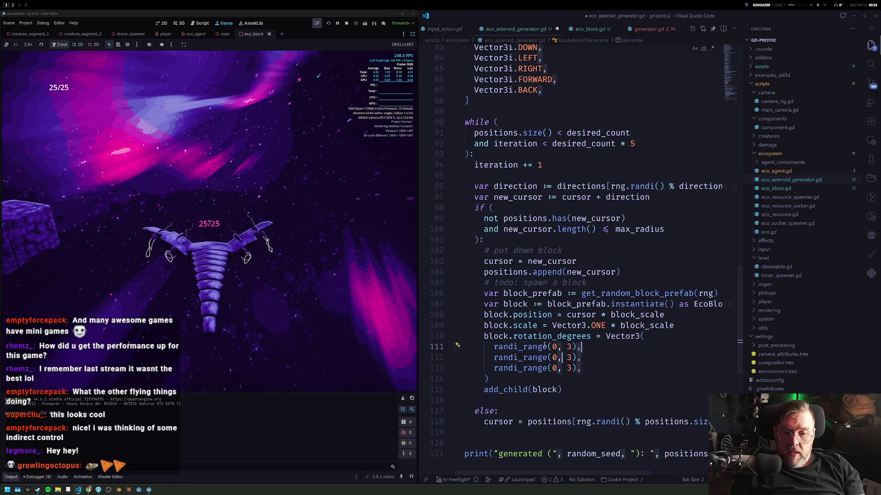
{"action": "key", "text": "Right"}
{"action": "key", "text": "ctrl+alt+Down"}
{"action": "key", "text": "ctrl+alt+Down"}
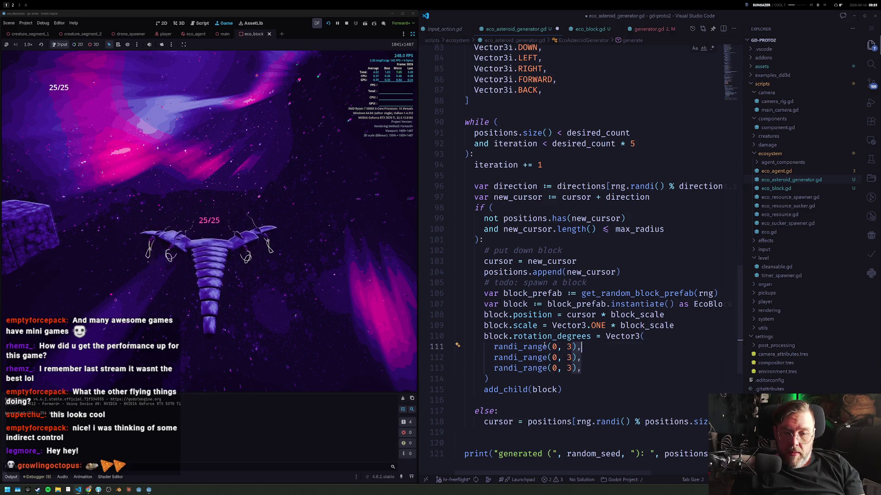
{"action": "type", "text": "* 90"}
{"action": "key", "text": "ctrl+s"}
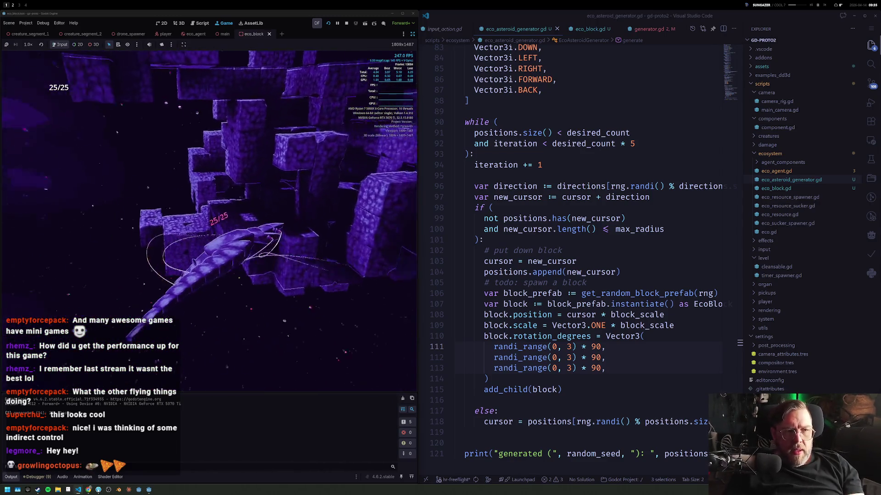
Step: Stop the game and switch to the main scene showing radius 7, block scale 2, count 256
{"action": "left_click", "coordinate": [346, 24]}
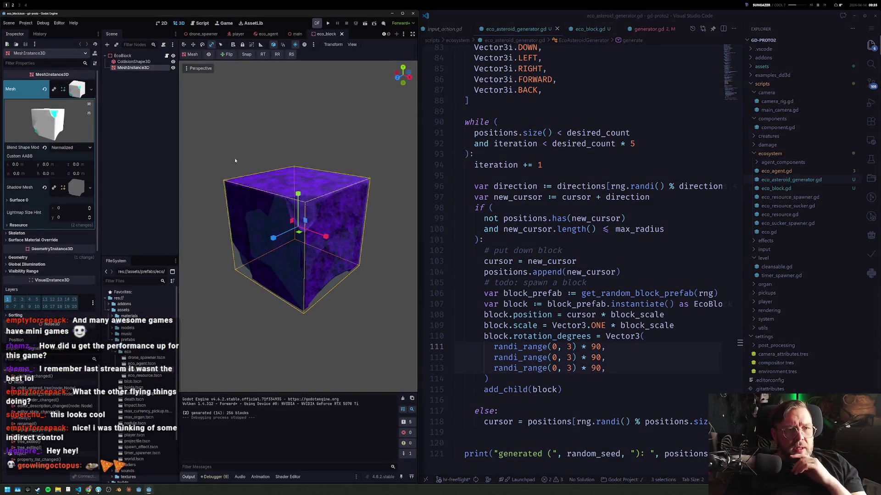
{"action": "left_click", "coordinate": [138, 55]}
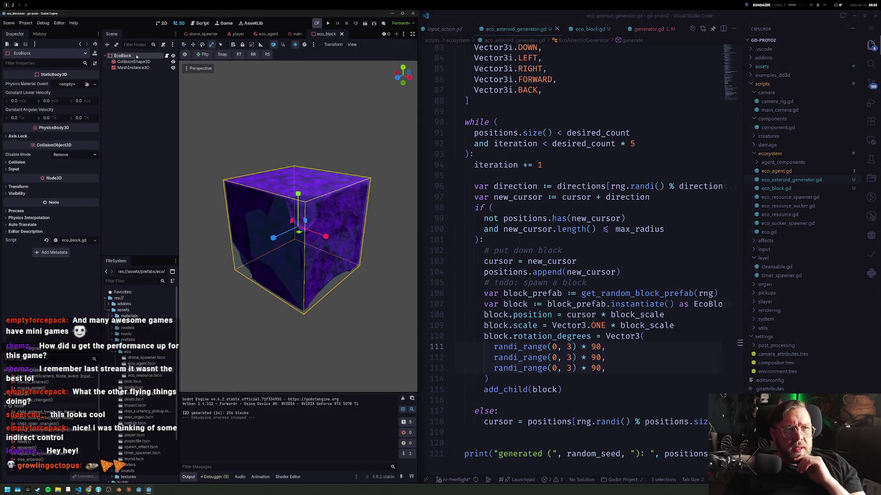
{"action": "left_click", "coordinate": [294, 33]}
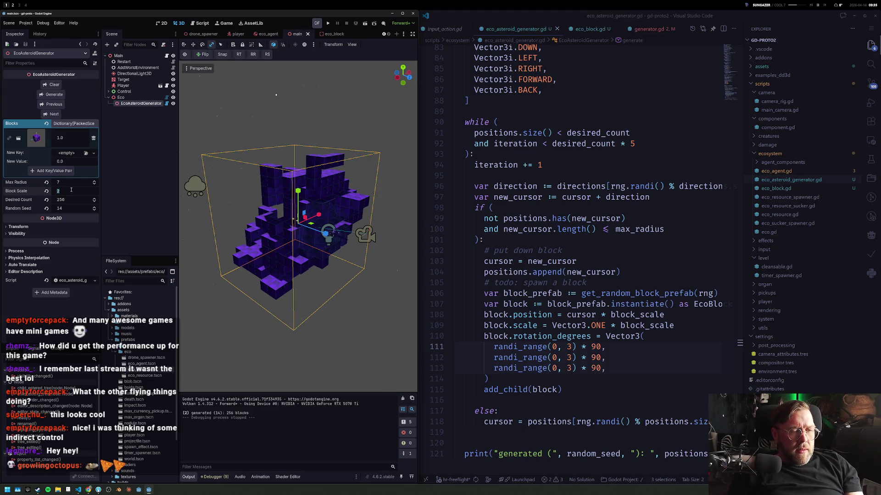
Step: Set the asteroid generator's Desired Count to 512 blocks
{"action": "key", "text": "shift+Tab"}
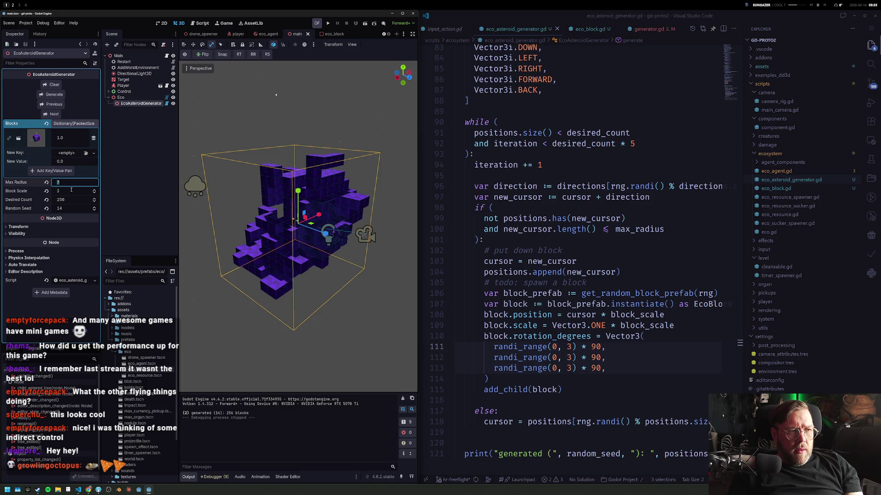
{"action": "key", "text": "Return"}
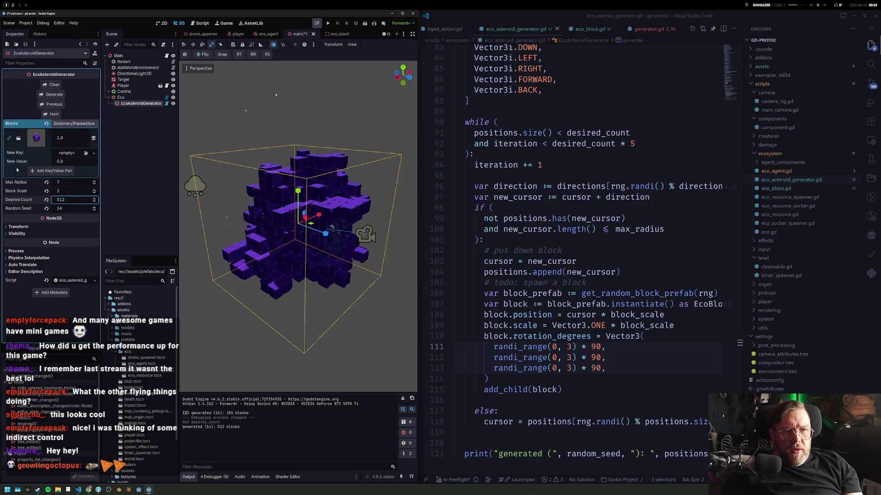
{"action": "mouse_move", "coordinate": [194, 159]}
{"action": "left_mouse_down"}
{"action": "mouse_move", "coordinate": [202, 220]}
{"action": "mouse_move", "coordinate": [263, 210]}
{"action": "mouse_move", "coordinate": [262, 130]}
{"action": "mouse_move", "coordinate": [276, 273]}
{"action": "left_mouse_up"}
Step: Lower EcoAsteroidGenerator's Max Radius from 7 to 6, view it from above, and save
{"action": "left_click", "coordinate": [262, 129]}
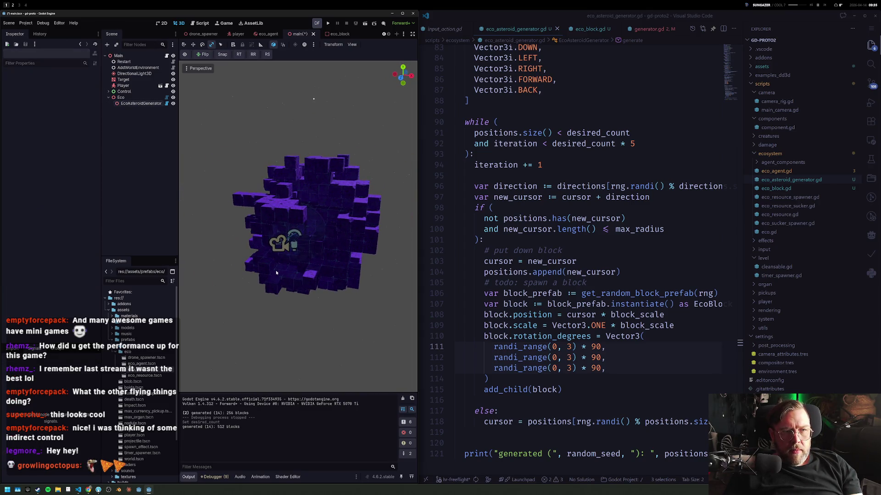
{"action": "left_click", "coordinate": [137, 103]}
{"action": "key", "text": "f"}
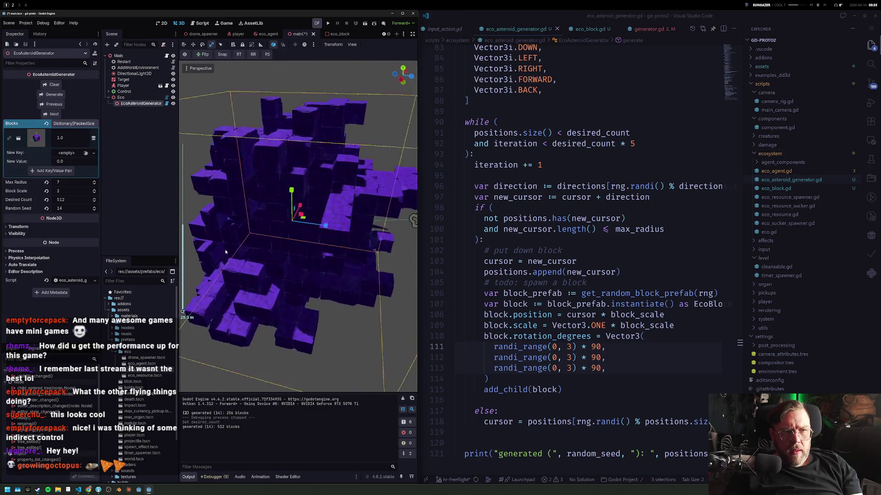
{"action": "scroll", "coordinate": [225, 229], "scroll_direction": "up", "scroll_amount": 5}
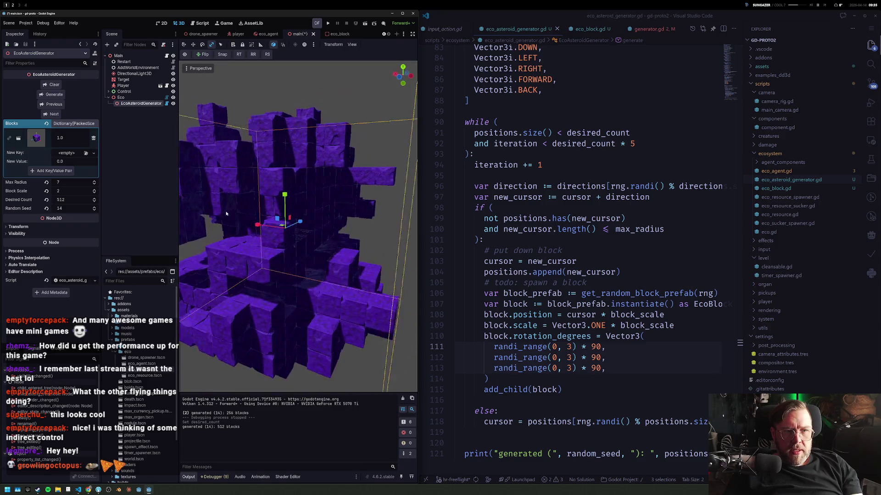
{"action": "scroll", "coordinate": [226, 214], "scroll_direction": "down", "scroll_amount": 4}
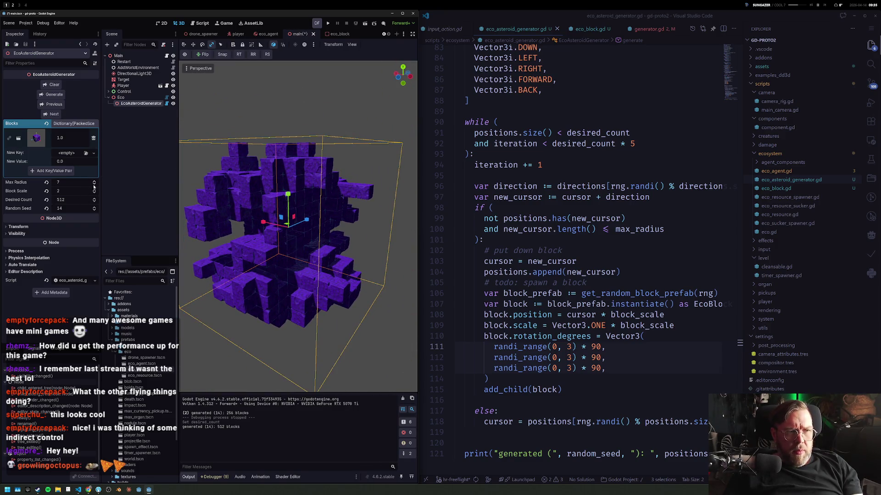
{"action": "left_click", "coordinate": [93, 184]}
{"action": "mouse_move", "coordinate": [355, 274]}
{"action": "left_mouse_down"}
{"action": "mouse_move", "coordinate": [383, 226]}
{"action": "mouse_move", "coordinate": [354, 249]}
{"action": "mouse_move", "coordinate": [275, 230]}
{"action": "mouse_move", "coordinate": [306, 205]}
{"action": "left_mouse_up"}
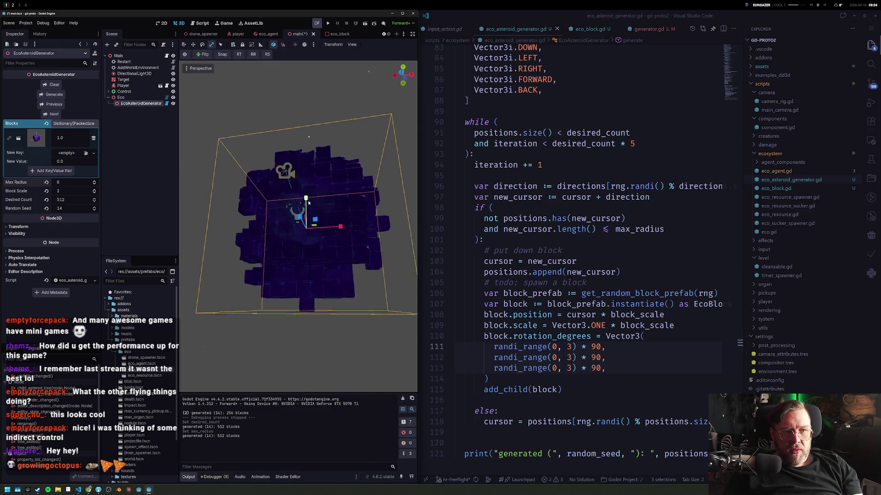
{"action": "key", "text": "F5"}
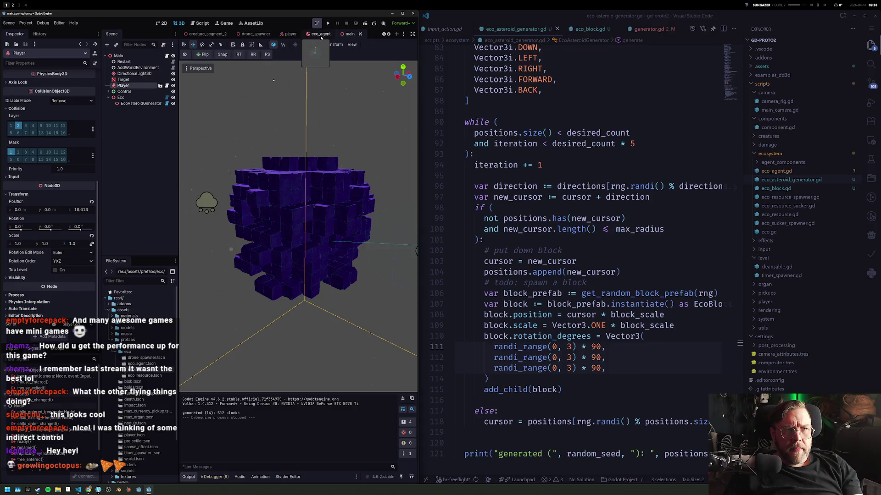
Step: In eco_block, save the mesh's material override to the assets materials folder
{"action": "double_click", "coordinate": [137, 370]}
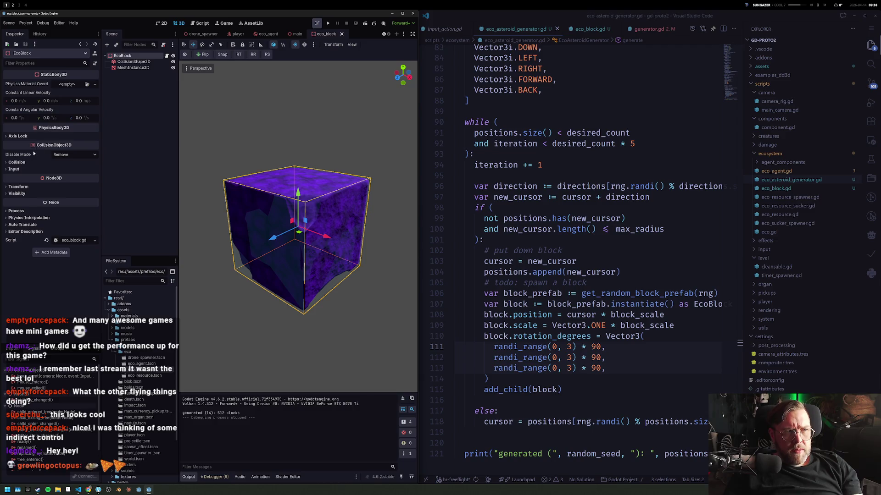
{"action": "left_click", "coordinate": [132, 63]}
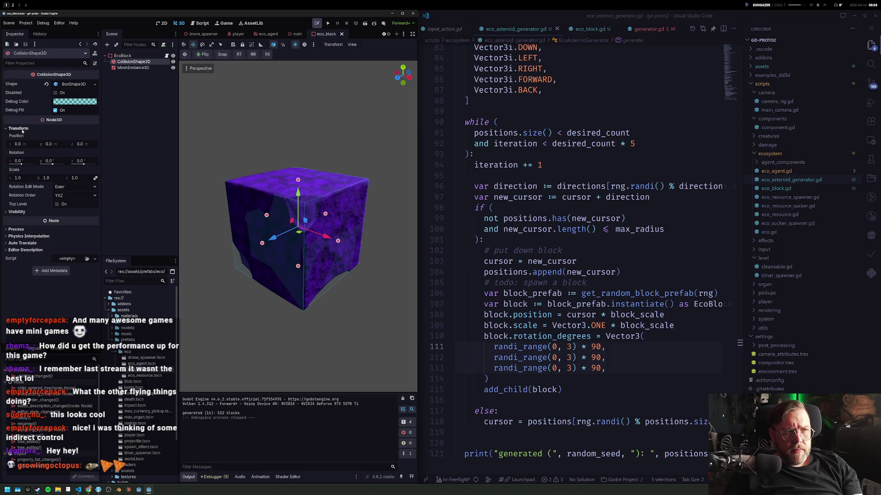
{"action": "left_click", "coordinate": [18, 129]}
{"action": "left_click", "coordinate": [134, 67]}
{"action": "scroll", "coordinate": [59, 255], "scroll_direction": "down", "scroll_amount": 5}
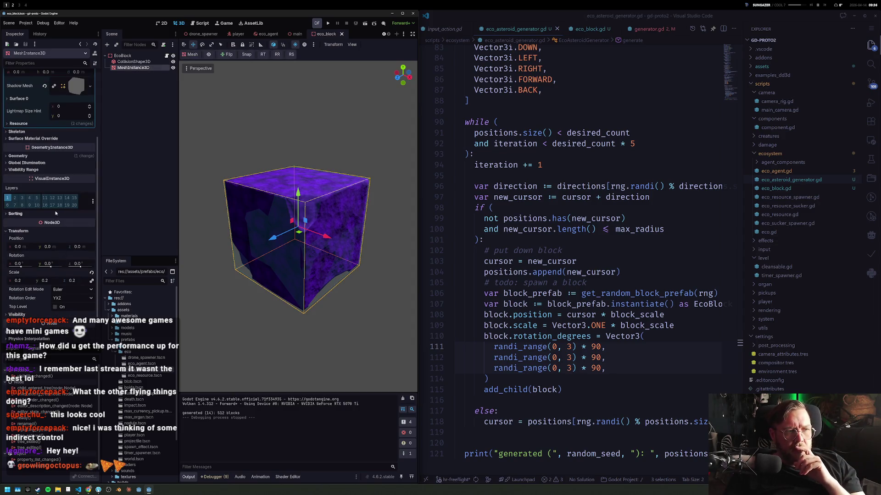
{"action": "left_click", "coordinate": [19, 156]}
{"action": "left_click", "coordinate": [91, 169]}
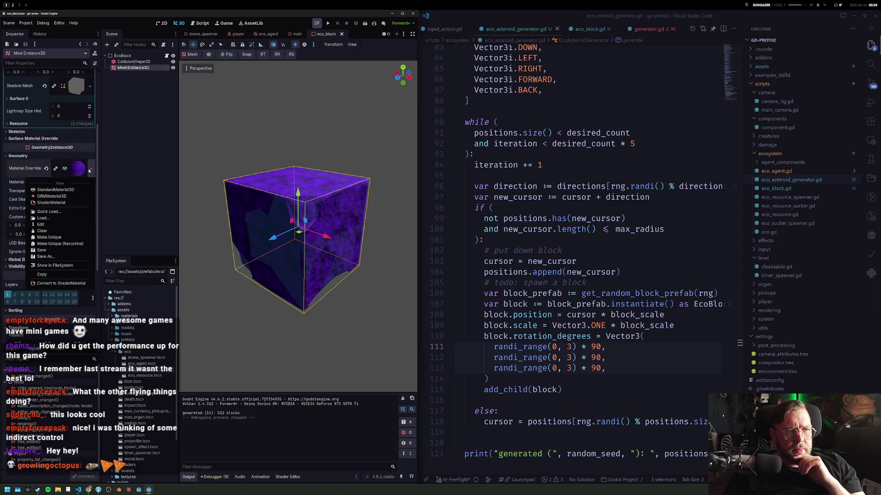
{"action": "left_click", "coordinate": [76, 256]}
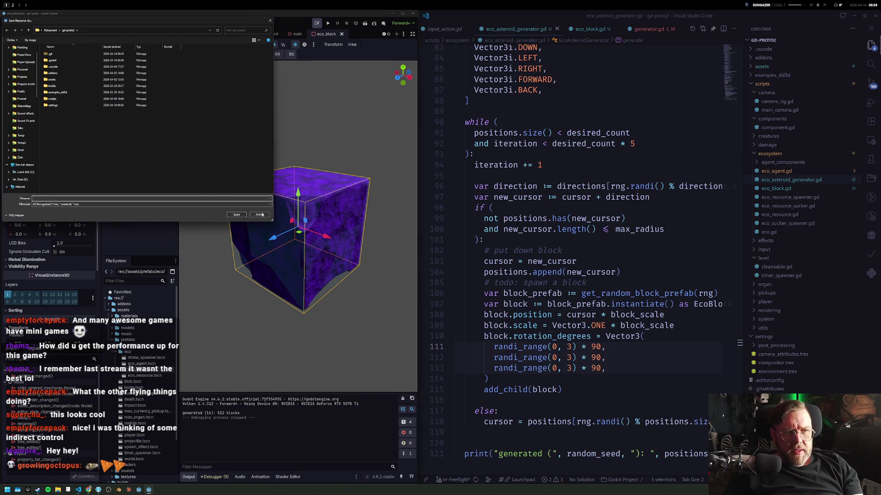
{"action": "double_click", "coordinate": [74, 81]}
{"action": "left_click", "coordinate": [67, 55]}
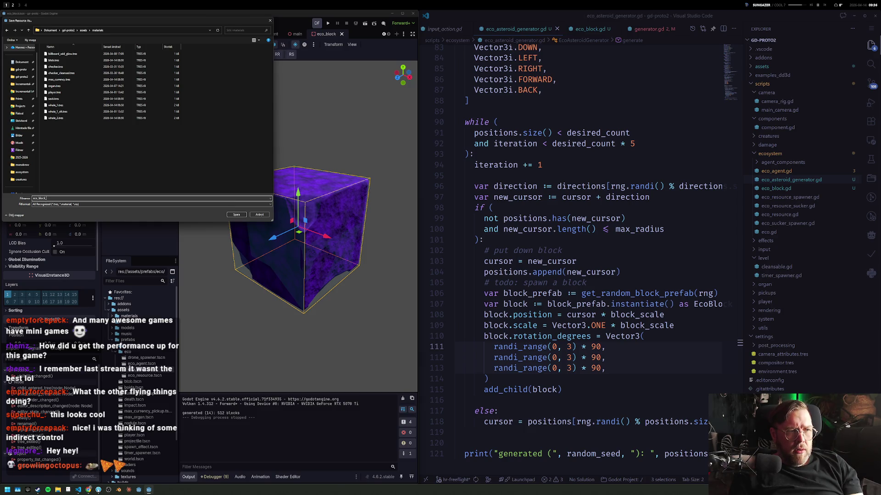
{"action": "key", "text": "Return"}
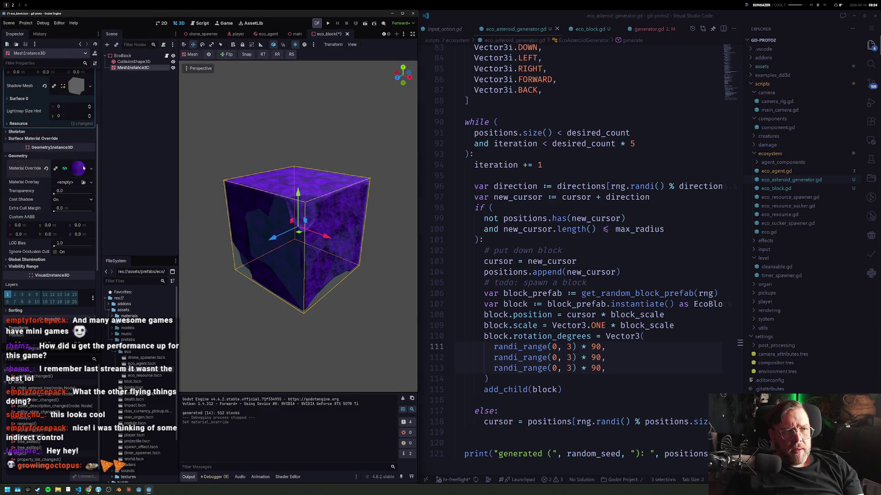
Step: Raise the block material's UV1 scale to 0.145 and run the game
{"action": "left_click", "coordinate": [84, 168]}
{"action": "scroll", "coordinate": [57, 248], "scroll_direction": "down", "scroll_amount": 10}
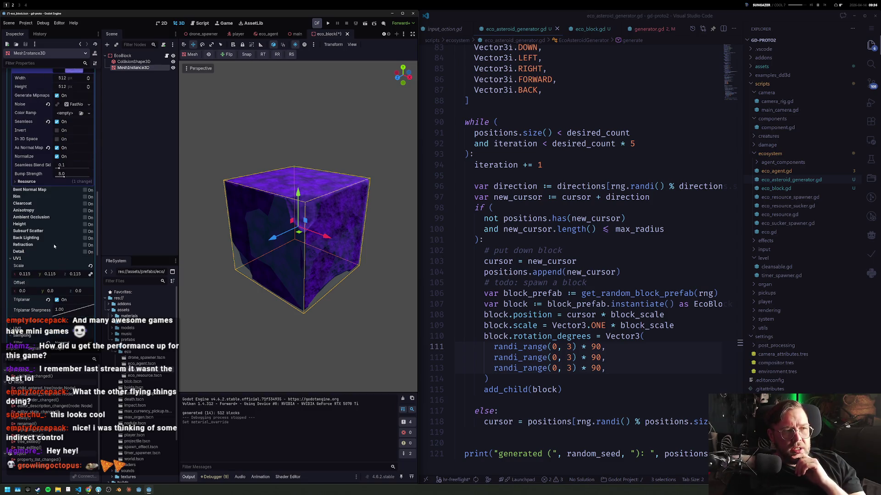
{"action": "scroll", "coordinate": [31, 266], "scroll_direction": "down", "scroll_amount": 3}
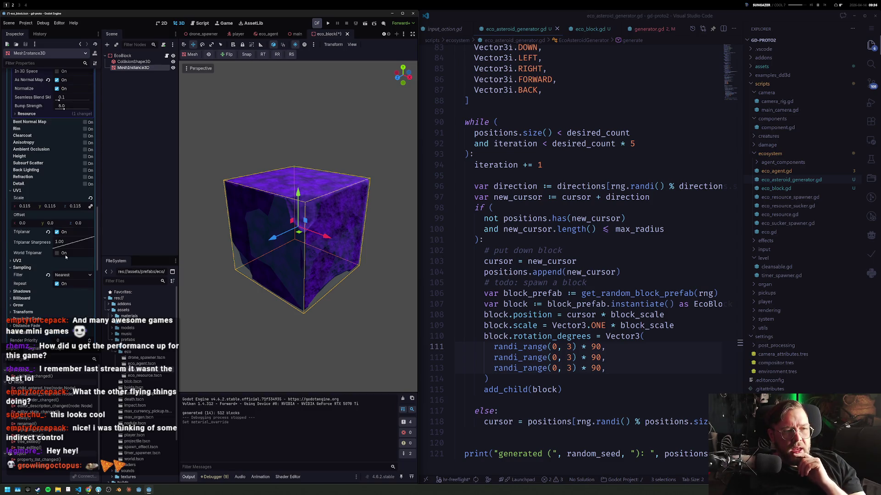
{"action": "mouse_move", "coordinate": [257, 257]}
{"action": "left_mouse_down"}
{"action": "mouse_move", "coordinate": [321, 257]}
{"action": "mouse_move", "coordinate": [377, 216]}
{"action": "mouse_move", "coordinate": [195, 238]}
{"action": "left_mouse_up"}
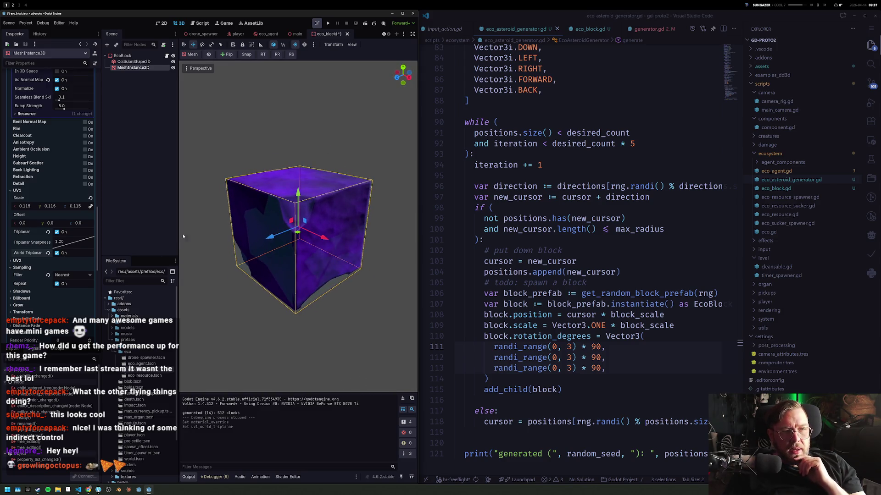
{"action": "left_click_drag", "start_coordinate": [31, 208], "coordinate": [48, 209]}
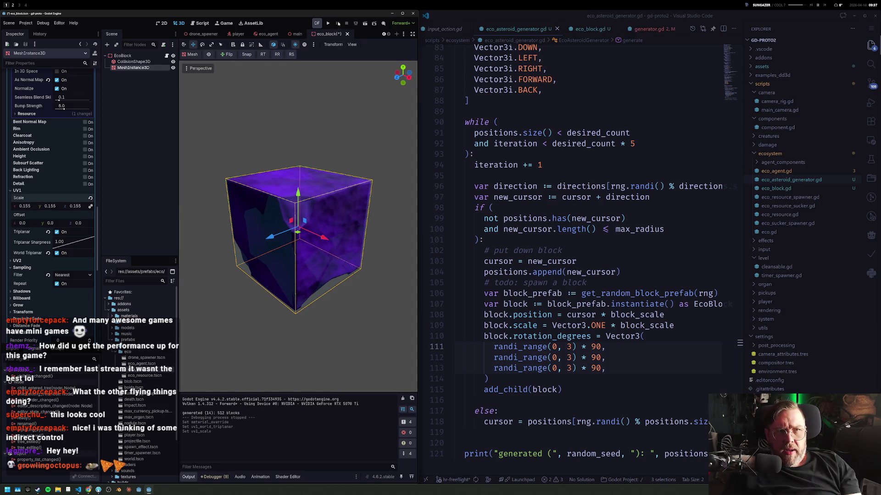
{"action": "left_click", "coordinate": [328, 23]}
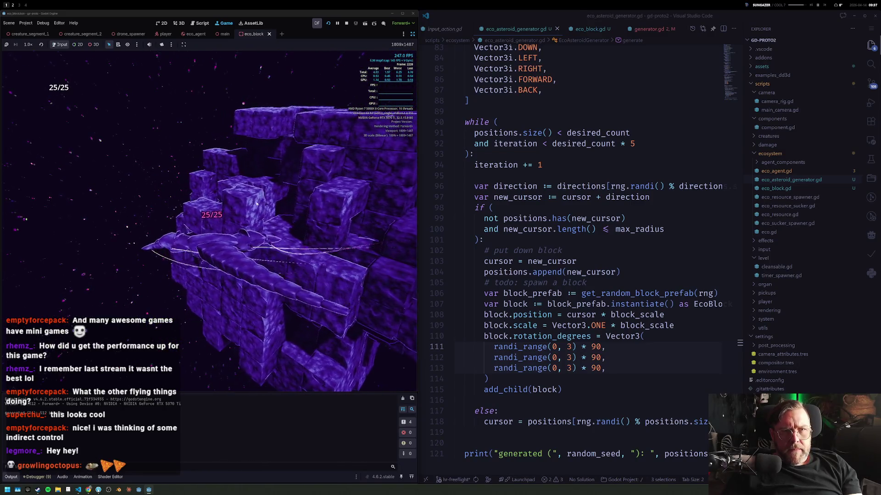
Step: Restore the side docks, widen the editor window, stop the game, and deselect the mesh
{"action": "left_click", "coordinate": [412, 36]}
{"action": "left_click_drag", "start_coordinate": [418, 158], "coordinate": [513, 157]}
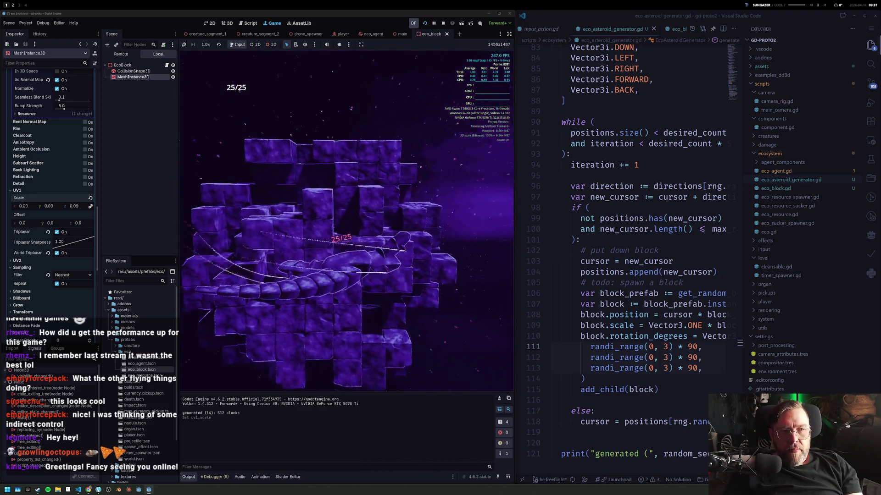
{"action": "left_click", "coordinate": [443, 24]}
{"action": "left_click", "coordinate": [142, 217]}
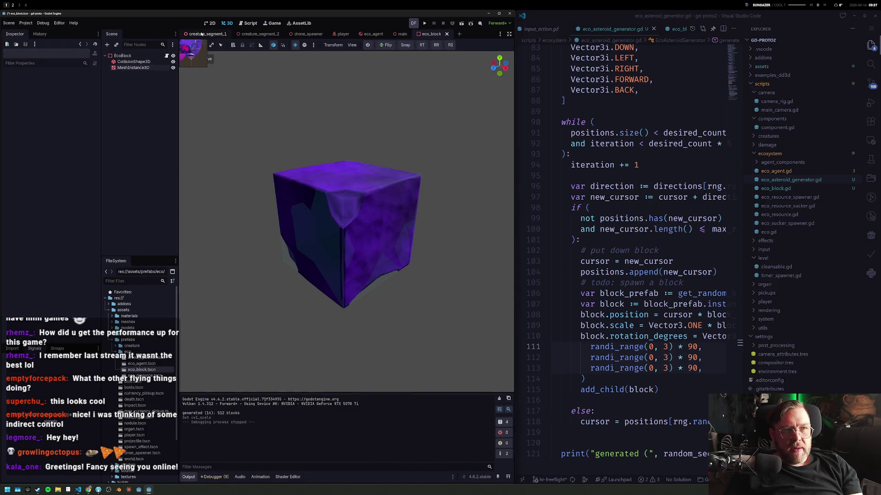
Step: Return to the main scene and open the Eco node's context menu, then dismiss it unused
{"action": "left_click", "coordinate": [403, 34]}
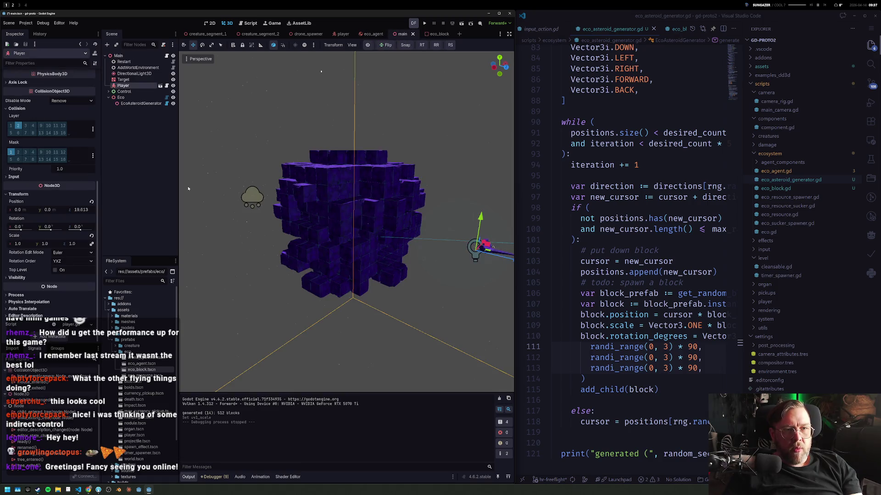
{"action": "right_click", "coordinate": [128, 98]}
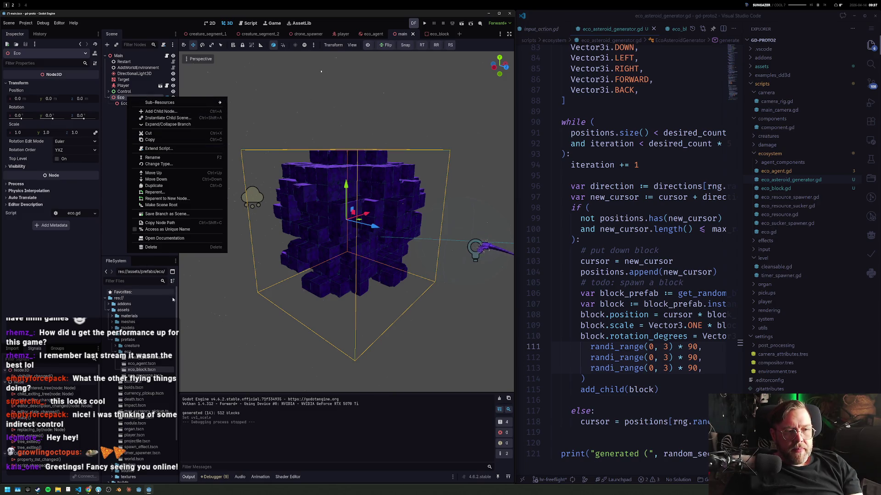
{"action": "left_click", "coordinate": [133, 284]}
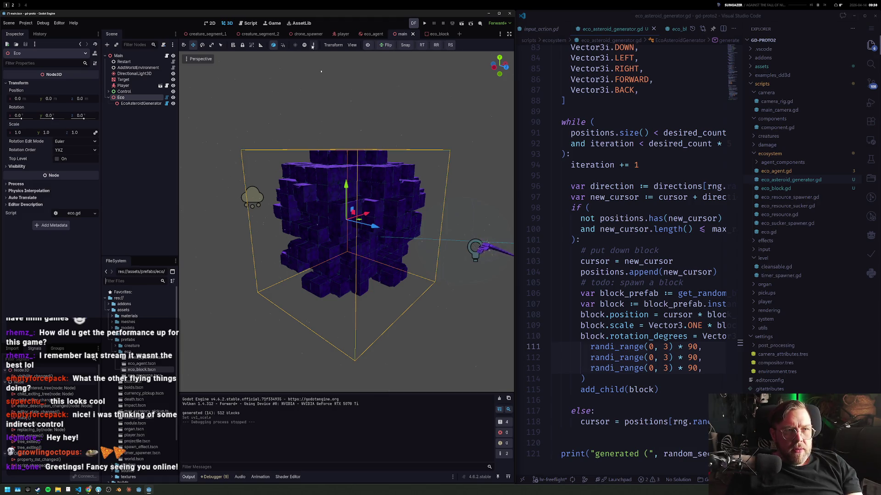
Step: Quick-open the creature_generator scene by searching 'gen'
{"action": "key", "text": "ctrl+shift+o"}
{"action": "type", "text": "gen"}
{"action": "key", "text": "Return"}
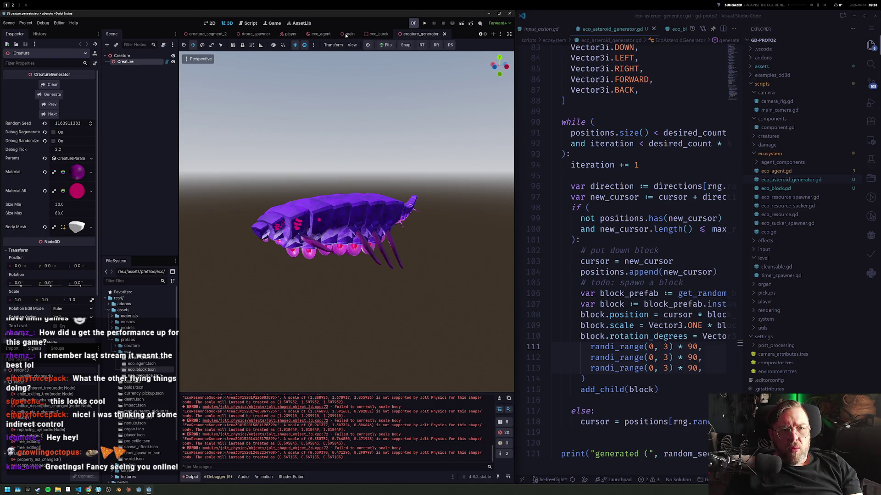
{"action": "left_click", "coordinate": [630, 114]}
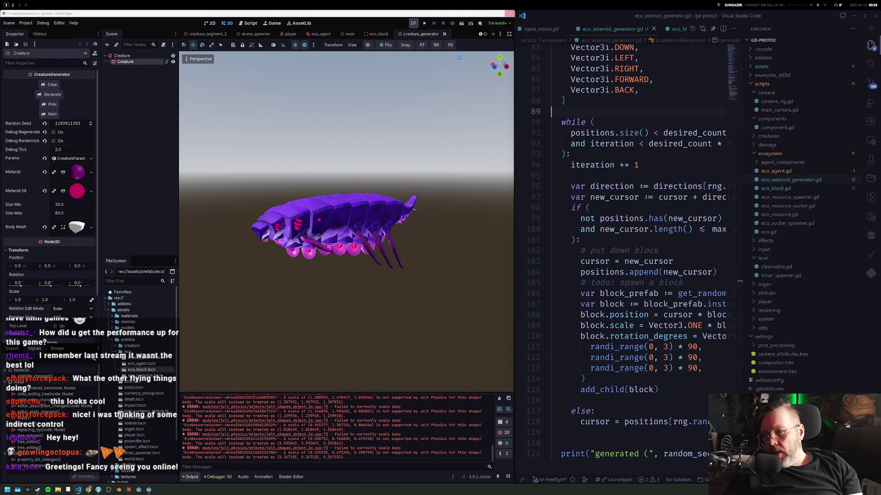
Step: Maximize VS Code and launch the Godot project from it with F5
{"action": "key", "text": "super+Up"}
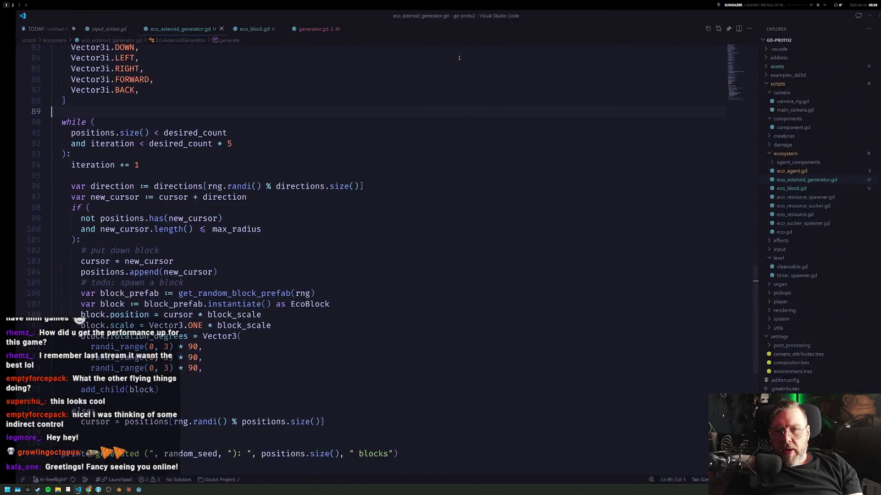
{"action": "right_click", "coordinate": [348, 294]}
{"action": "left_click", "coordinate": [151, 411]}
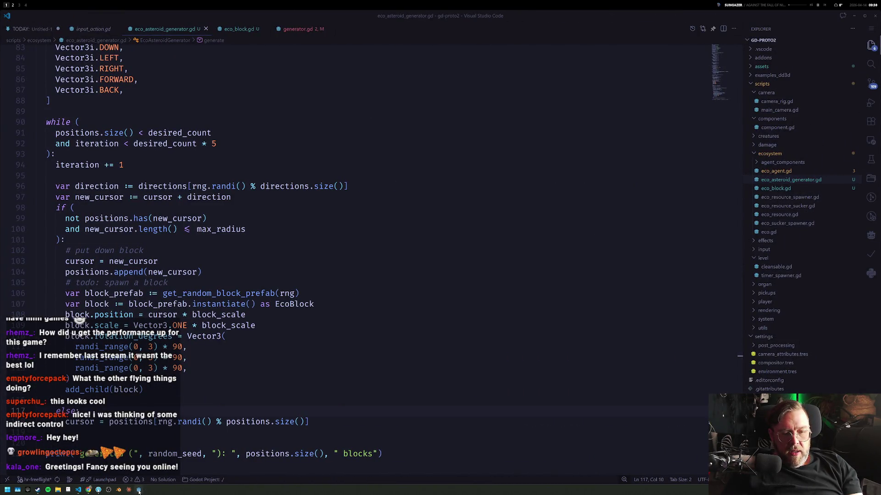
{"action": "key", "text": "F5"}
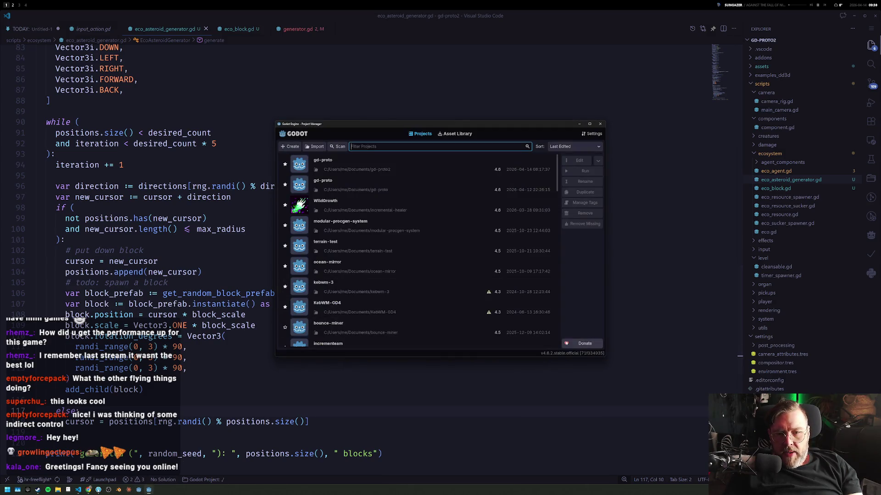
Step: Close the wrongly opened gd-proto project and open gd-proto2 on its main scene
{"action": "double_click", "coordinate": [333, 166]}
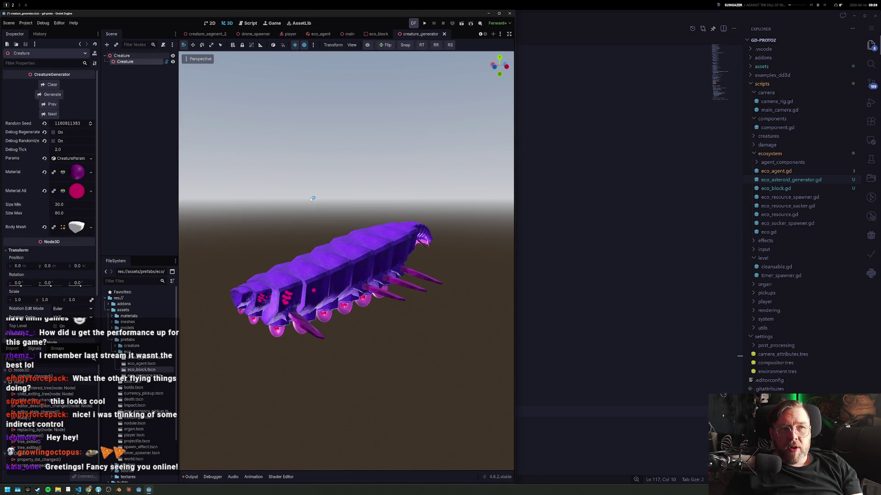
{"action": "key", "text": "alt+Tab"}
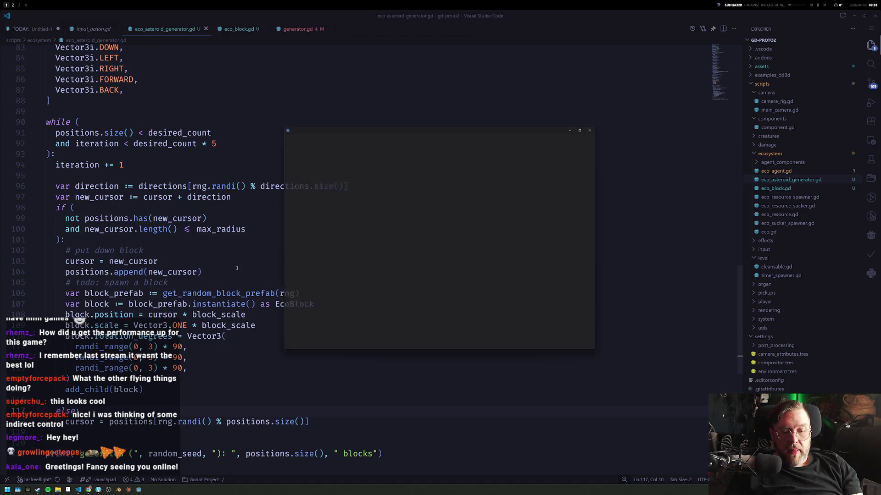
{"action": "double_click", "coordinate": [357, 167]}
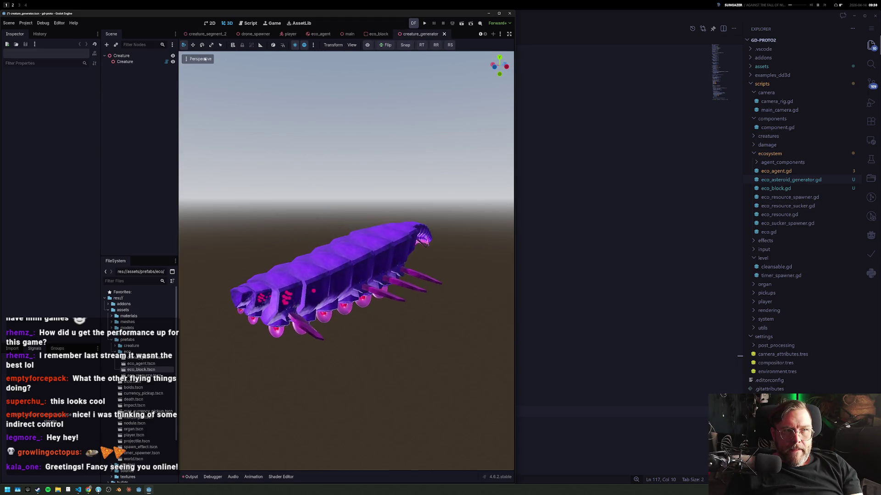
{"action": "left_click", "coordinate": [347, 33]}
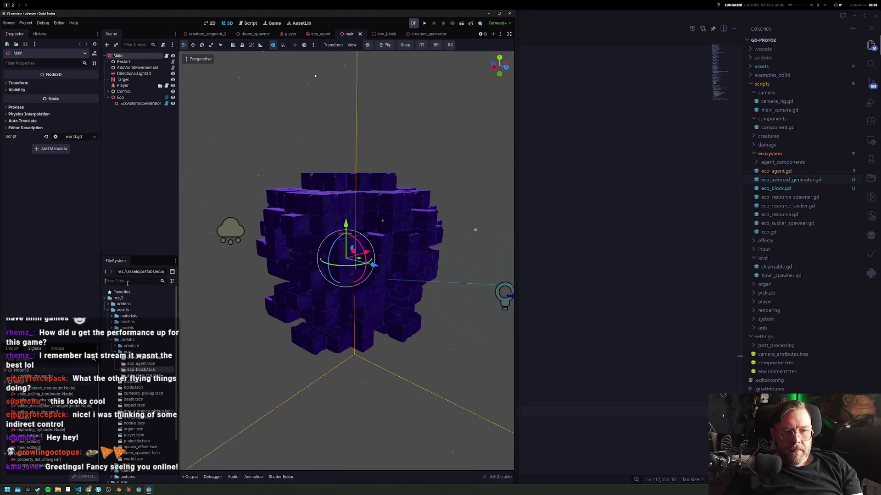
Step: Filter files for 'gene' and drag creature_generator.tscn into the main scene tree
{"action": "type", "text": "gemne"}
{"action": "key", "text": "BackSpace"}
{"action": "type", "text": "ne"}
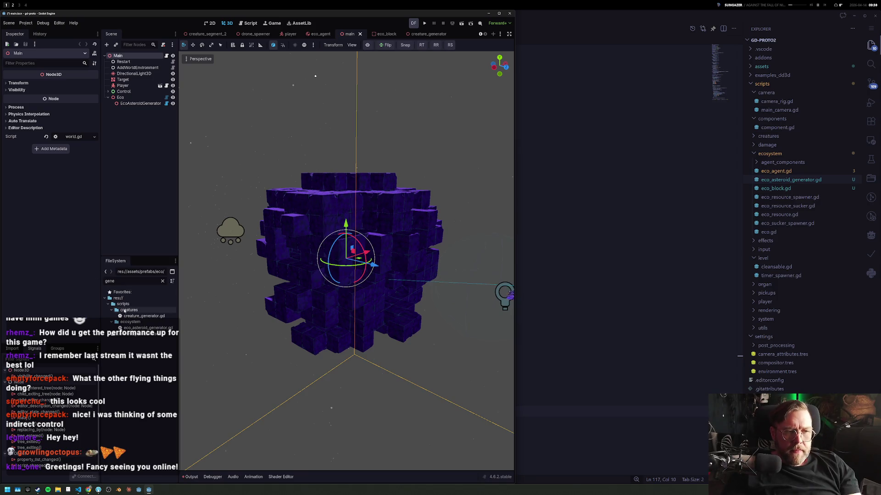
{"action": "left_click_drag", "start_coordinate": [129, 100], "coordinate": [129, 103]}
Step: Make the creature instance local, move the inner Creature under Eco, and delete the outer node
{"action": "right_click", "coordinate": [136, 110]}
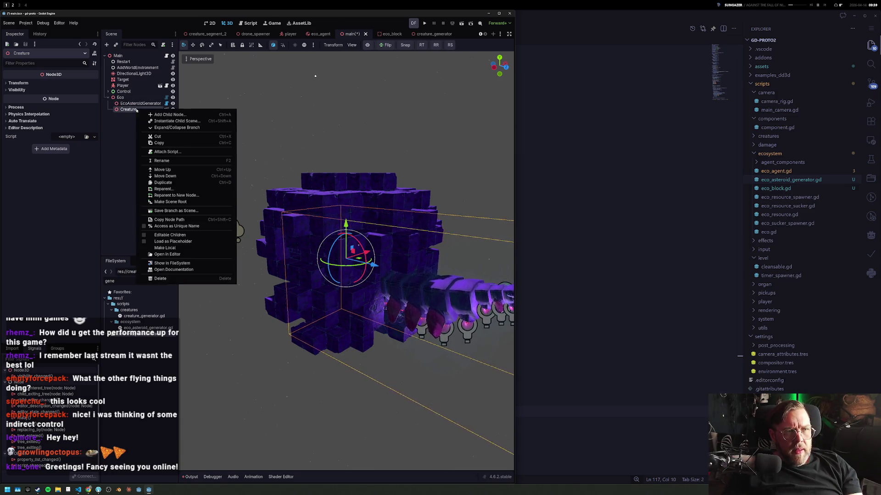
{"action": "left_click", "coordinate": [197, 248]}
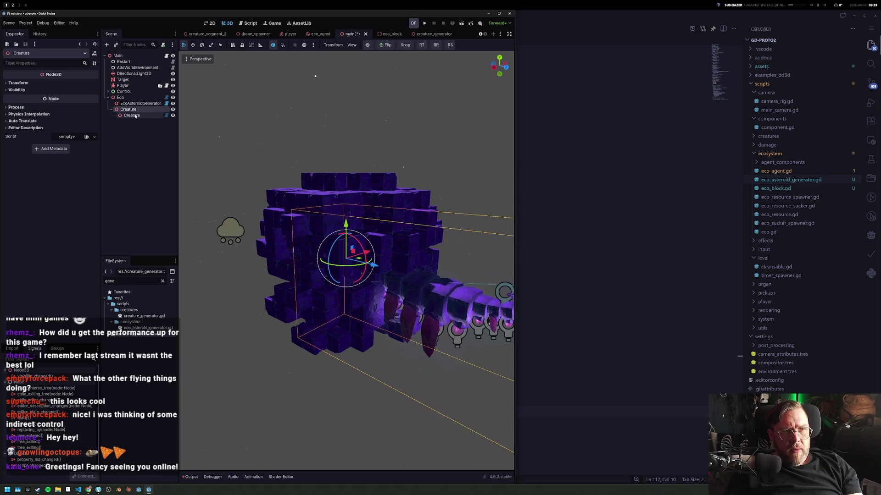
{"action": "left_click_drag", "start_coordinate": [135, 117], "coordinate": [138, 101]}
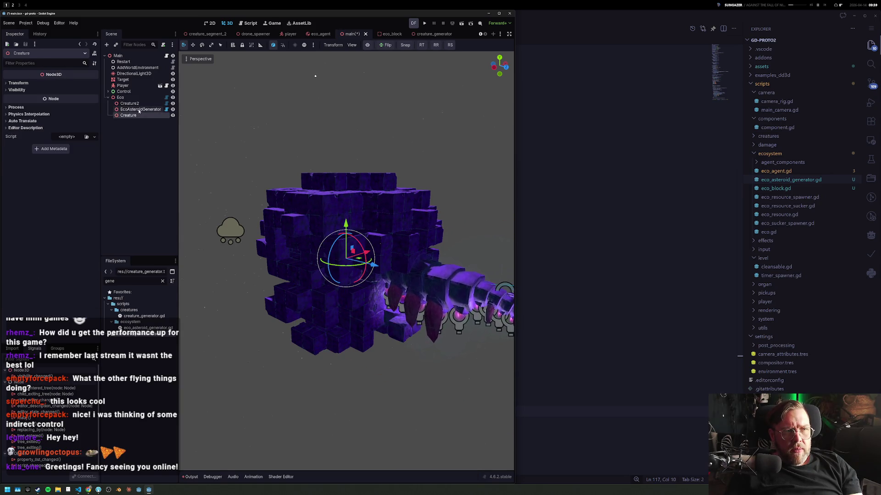
{"action": "key", "text": "Delete"}
{"action": "key", "text": "Return"}
Step: Select Creature2 and frame it in the 3D viewport
{"action": "key", "text": "alt+shift+Right"}
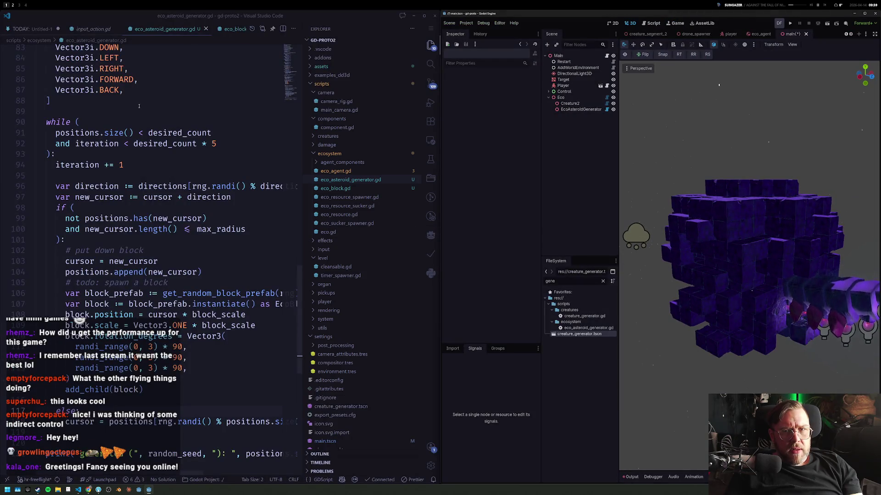
{"action": "key", "text": "alt+shift+Left"}
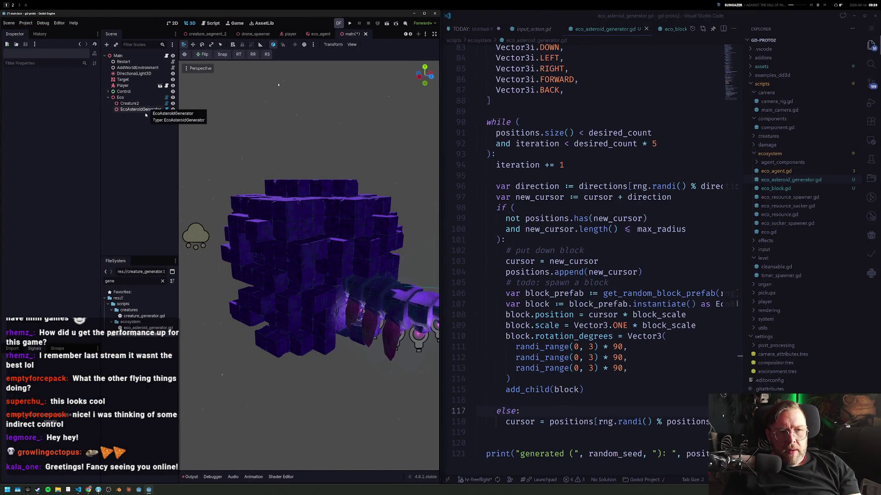
{"action": "left_click", "coordinate": [129, 104]}
{"action": "key", "text": "f"}
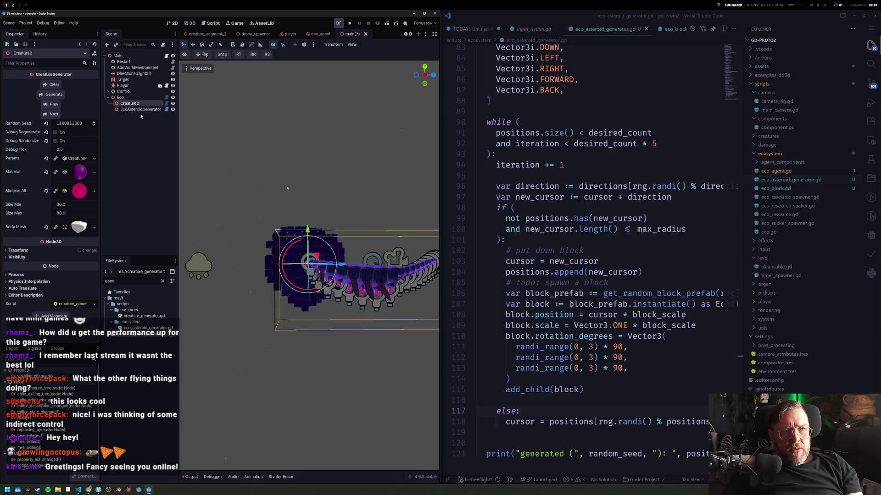
Step: Set Creature2's Params Size Min to 10, giving Size Min and Max of 10
{"action": "left_click", "coordinate": [75, 158]}
{"action": "left_click", "coordinate": [90, 158]}
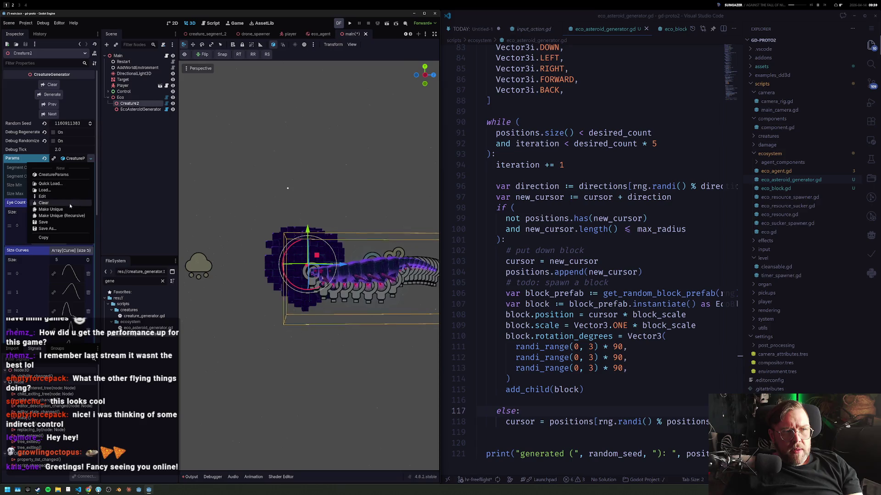
{"action": "key", "text": "Escape"}
{"action": "left_click", "coordinate": [70, 185]}
{"action": "type", "text": "10"}
{"action": "key", "text": "Tab"}
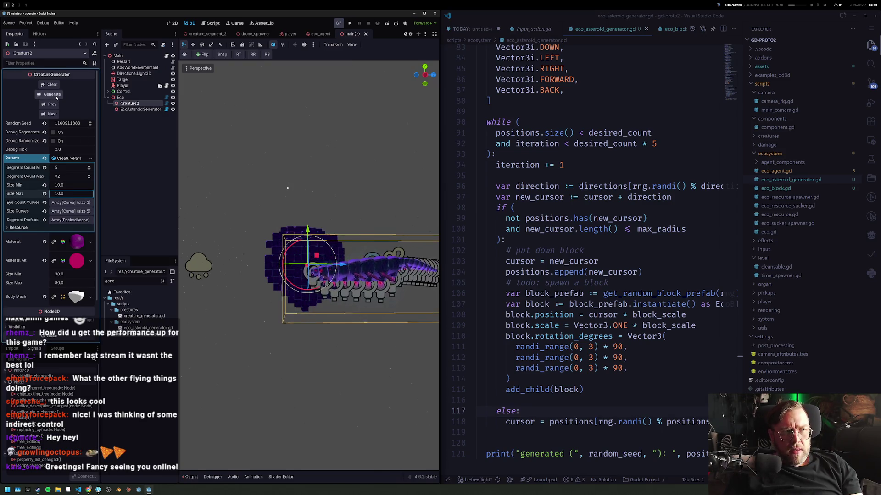
{"action": "scroll", "coordinate": [359, 278], "scroll_direction": "up", "scroll_amount": 3}
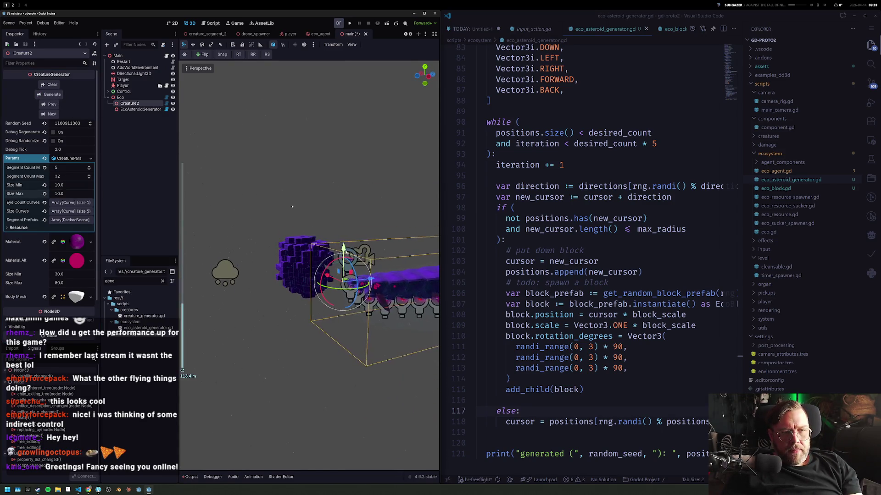
{"action": "left_click_drag", "start_coordinate": [321, 248], "coordinate": [362, 248]}
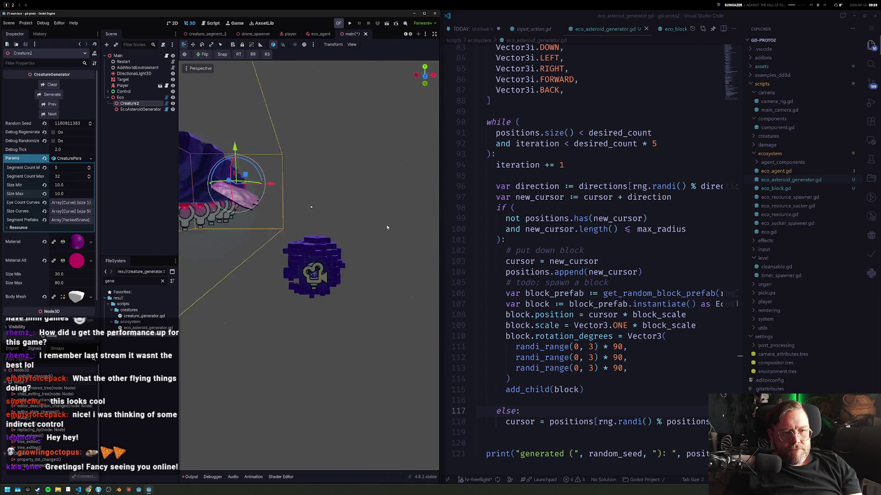
Step: Run the main scene with F5, stop it, and switch to the eco_block scene
{"action": "key", "text": "F5"}
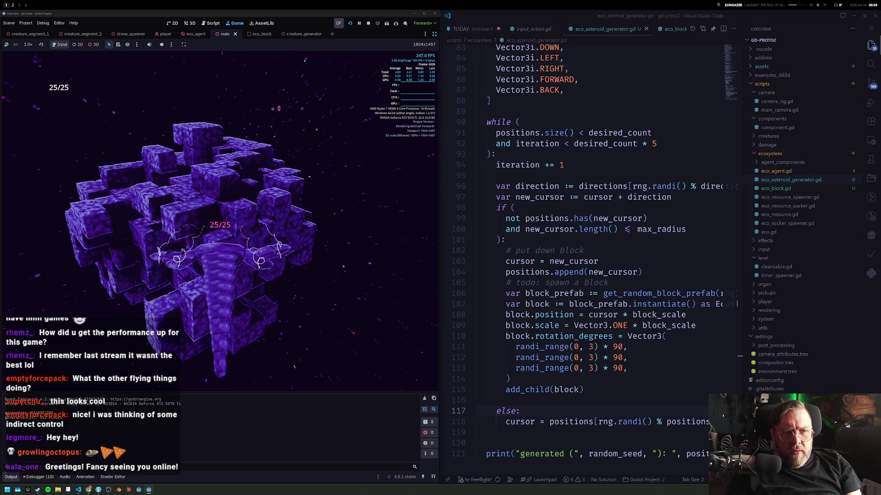
{"action": "left_click", "coordinate": [367, 23]}
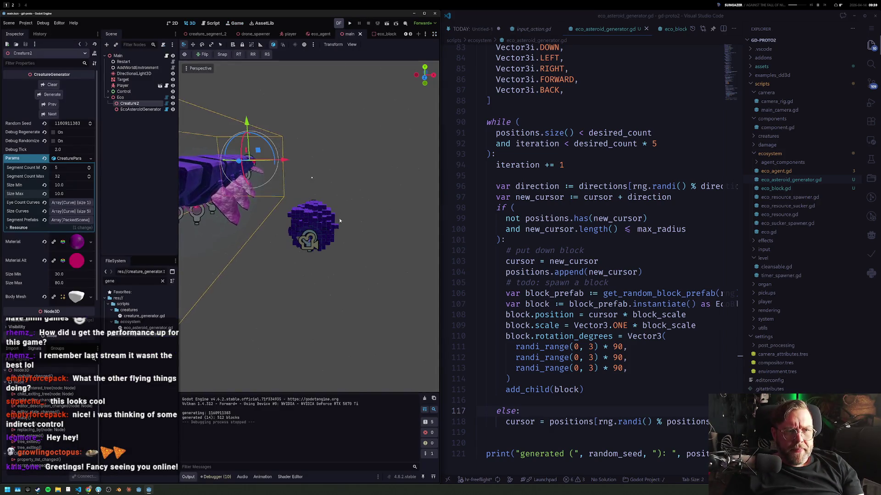
{"action": "left_click", "coordinate": [379, 34]}
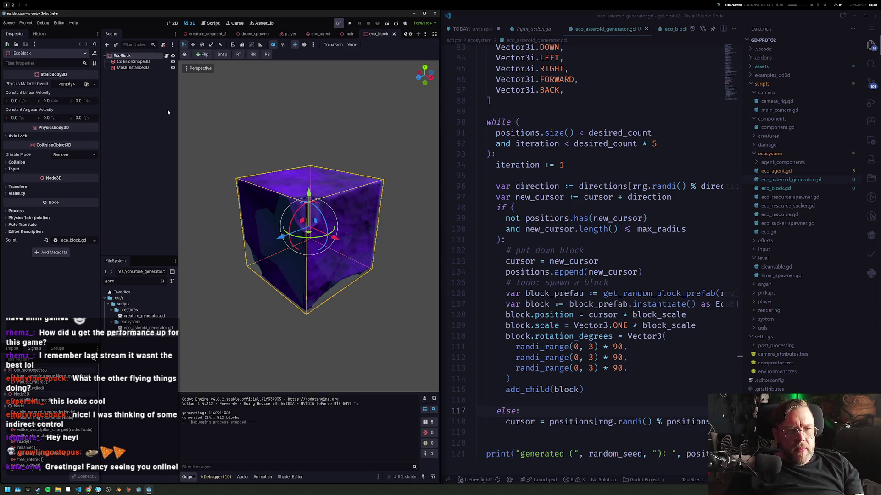
Step: Set the EcoBlock root's Transform Scale to 2.0 on all axes
{"action": "left_click", "coordinate": [132, 68]}
{"action": "scroll", "coordinate": [61, 265], "scroll_direction": "down", "scroll_amount": 15}
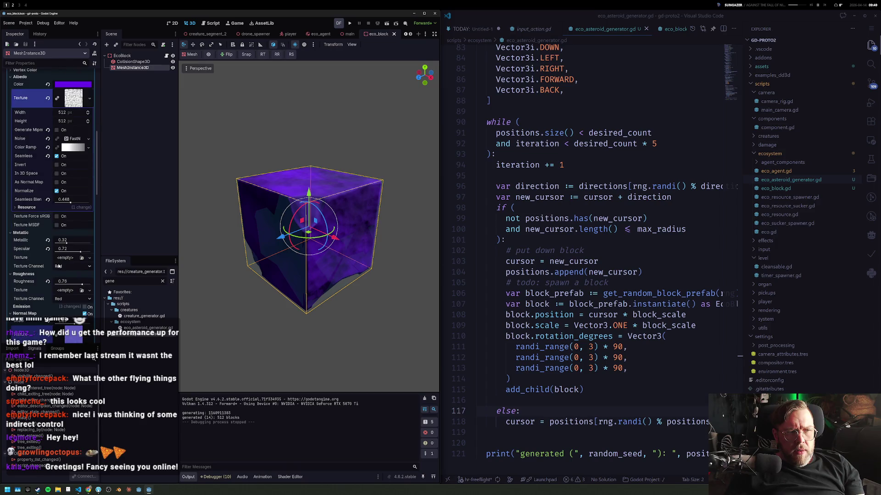
{"action": "scroll", "coordinate": [66, 238], "scroll_direction": "down", "scroll_amount": 5}
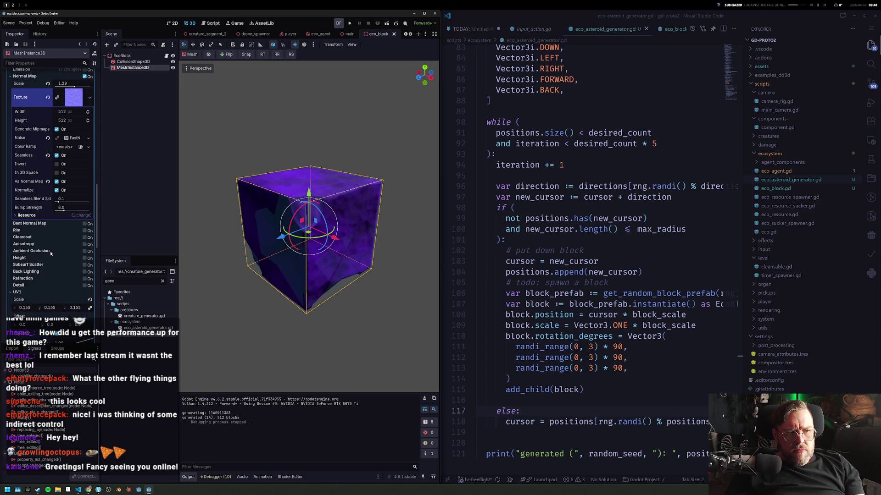
{"action": "left_click", "coordinate": [122, 56]}
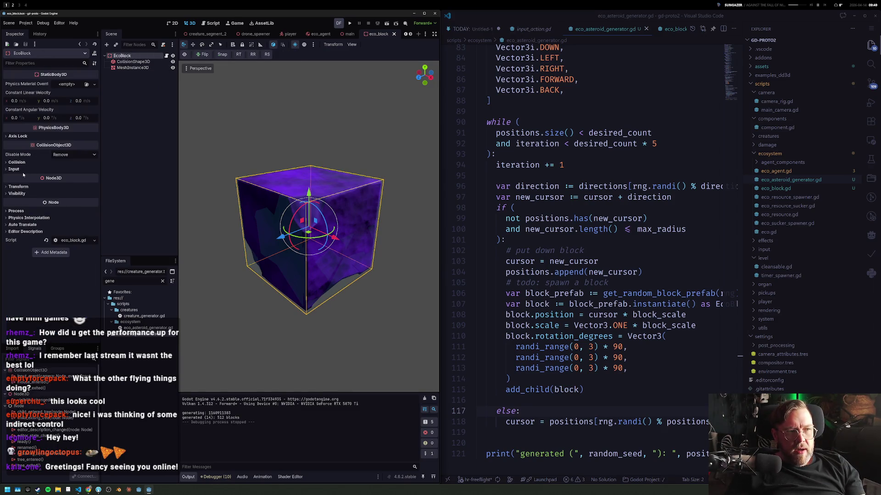
{"action": "left_click", "coordinate": [54, 186]}
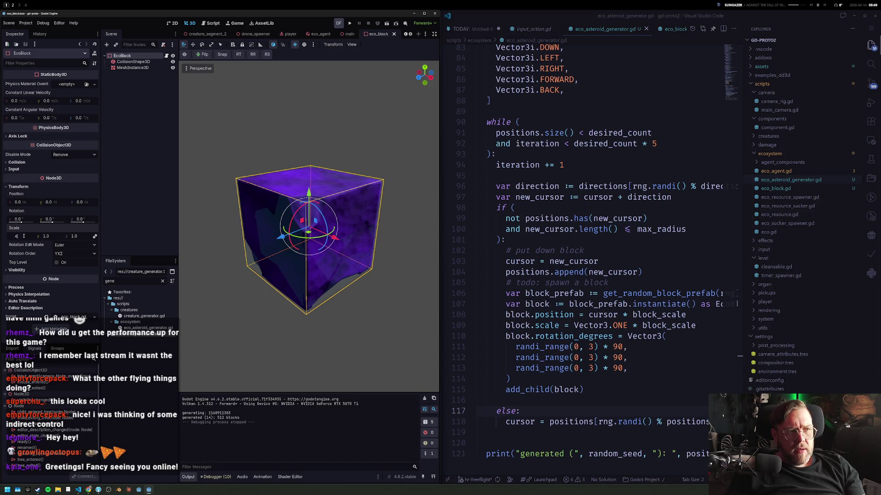
{"action": "key", "text": "Tab"}
Step: Set the MeshInstance3D material's UV1 Scale to 0.05 and save the eco_block scene
{"action": "scroll", "coordinate": [336, 262], "scroll_direction": "down", "scroll_amount": 10}
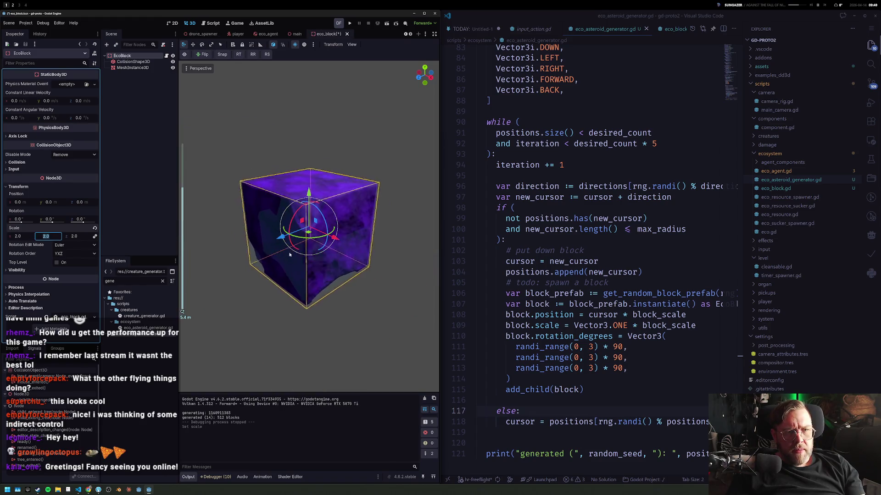
{"action": "left_click", "coordinate": [132, 68]}
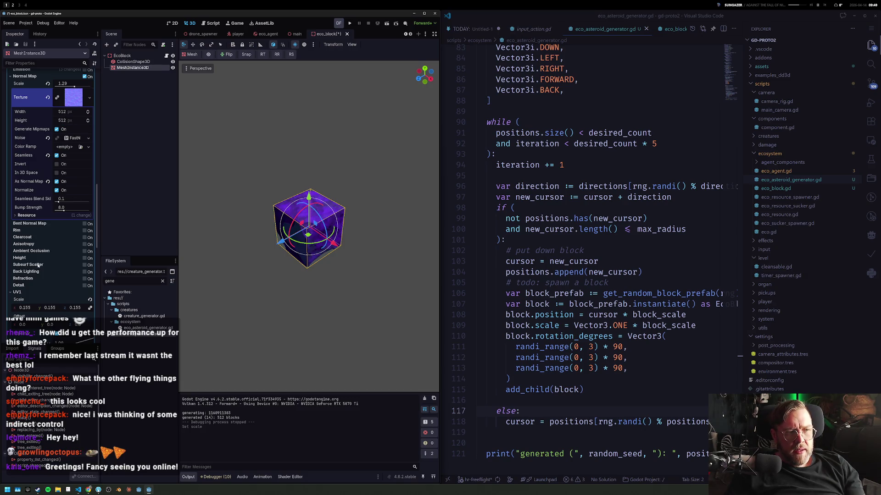
{"action": "scroll", "coordinate": [44, 300], "scroll_direction": "down", "scroll_amount": 2}
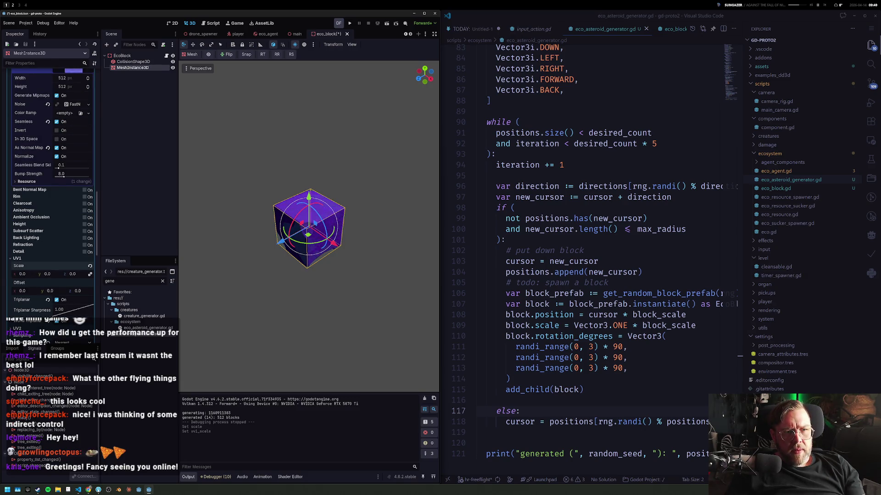
{"action": "key", "text": "ctrl+s"}
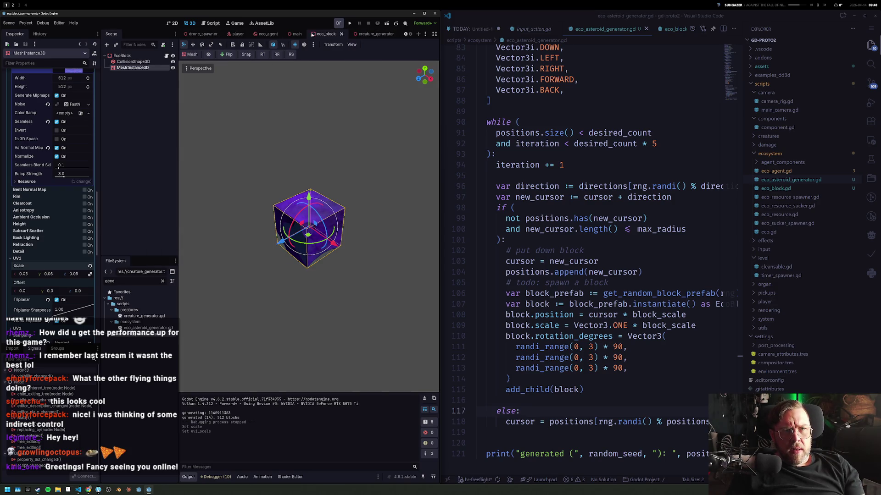
Step: Return to the main scene and close the three other open scene tabs
{"action": "left_click", "coordinate": [297, 34]}
{"action": "middle_click", "coordinate": [207, 34]}
{"action": "middle_click", "coordinate": [195, 34]}
{"action": "middle_click", "coordinate": [221, 34]}
{"action": "middle_click", "coordinate": [220, 34]}
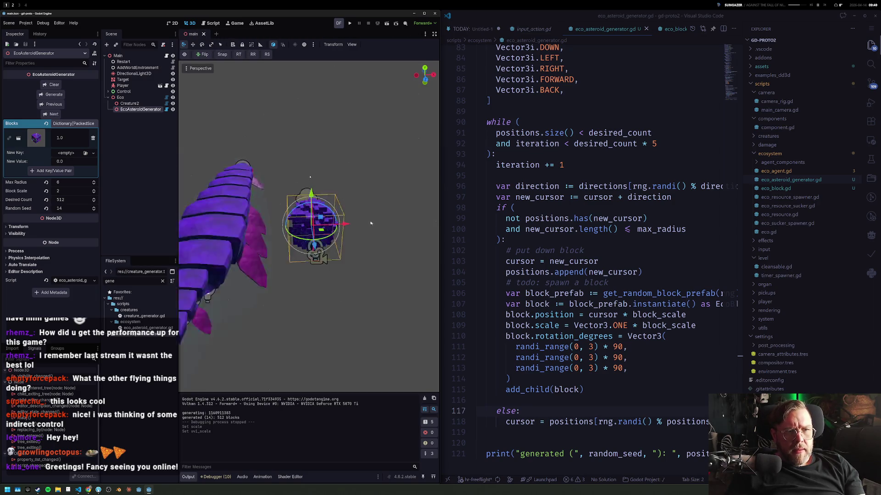
Step: Click Generate on the EcoAsteroidGenerator, view the new asteroid, and run the project
{"action": "scroll", "coordinate": [367, 213], "scroll_direction": "up", "scroll_amount": 5}
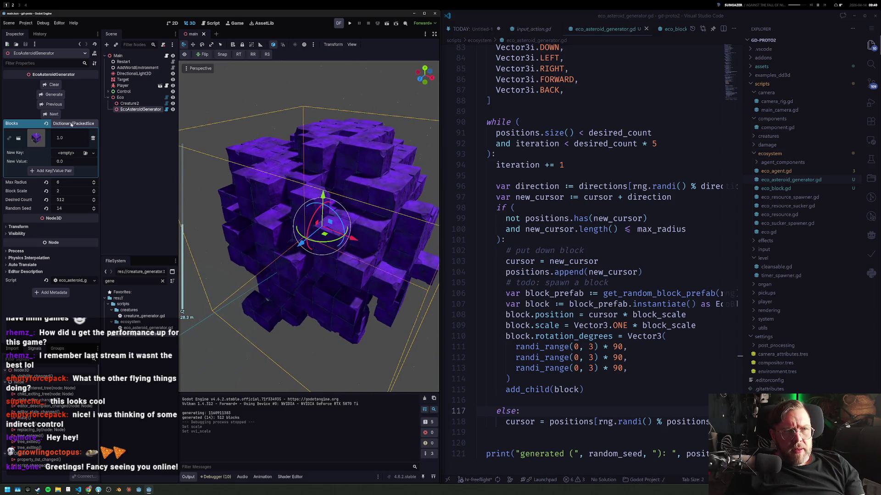
{"action": "left_click", "coordinate": [49, 95]}
{"action": "mouse_move", "coordinate": [359, 197]}
{"action": "left_mouse_down"}
{"action": "mouse_move", "coordinate": [321, 183]}
{"action": "mouse_move", "coordinate": [304, 148]}
{"action": "mouse_move", "coordinate": [415, 108]}
{"action": "mouse_move", "coordinate": [289, 136]}
{"action": "mouse_move", "coordinate": [368, 194]}
{"action": "mouse_move", "coordinate": [333, 178]}
{"action": "left_mouse_up"}
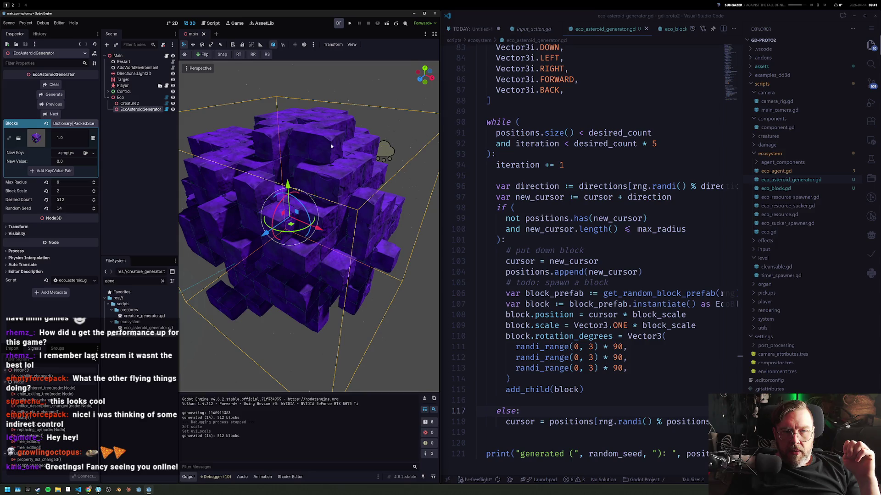
{"action": "key", "text": "F5"}
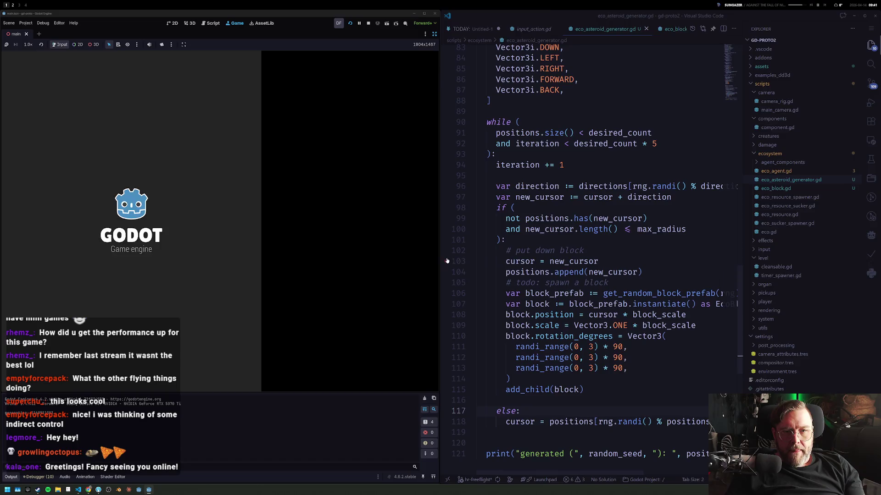
Step: Widen the game window, remove the stray letters after else:, and save the generator script
{"action": "left_click_drag", "start_coordinate": [441, 261], "coordinate": [531, 262]}
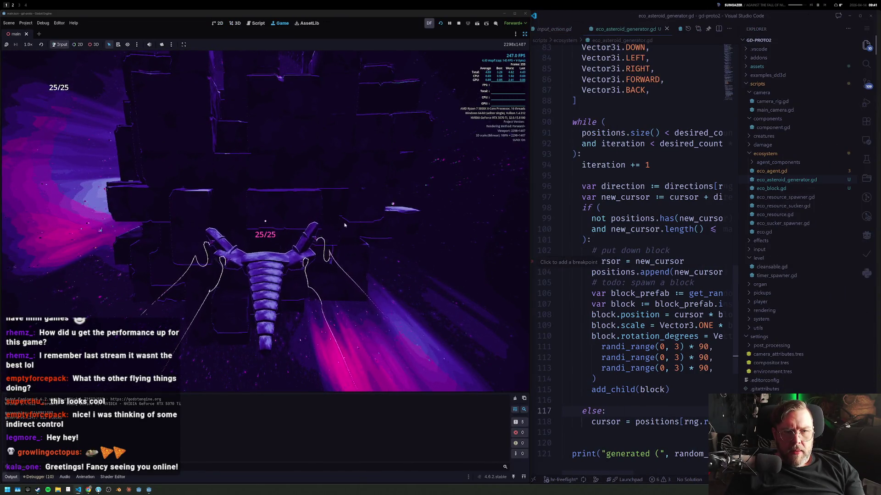
{"action": "type", "text": "da"}
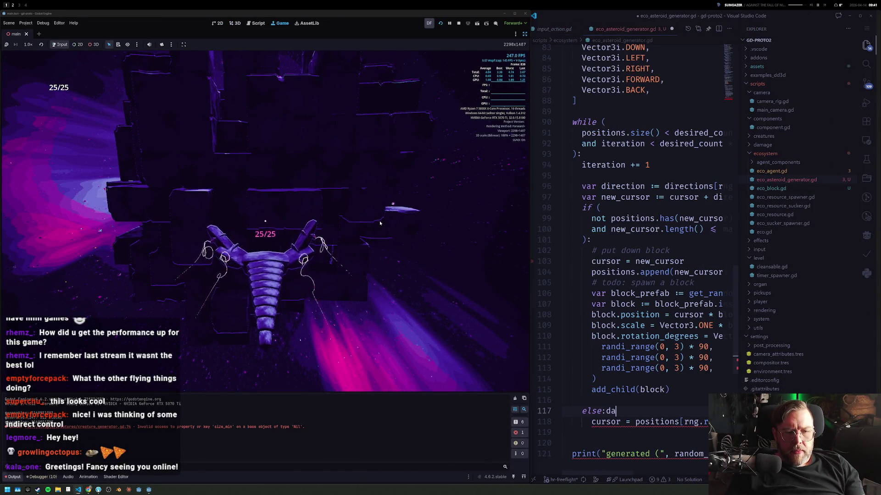
{"action": "key", "text": "BackSpace"}
{"action": "key", "text": "BackSpace"}
{"action": "key", "text": "ctrl+s"}
Step: Enlarge the code editor and review lines 83 to 98 of the asteroid generator
{"action": "left_click", "coordinate": [659, 212]}
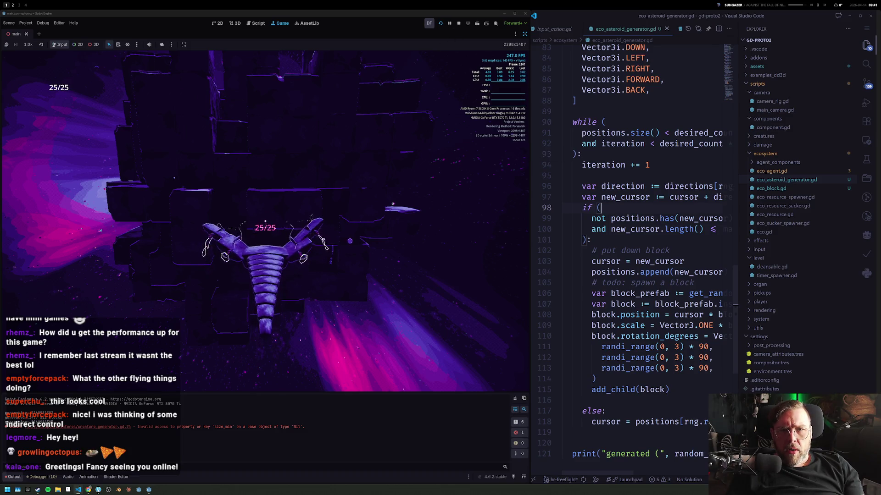
{"action": "key", "text": "alt+p"}
{"action": "key", "text": "alt+p"}
{"action": "left_click", "coordinate": [552, 101]}
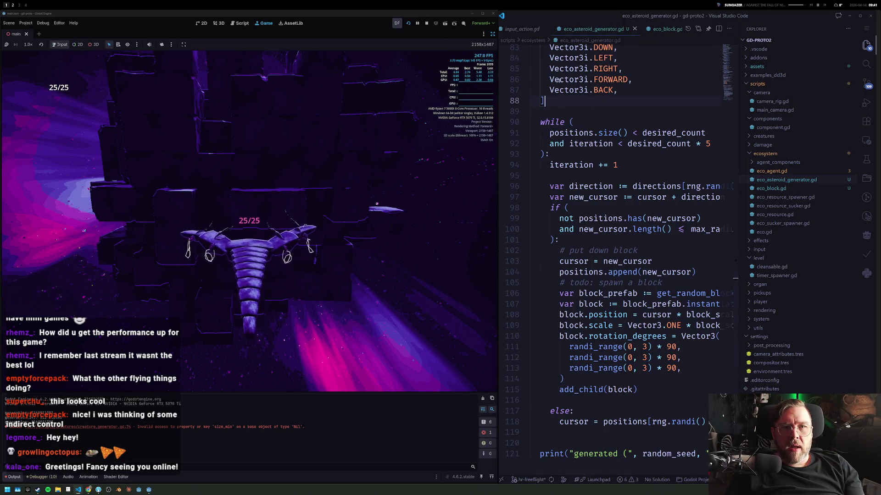
{"action": "key", "text": "alt+p"}
{"action": "key", "text": "alt+p"}
{"action": "key", "text": "alt+p"}
{"action": "key", "text": "Down"}
{"action": "key", "text": "Down"}
{"action": "key", "text": "End"}
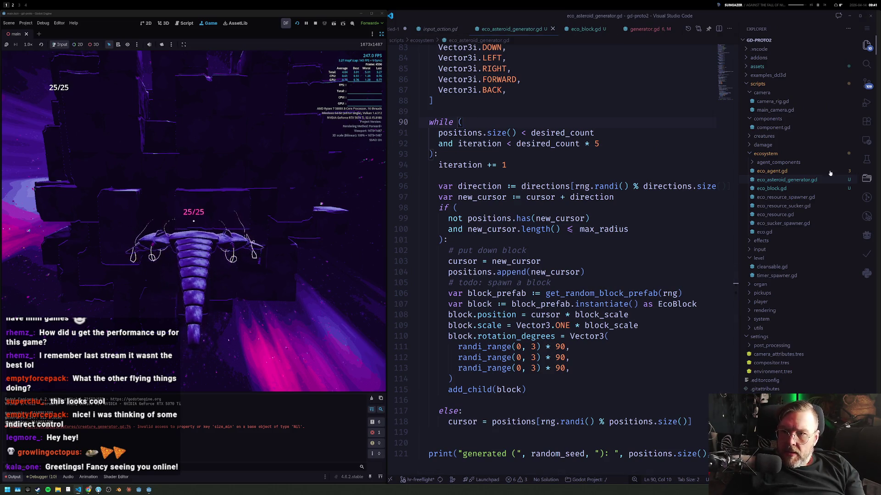
{"action": "left_click", "coordinate": [530, 105]}
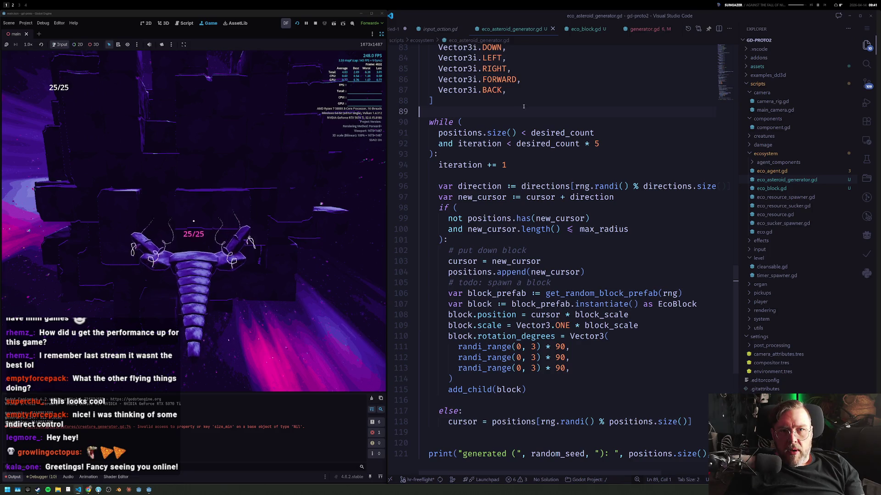
{"action": "left_click", "coordinate": [514, 51]}
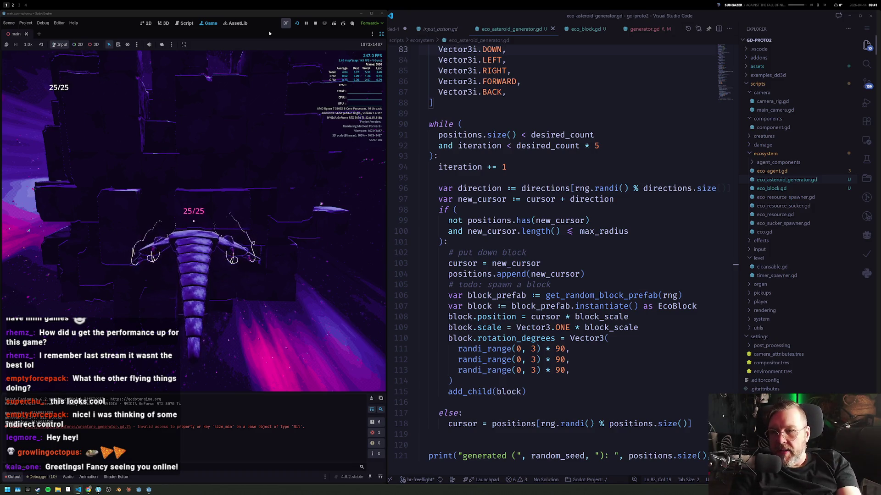
{"action": "type", "text": ","}
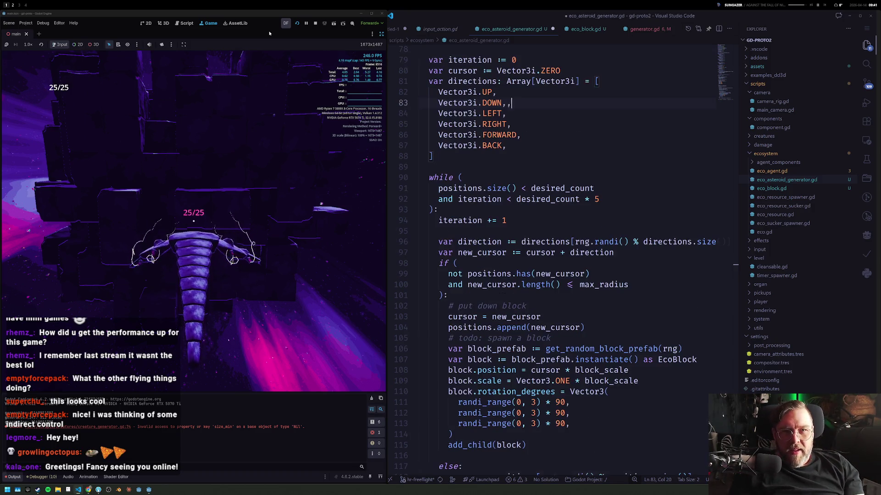
{"action": "key", "text": "BackSpace"}
{"action": "key", "text": "ctrl+s"}
{"action": "key", "text": "shift+Left"}
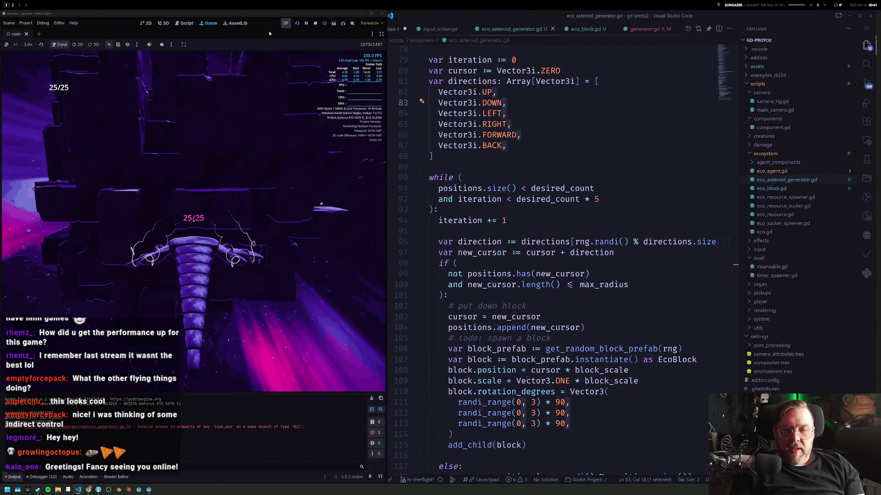
{"action": "key", "text": "Up"}
{"action": "key", "text": "Home"}
{"action": "key", "text": "Home"}
{"action": "key", "text": "shift+End"}
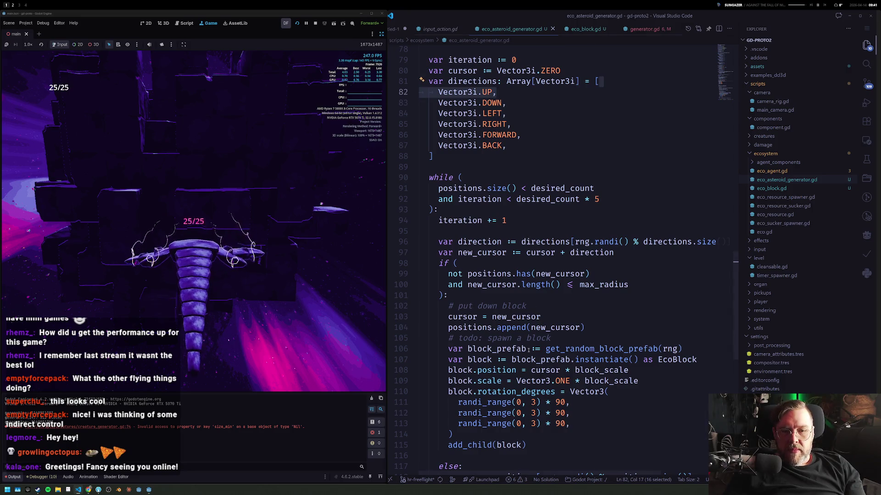
{"action": "key", "text": "super+space"}
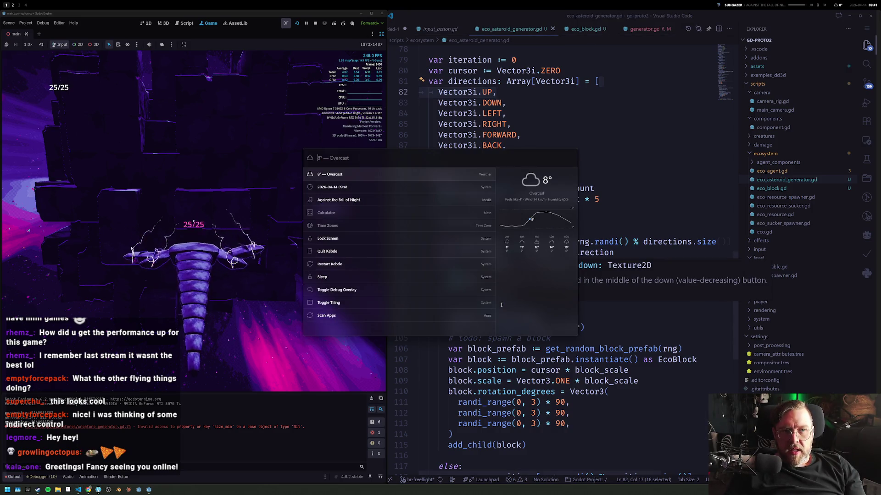
{"action": "key", "text": "Escape"}
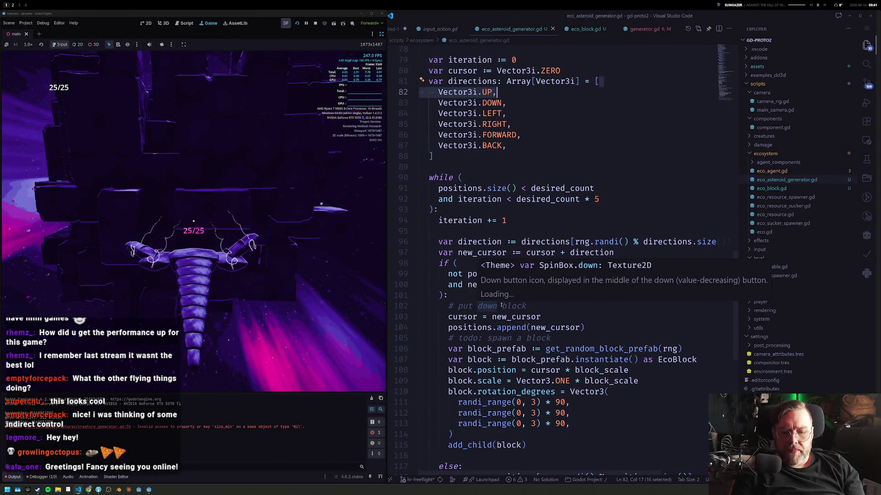
{"action": "key", "text": "super+space"}
{"action": "key", "text": "Down"}
{"action": "key", "text": "Down"}
{"action": "key", "text": "Down"}
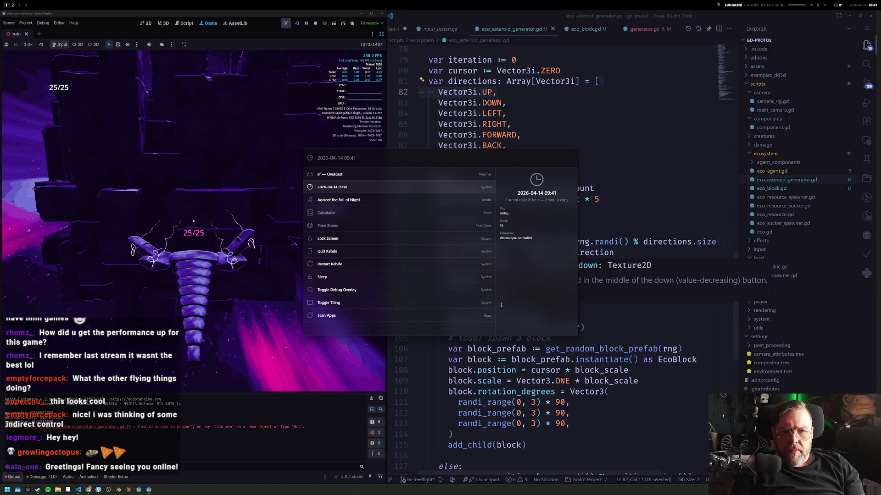
{"action": "key", "text": "Return"}
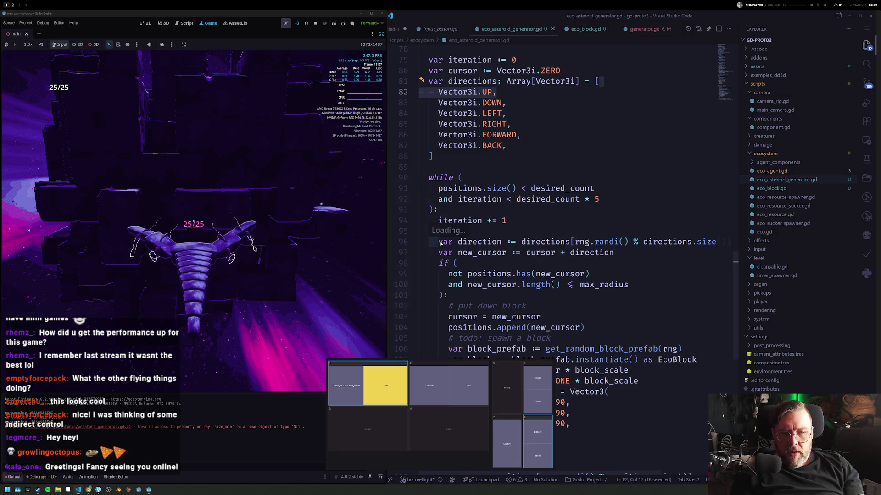
{"action": "key", "text": "Escape"}
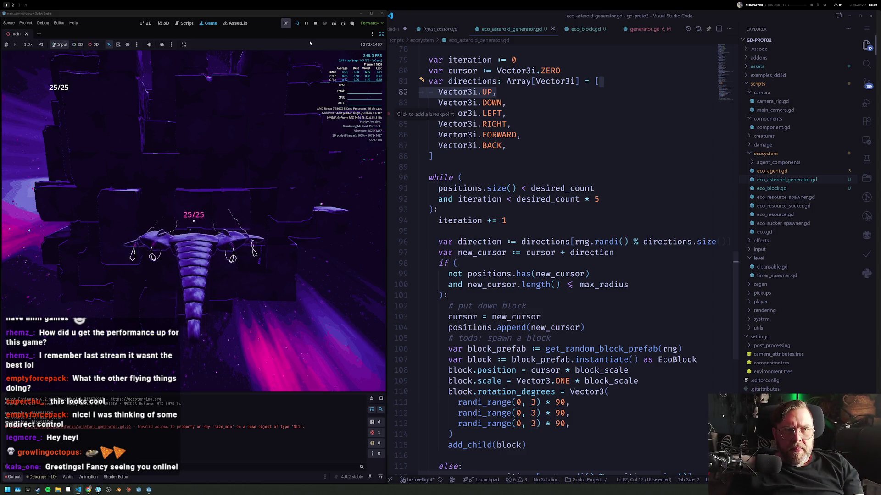
{"action": "left_click", "coordinate": [596, 104]}
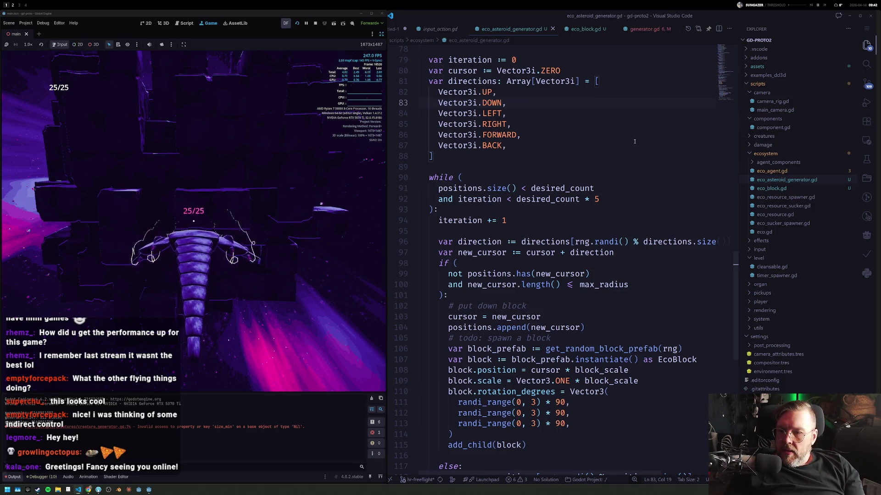
{"action": "key", "text": "super+space"}
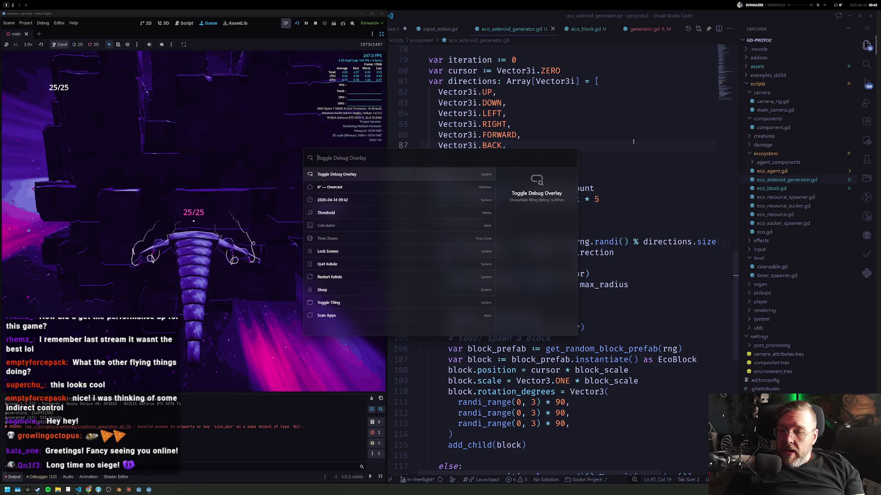
{"action": "key", "text": "Escape"}
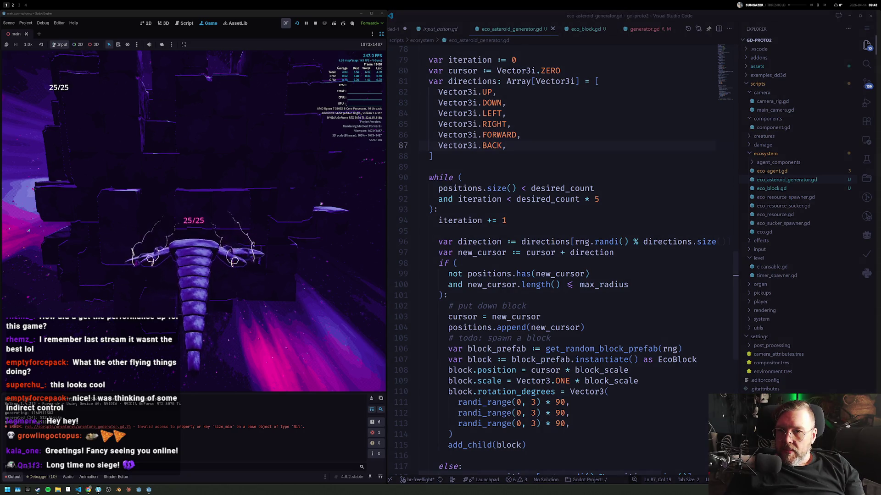
{"action": "left_click", "coordinate": [597, 274]}
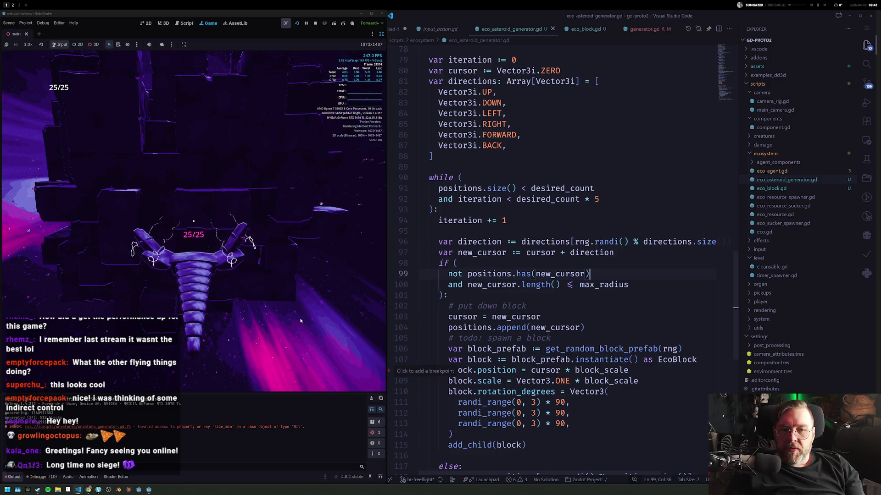
{"action": "mouse_move", "coordinate": [387, 293]}
{"action": "left_mouse_down"}
{"action": "mouse_move", "coordinate": [424, 284]}
{"action": "mouse_move", "coordinate": [506, 290]}
{"action": "left_mouse_up"}
{"action": "left_click", "coordinate": [361, 300]}
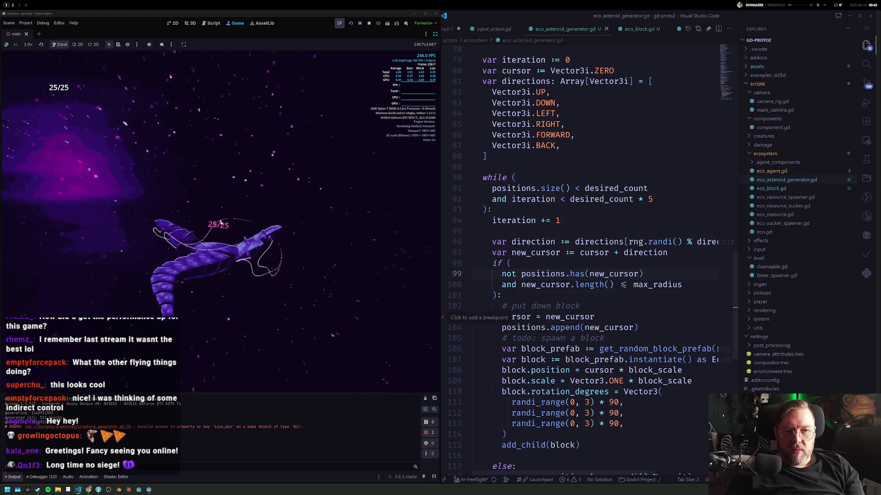
{"action": "key", "text": "alt+Tab"}
{"action": "key", "text": "alt+Tab"}
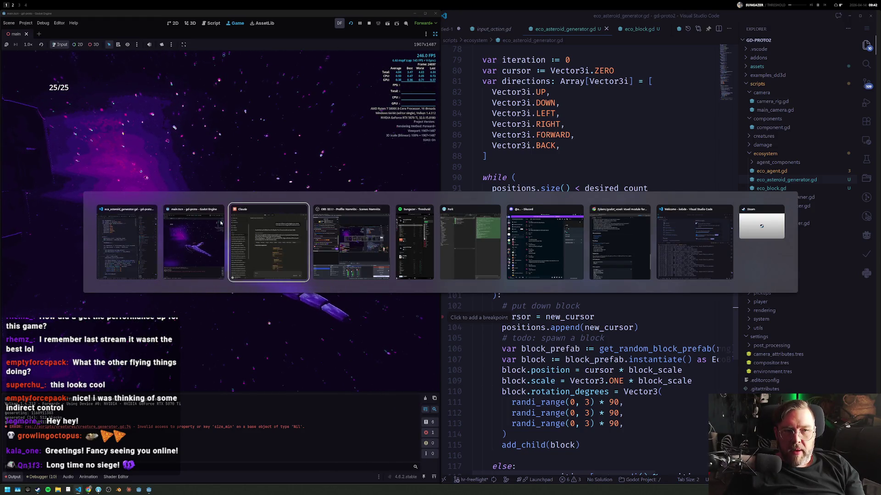
{"action": "key", "text": "Escape"}
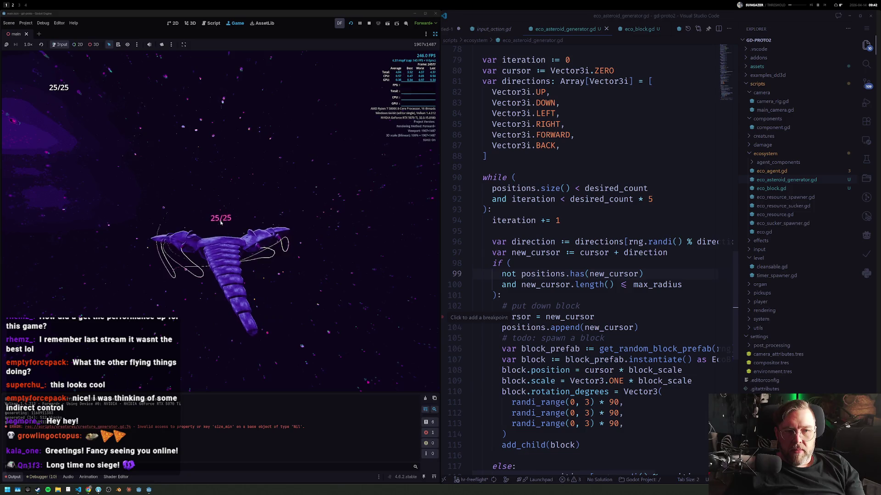
{"action": "key", "text": "alt+Tab"}
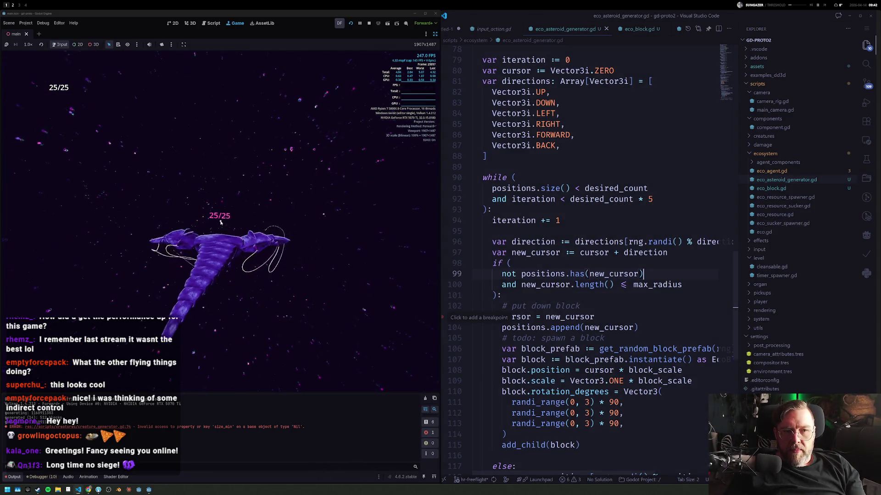
{"action": "key", "text": "super"}
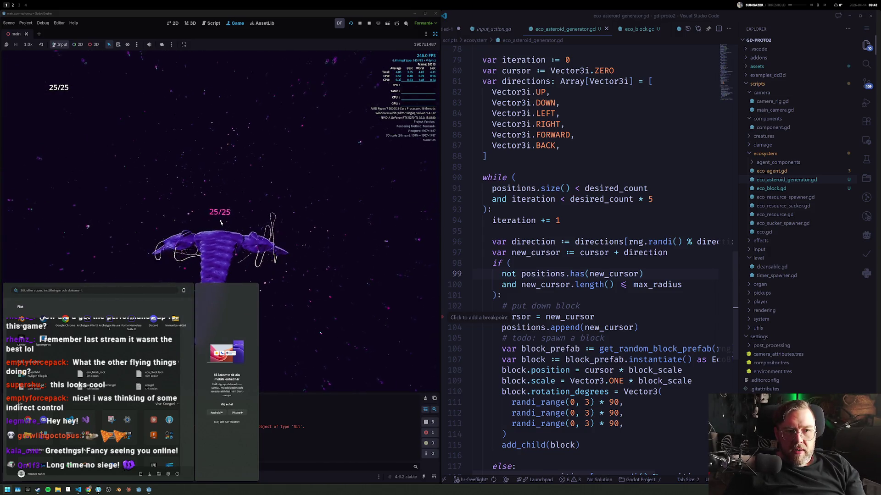
{"action": "key", "text": "Escape"}
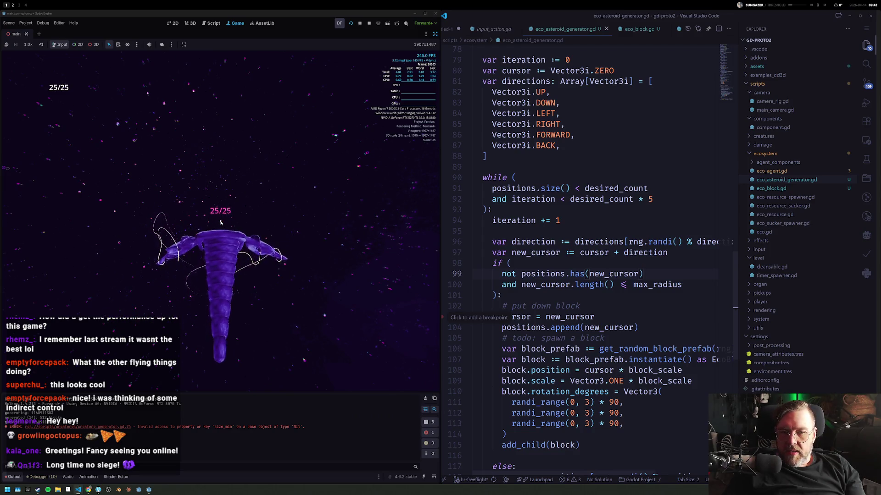
{"action": "key", "text": "Down"}
{"action": "key", "text": "Down"}
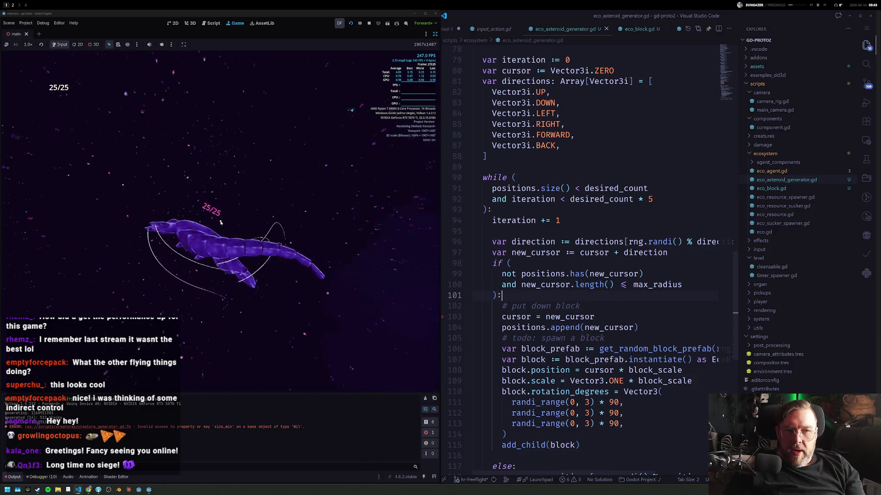
{"action": "key", "text": "Up"}
{"action": "key", "text": "Up"}
{"action": "key", "text": "Up"}
{"action": "key", "text": "Up"}
{"action": "key", "text": "Up"}
{"action": "key", "text": "Up"}
{"action": "key", "text": "End"}
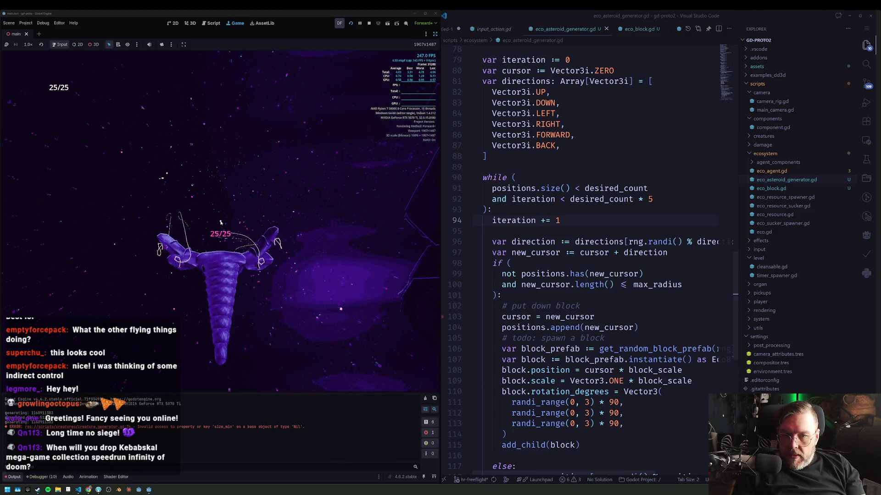
{"action": "key", "text": "super+Tab"}
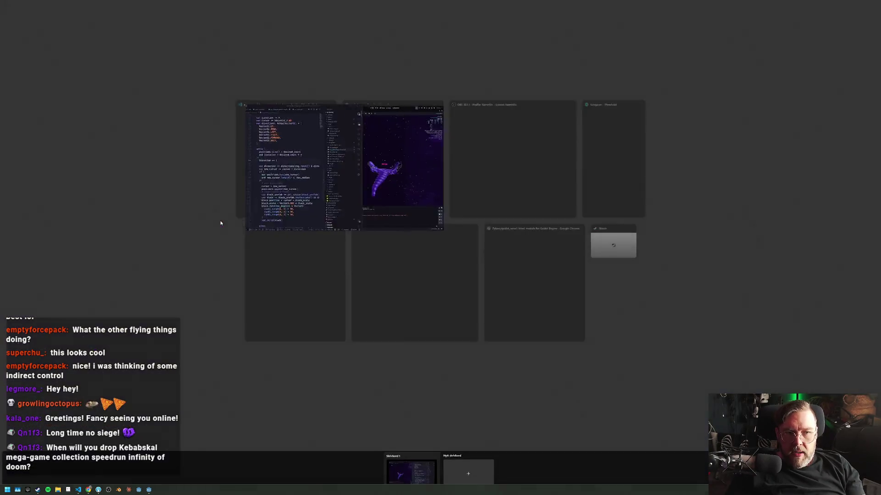
Step: Visit workspaces 2 and 3, browse the open windows, and return to workspace 1
{"action": "key", "text": "Escape"}
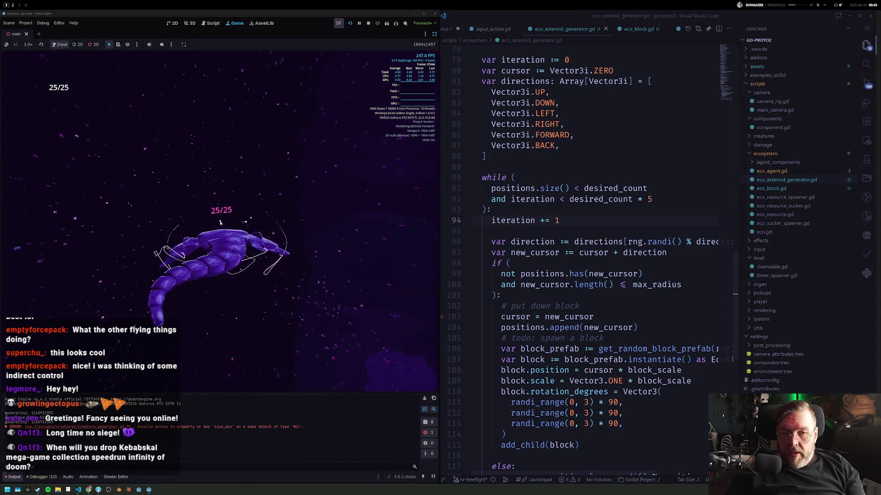
{"action": "key", "text": "alt+2"}
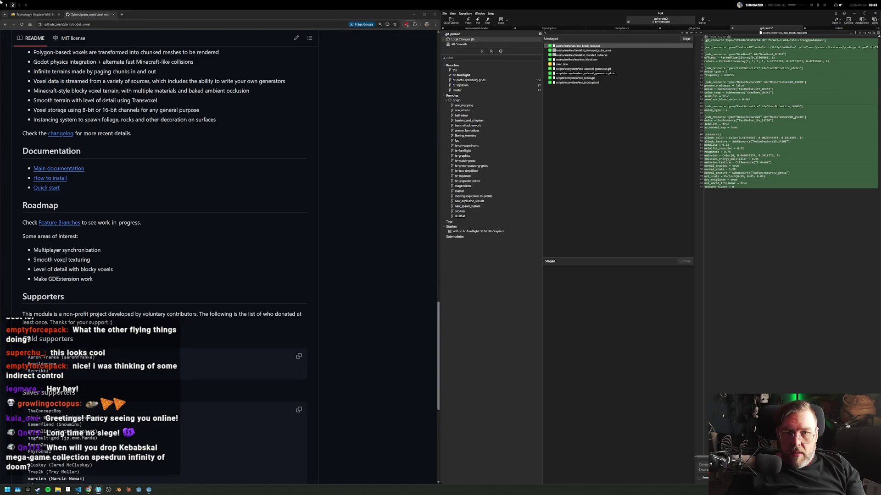
{"action": "key", "text": "alt+3"}
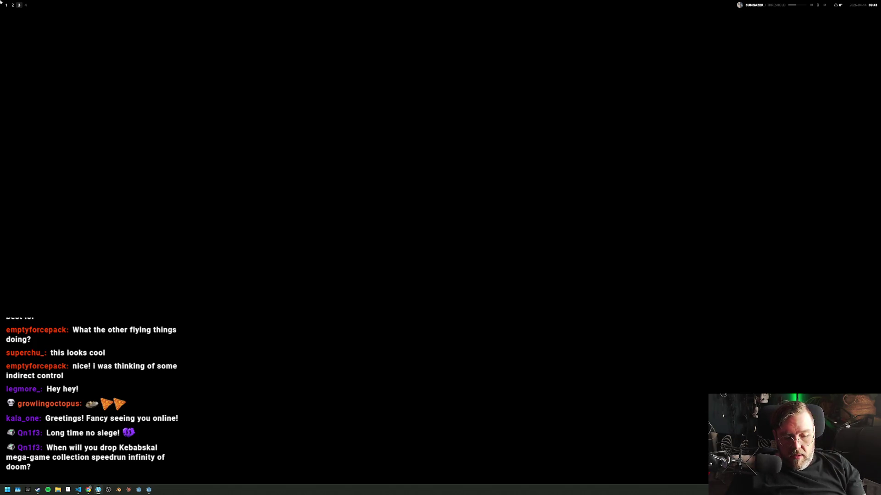
{"action": "key", "text": "alt+shift+Tab"}
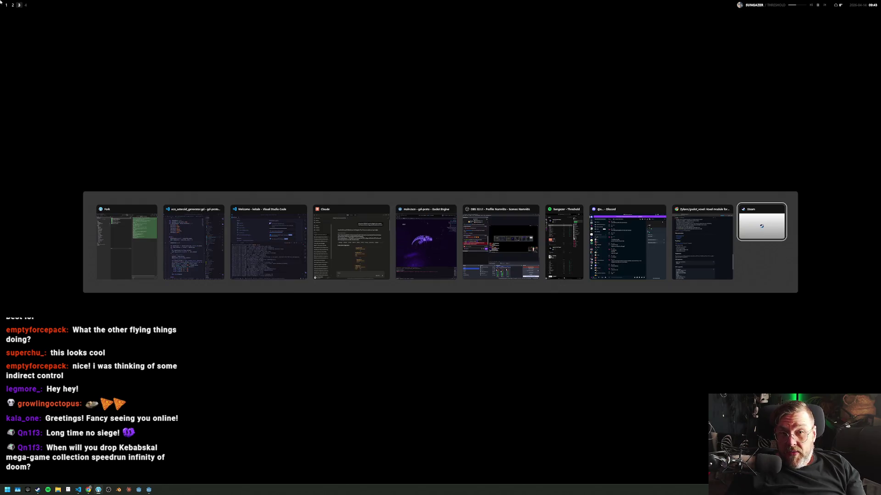
{"action": "key", "text": "alt+Tab"}
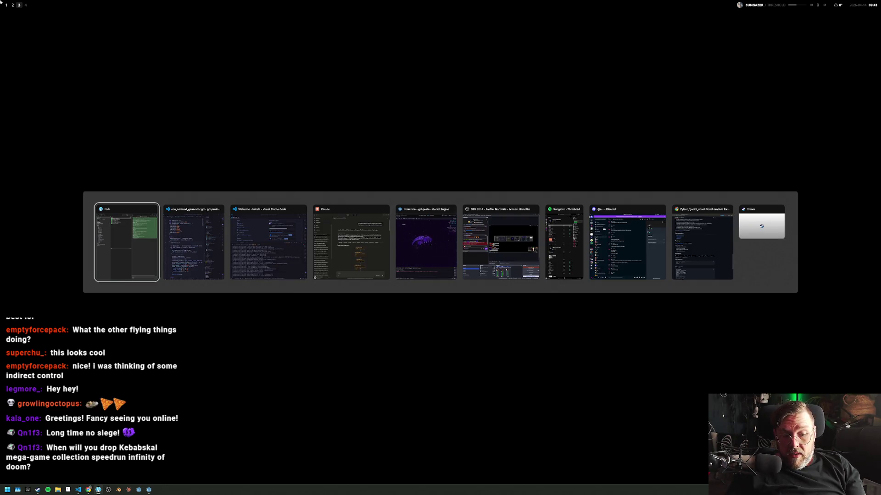
{"action": "key", "text": "Escape"}
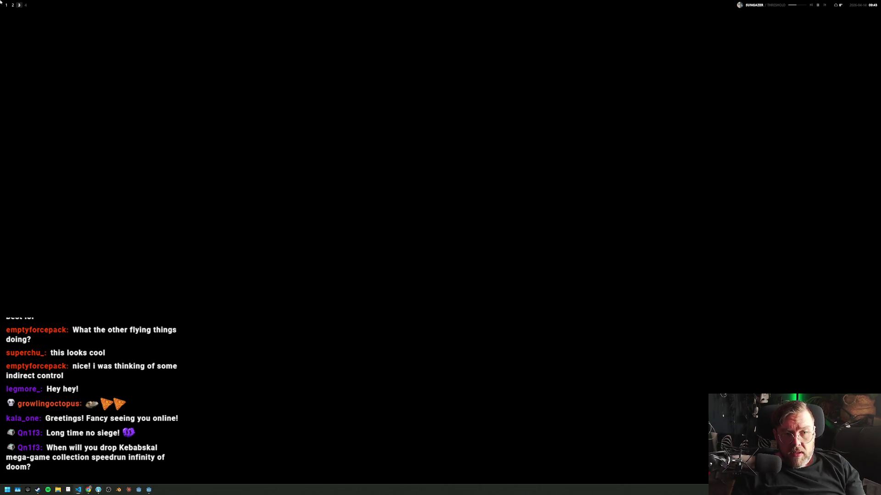
{"action": "key", "text": "alt+1"}
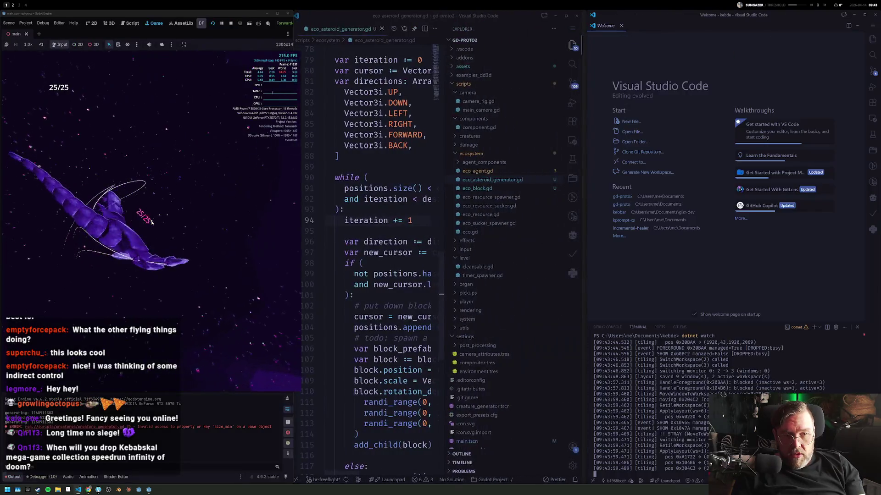
Step: Open Task Manager's Processes list and move down to the Godot Engine entry
{"action": "key", "text": "ctrl+shift+Escape"}
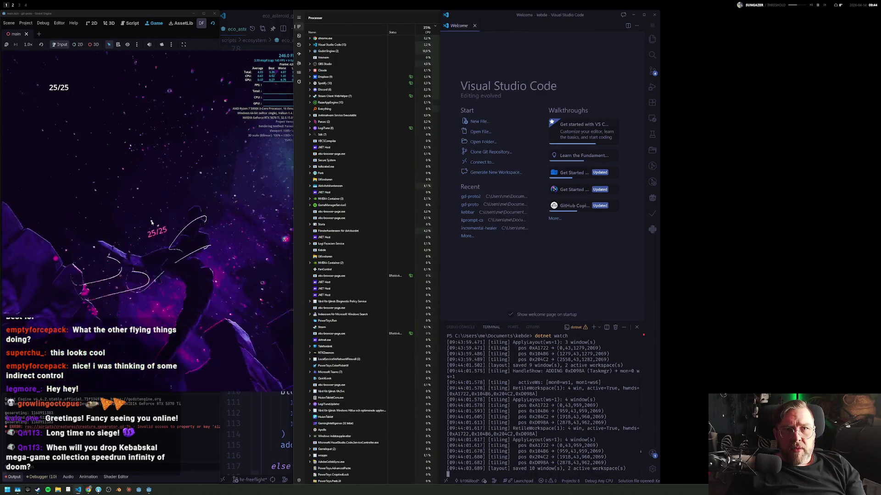
{"action": "key", "text": "alt+F4"}
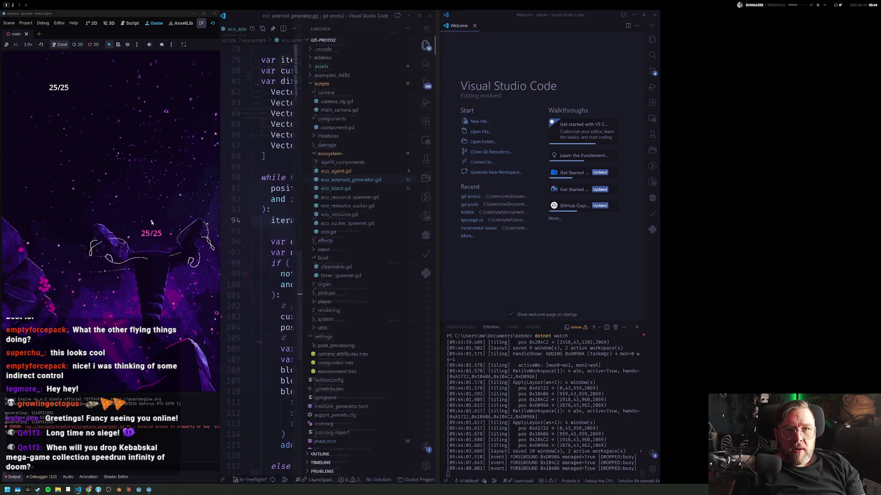
{"action": "key", "text": "ctrl+shift+Escape"}
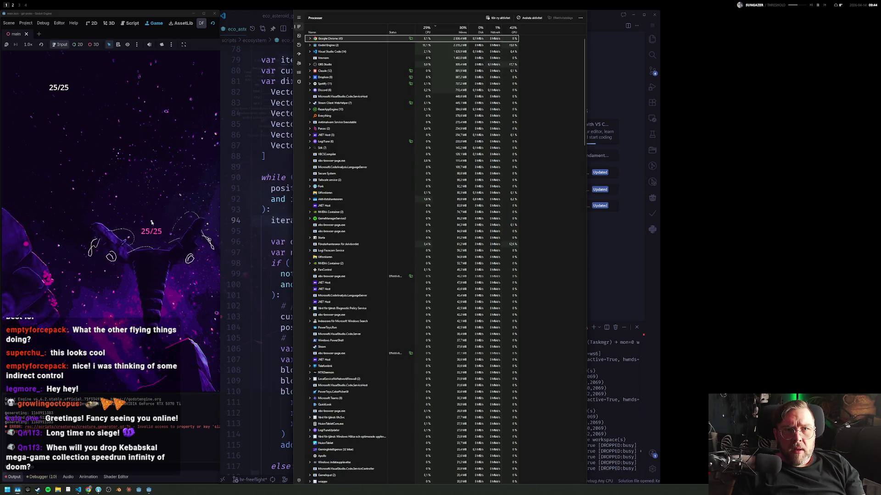
{"action": "key", "text": "Down"}
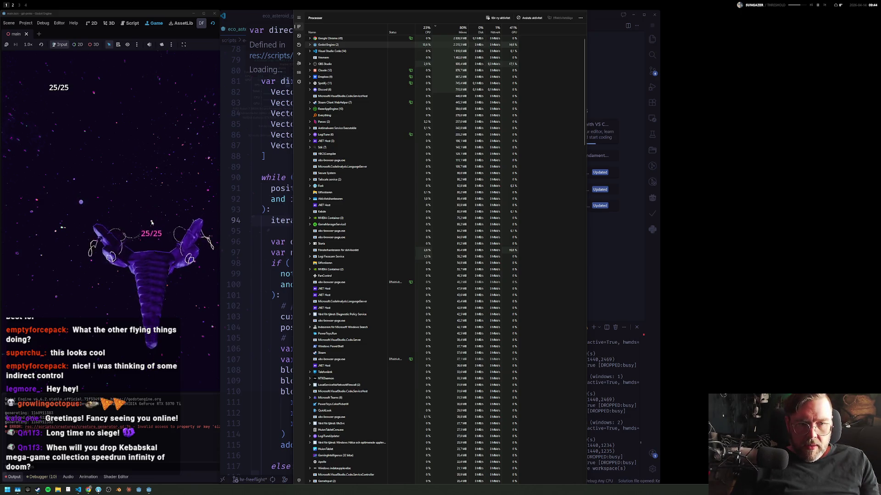
{"action": "key", "text": "alt+Tab"}
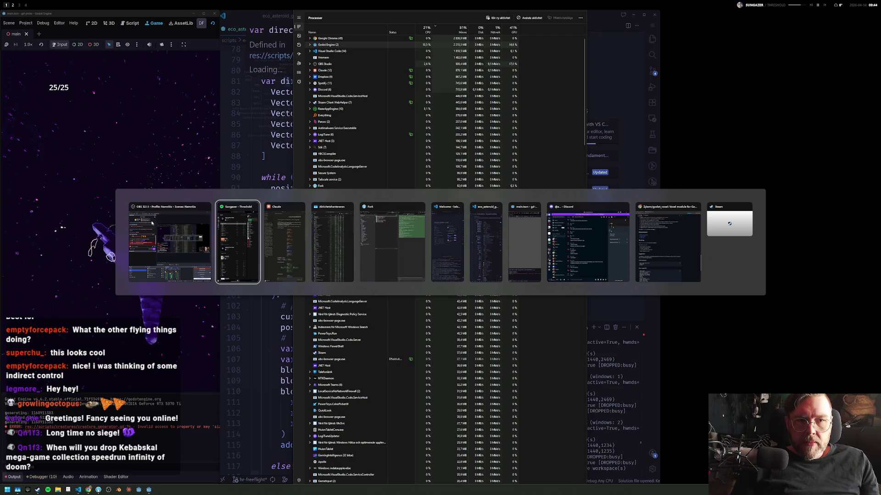
Step: In Task Manager, expand Godot Engine and end the editor's child process
{"action": "key", "text": "Tab"}
{"action": "key", "text": "Tab"}
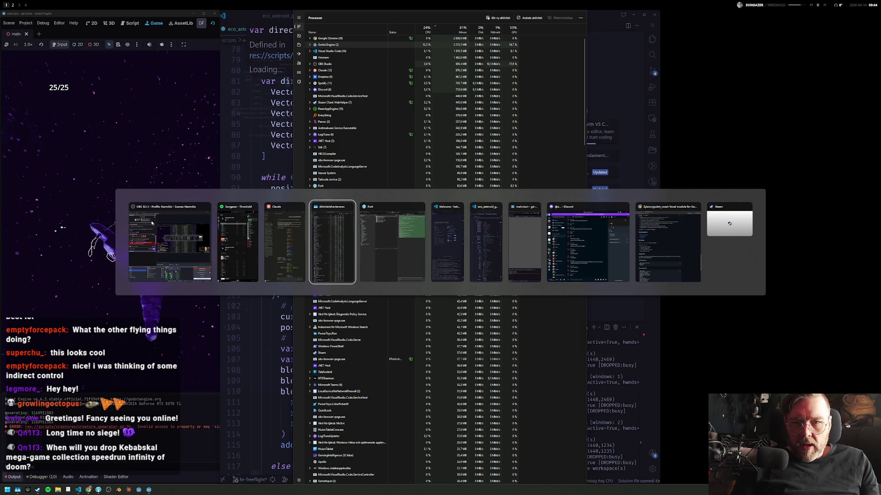
{"action": "key", "text": "shift+Tab"}
{"action": "key", "text": "shift+Tab"}
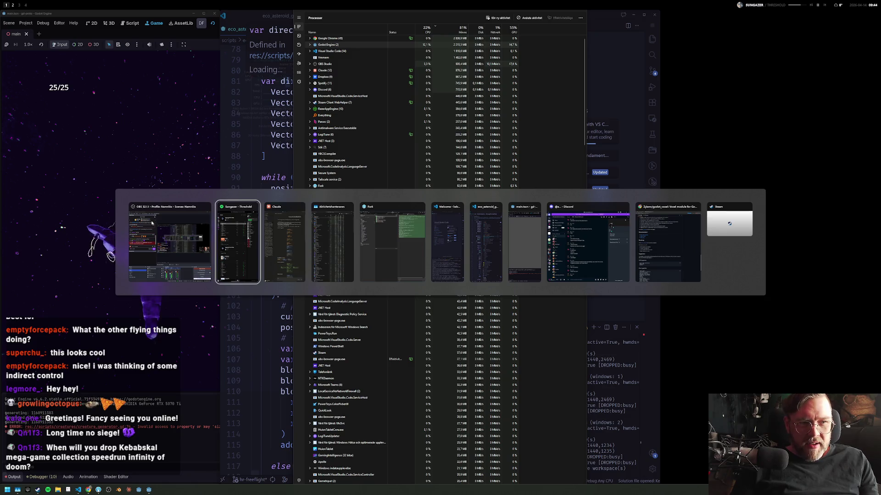
{"action": "key", "text": "Tab"}
{"action": "key", "text": "Tab"}
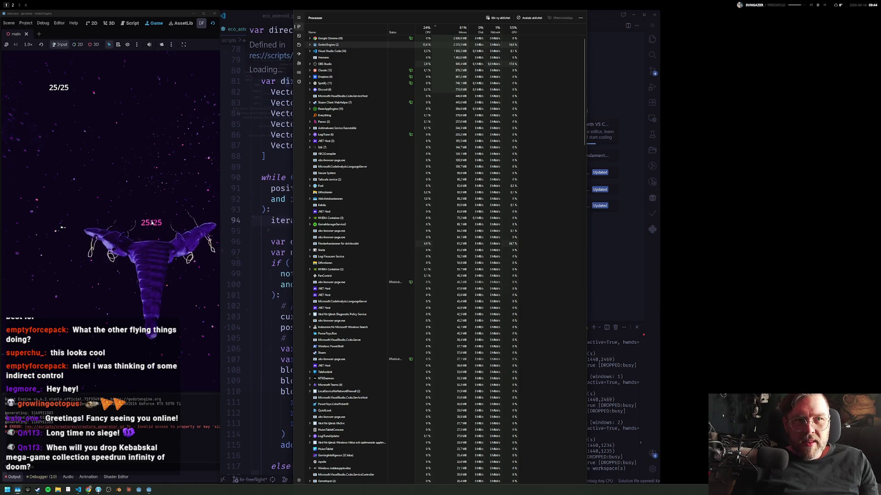
{"action": "key", "text": "Right"}
{"action": "key", "text": "Down"}
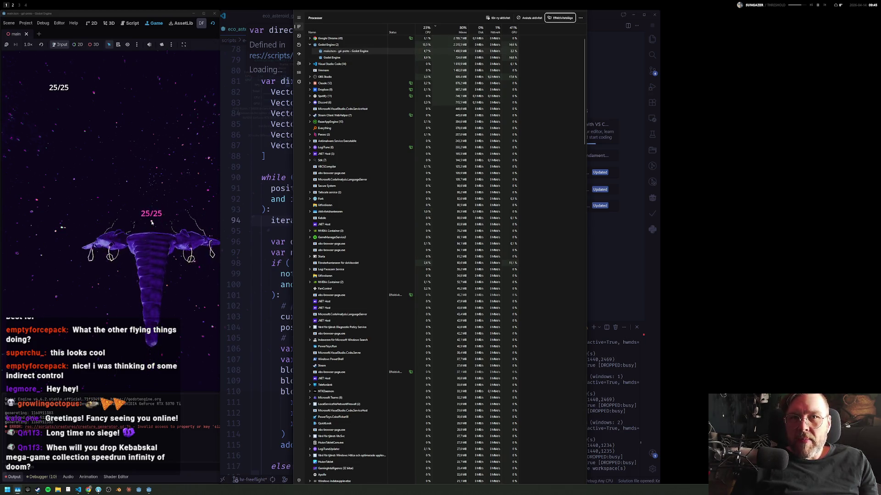
{"action": "key", "text": "Tab"}
{"action": "key", "text": "Tab"}
{"action": "key", "text": "Tab"}
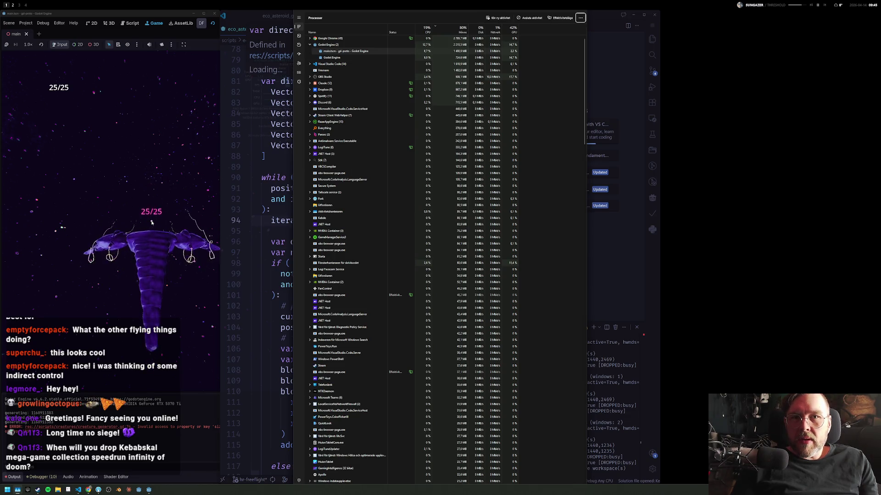
{"action": "key", "text": "Tab"}
{"action": "key", "text": "Tab"}
{"action": "key", "text": "Return"}
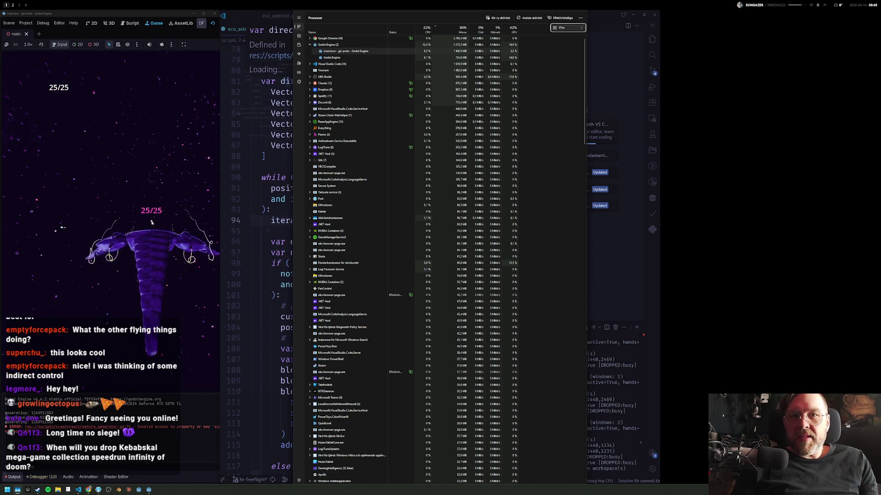
{"action": "key", "text": "Right"}
{"action": "key", "text": "Escape"}
{"action": "key", "text": "Escape"}
{"action": "key", "text": "shift+Tab"}
{"action": "key", "text": "shift+Tab"}
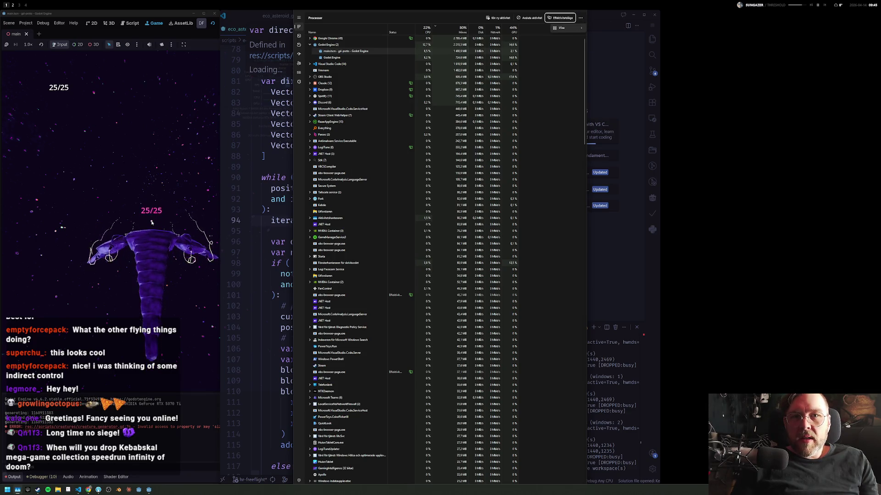
{"action": "key", "text": "Return"}
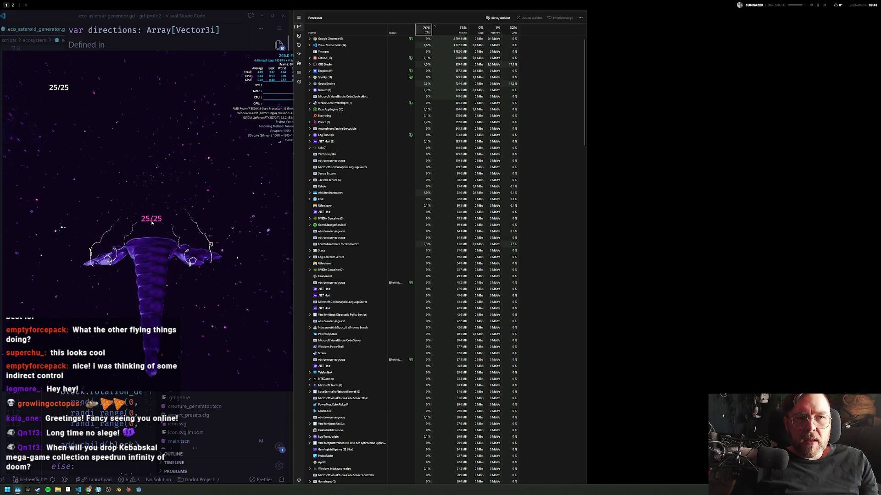
Step: End the gd-proto (DEBUG) game process under Godot Engine in Task Manager
{"action": "key", "text": "Tab"}
{"action": "key", "text": "g"}
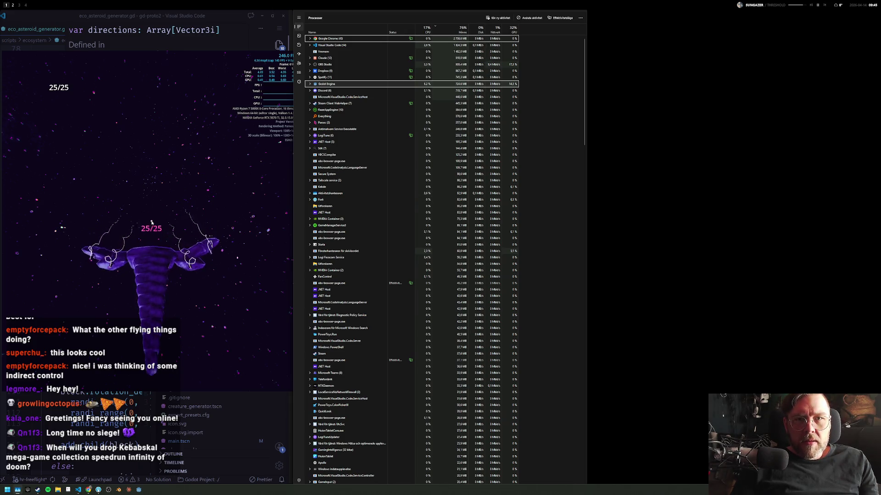
{"action": "key", "text": "Right"}
{"action": "key", "text": "Down"}
{"action": "key", "text": "Down"}
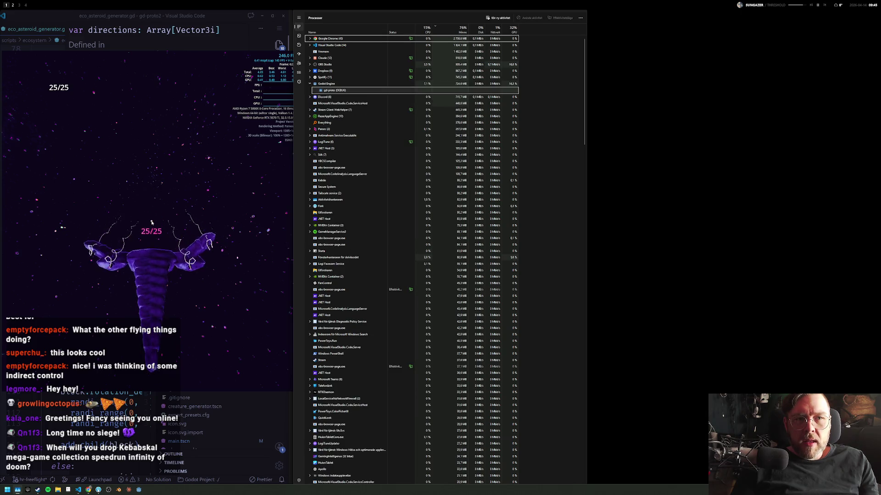
{"action": "key", "text": "Up"}
{"action": "key", "text": "Tab"}
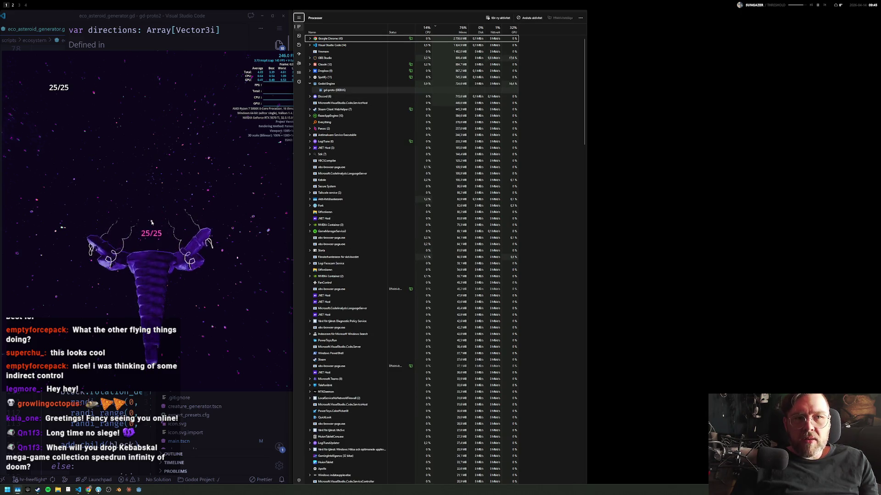
{"action": "key", "text": "Tab"}
{"action": "key", "text": "Tab"}
{"action": "key", "text": "Tab"}
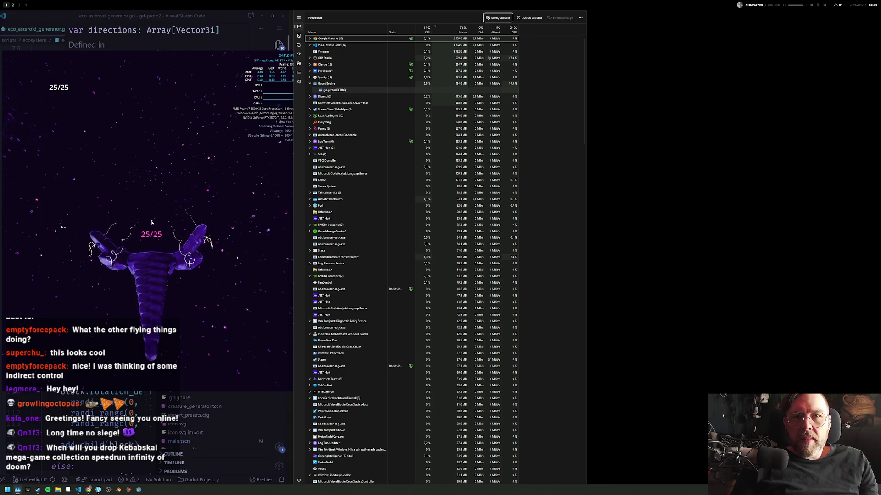
{"action": "key", "text": "Return"}
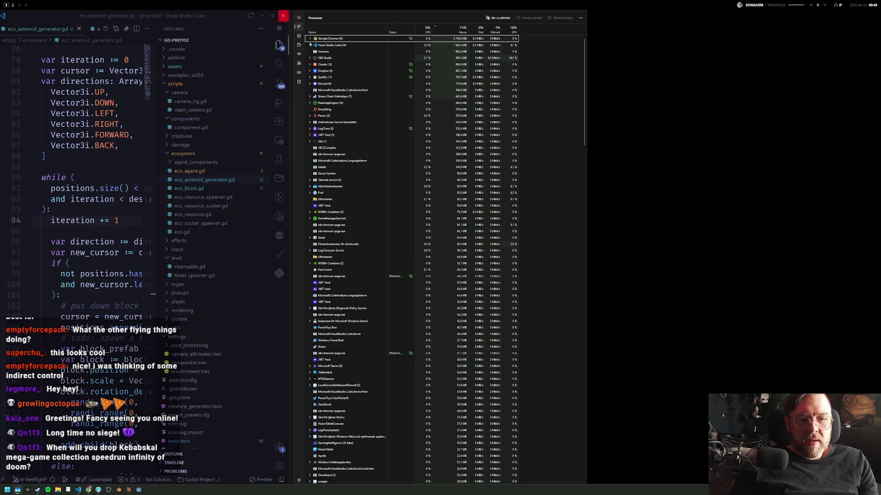
Step: Show the agent_components files and place the caret at the while loop on line 90
{"action": "left_click", "coordinate": [196, 162]}
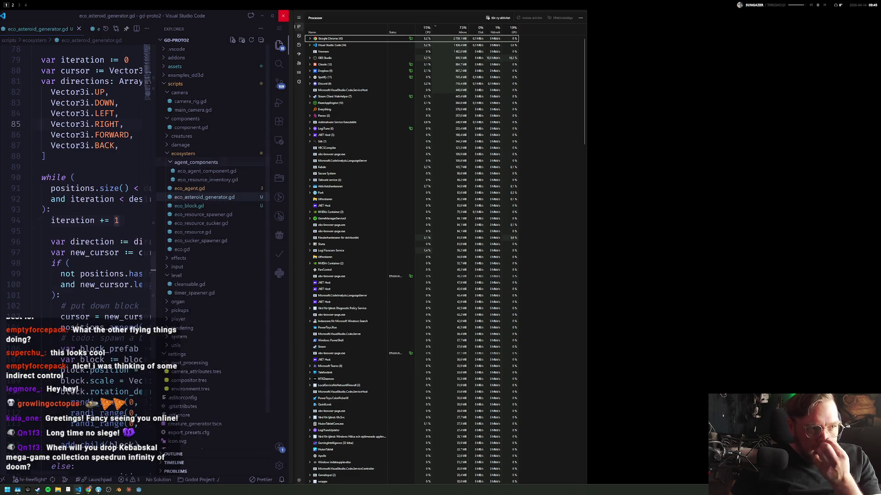
{"action": "left_click", "coordinate": [76, 177]}
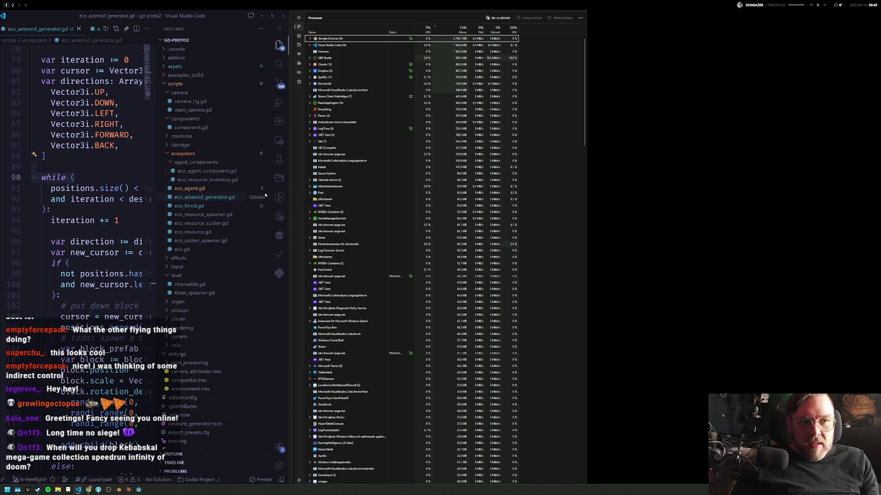
{"action": "key", "text": "super+Up"}
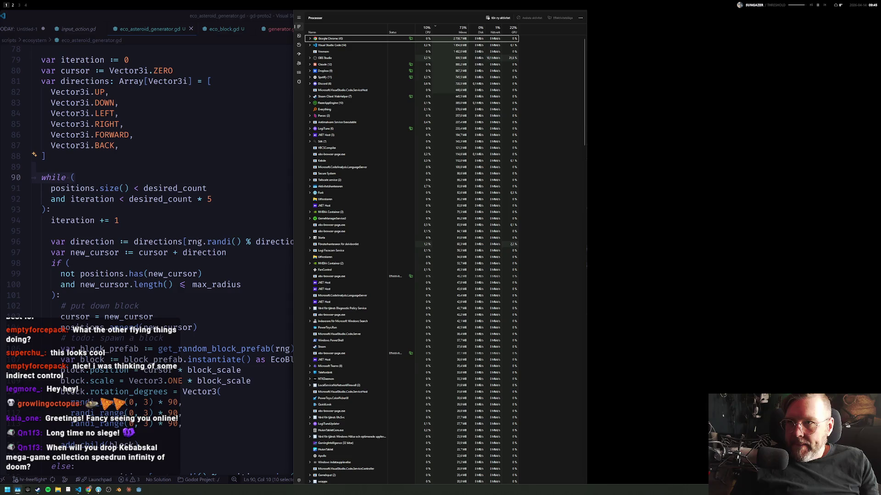
Step: Find Task Manager on workspace 2, float its window and close it
{"action": "key", "text": "alt+2"}
{"action": "key", "text": "alt+1"}
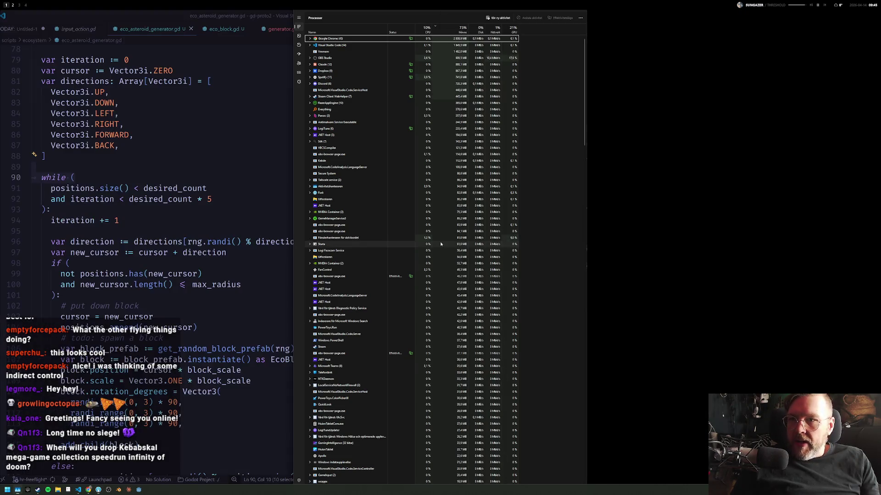
{"action": "key", "text": "alt+4"}
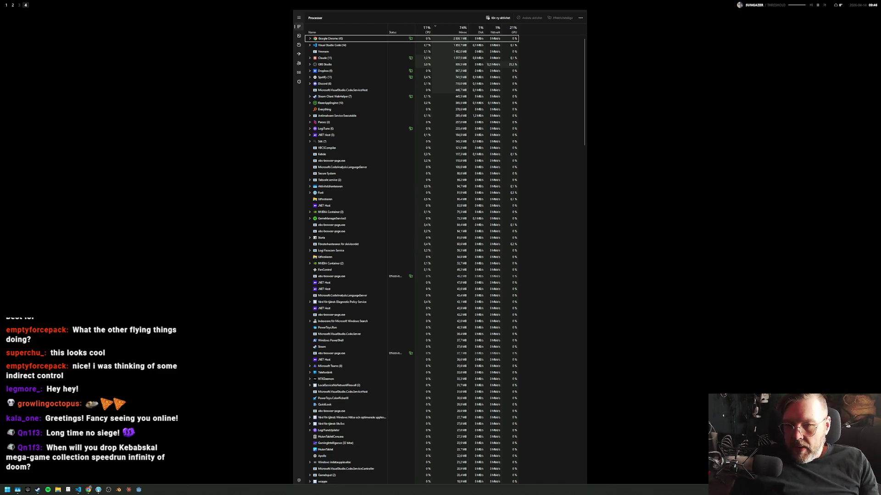
{"action": "key", "text": "alt+2"}
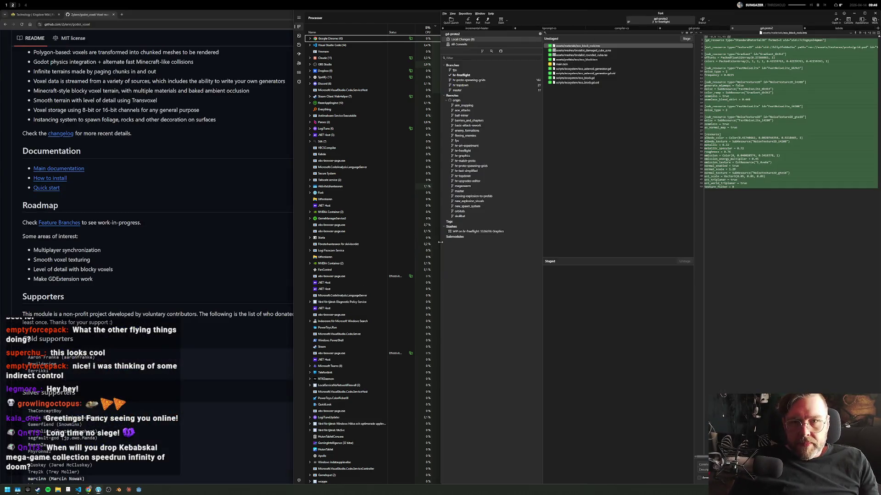
{"action": "mouse_move", "coordinate": [422, 16]}
{"action": "left_mouse_down"}
{"action": "mouse_move", "coordinate": [413, 147]}
{"action": "mouse_move", "coordinate": [155, 75]}
{"action": "mouse_move", "coordinate": [192, 75]}
{"action": "left_mouse_up"}
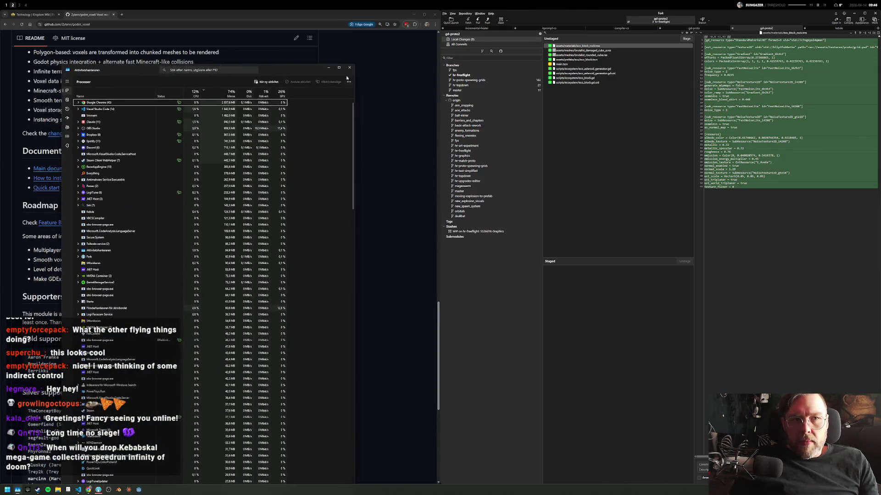
{"action": "left_click", "coordinate": [350, 68]}
Step: Back on workspace 1, collapse the settings folder and open gd-proto2 in Godot
{"action": "key", "text": "alt+1"}
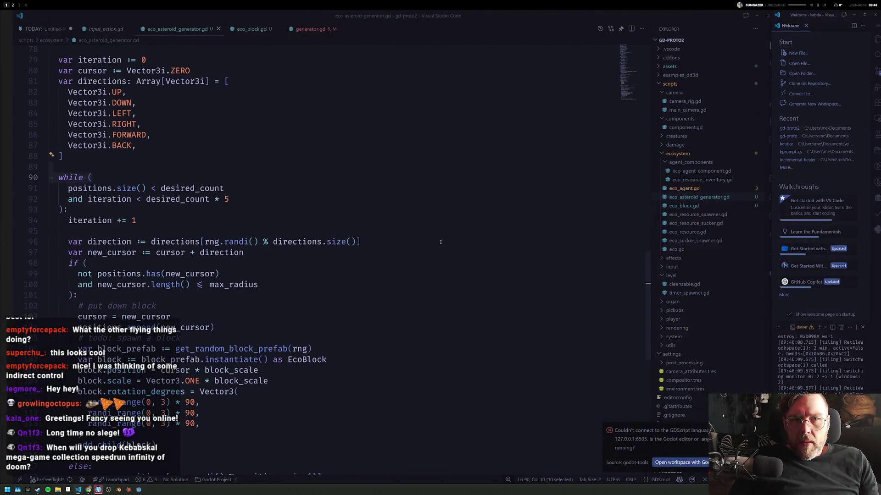
{"action": "left_click", "coordinate": [708, 355]}
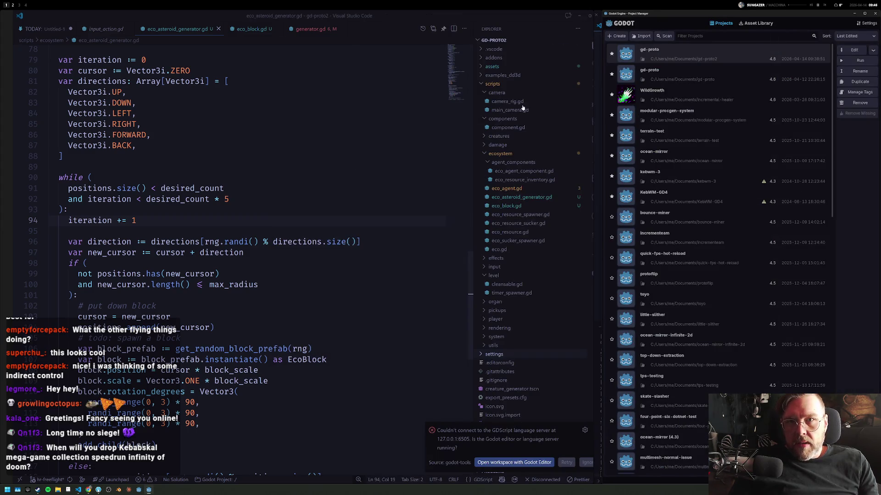
{"action": "double_click", "coordinate": [695, 56]}
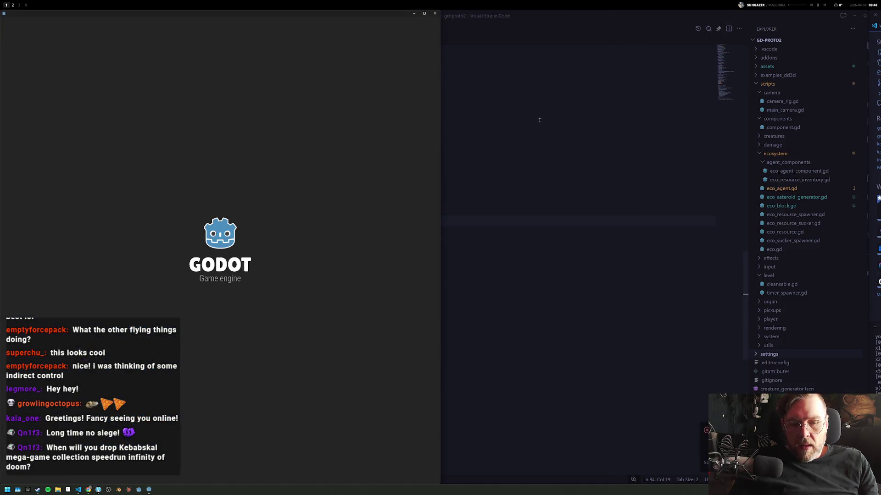
Step: Return to the Godot editor and select the Eco node
{"action": "key", "text": "alt+Tab"}
{"action": "key", "text": "alt+shift+Tab"}
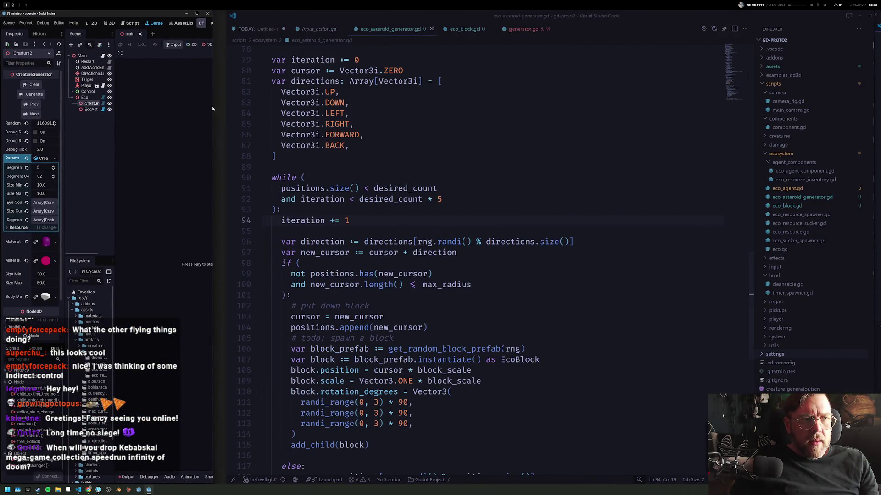
{"action": "left_click", "coordinate": [85, 98]}
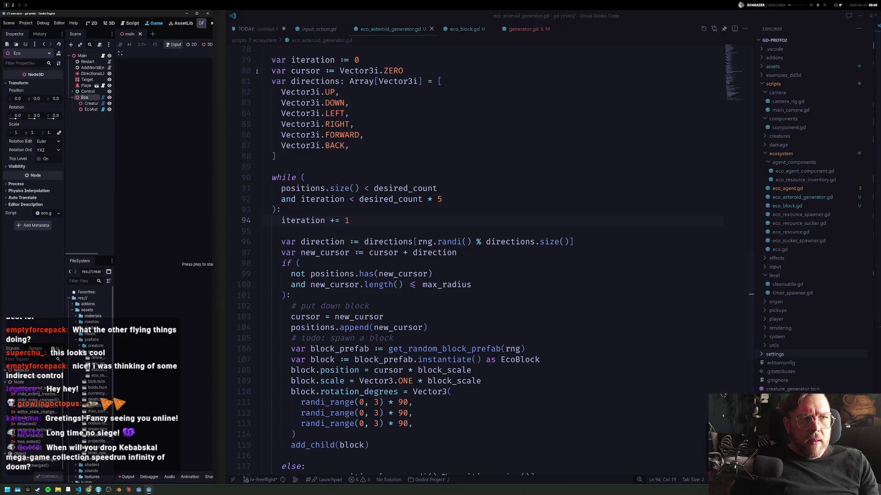
Step: Widen Godot, minimize VS Code, and open the Eco node's eco.gd script
{"action": "left_click_drag", "start_coordinate": [218, 23], "coordinate": [480, 28]}
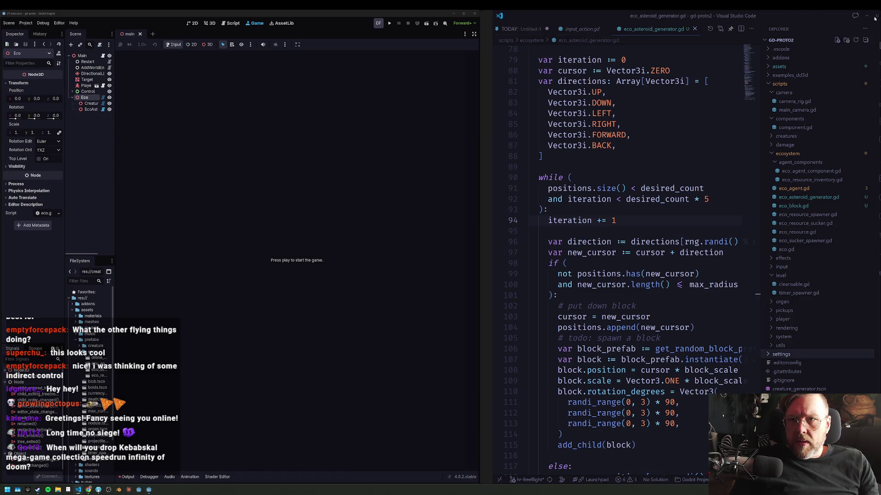
{"action": "left_click_drag", "start_coordinate": [796, 16], "coordinate": [712, 22]}
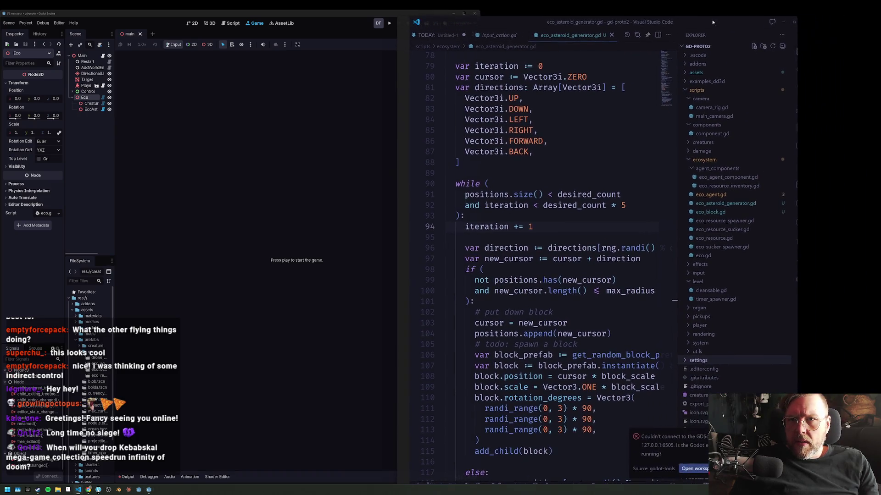
{"action": "left_click", "coordinate": [795, 23]}
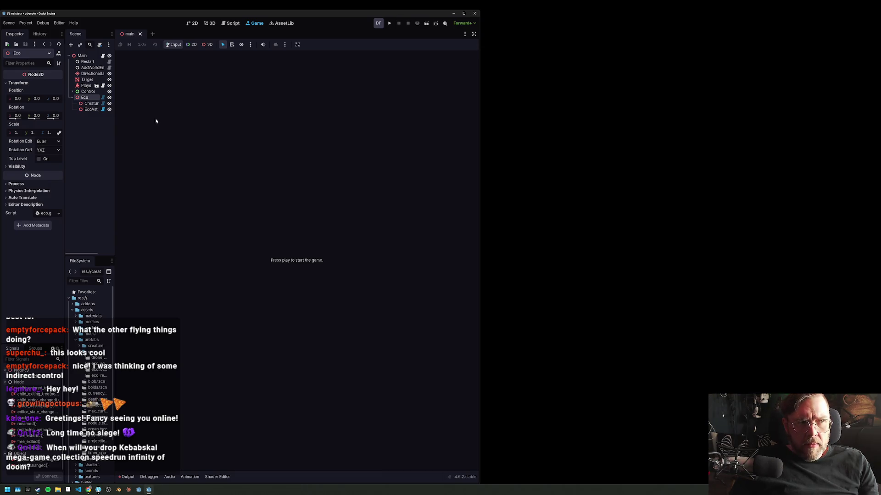
{"action": "left_click", "coordinate": [103, 97]}
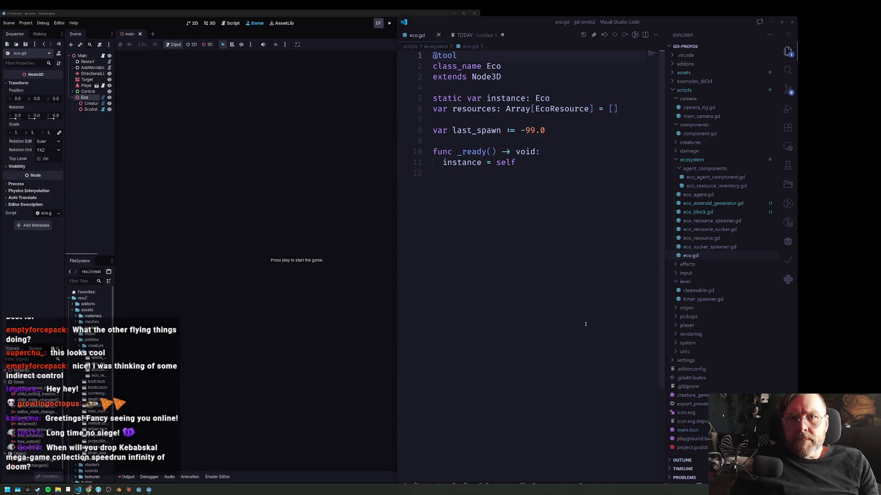
Step: Open the kebde project in a new VS Code window and run 'dotnet watch'
{"action": "left_click_drag", "start_coordinate": [649, 23], "coordinate": [741, 16]}
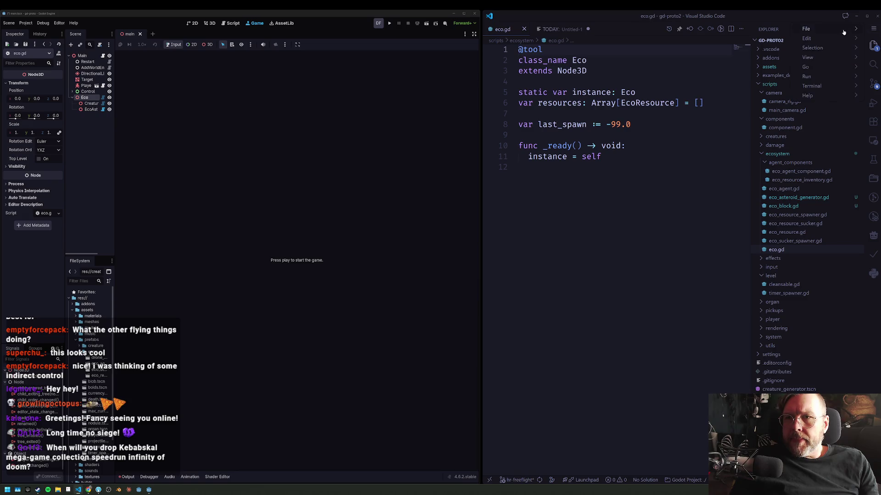
{"action": "right_click", "coordinate": [806, 29]}
{"action": "left_click", "coordinate": [763, 48]}
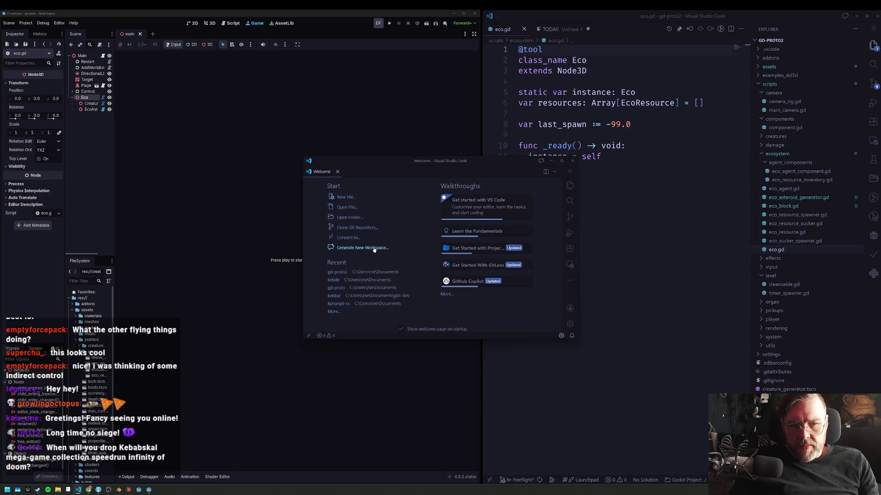
{"action": "left_click", "coordinate": [334, 280]}
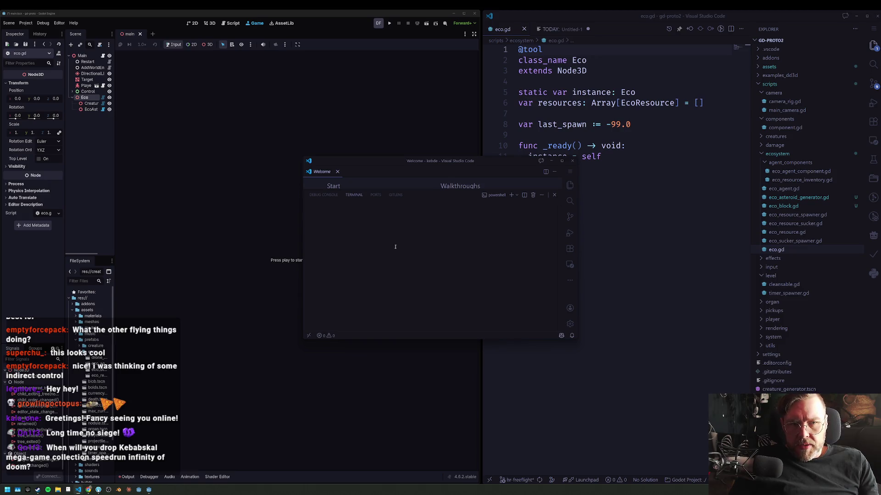
{"action": "type", "text": "dotnet watch"}
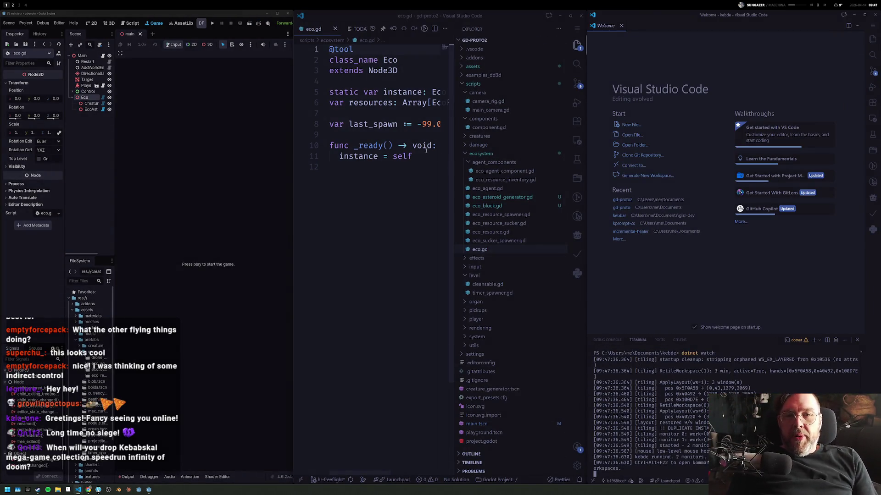
Step: Try the tiling tool's launcher and workspace shortcuts, then close the kebde window
{"action": "key", "text": "ctrl+alt+F22"}
{"action": "key", "text": "Escape"}
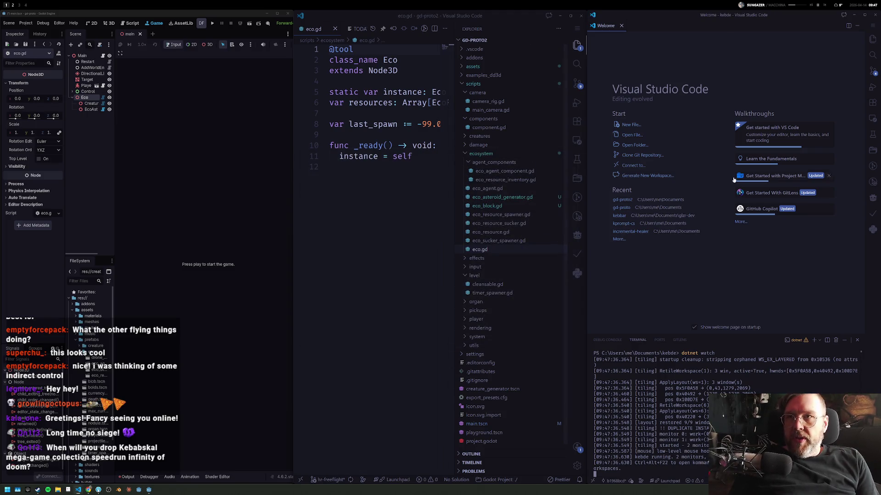
{"action": "key", "text": "ctrl+alt+F20"}
{"action": "key", "text": "ctrl+alt+F19"}
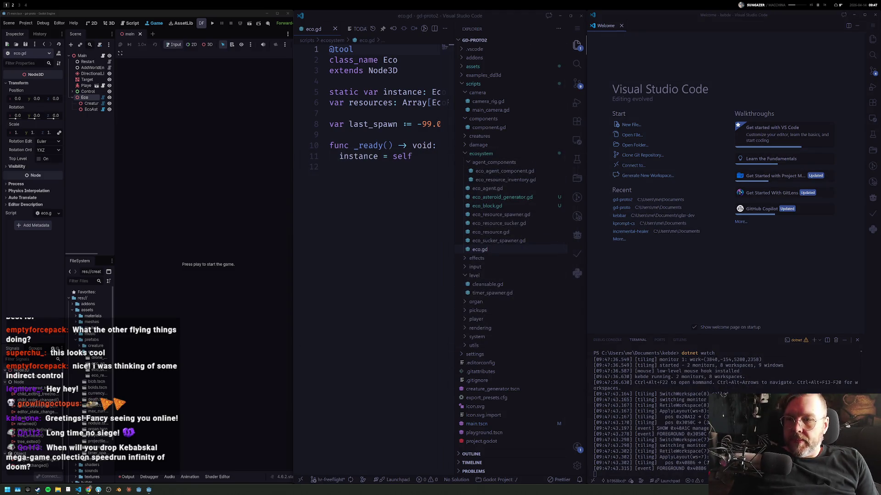
{"action": "key", "text": "ctrl+alt+F20"}
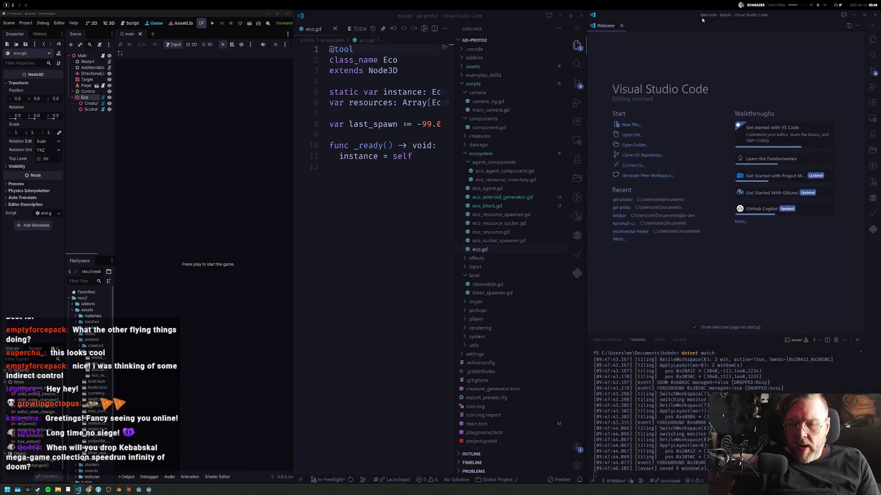
{"action": "key", "text": "alt+F4"}
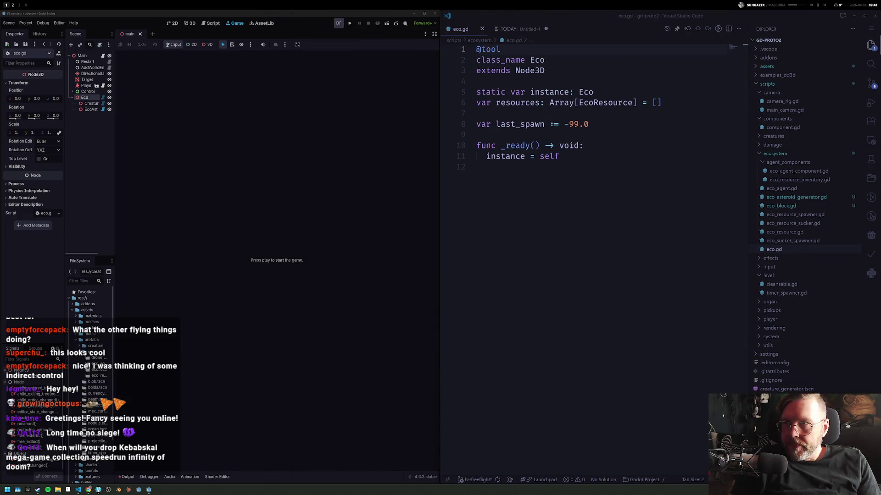
Step: Hide VS Code's sidebar and show EcoAsteroidGenerator's settings: 512 blocks, max radius 6, block scale 2
{"action": "left_click", "coordinate": [546, 216]}
{"action": "left_click_drag", "start_coordinate": [439, 204], "coordinate": [515, 240]}
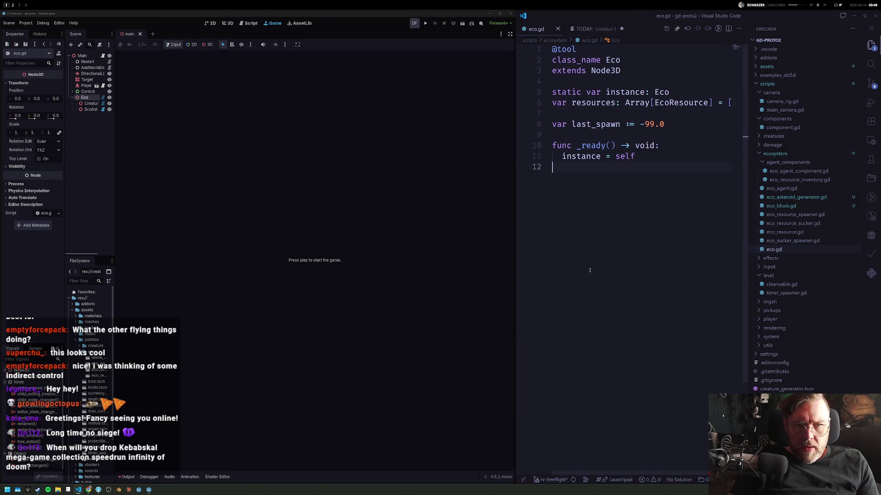
{"action": "key", "text": "ctrl+b"}
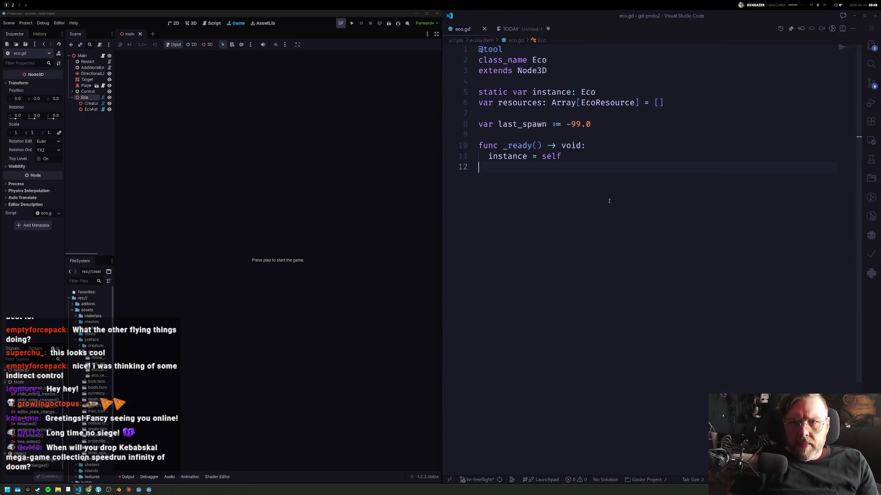
{"action": "left_click", "coordinate": [217, 49]}
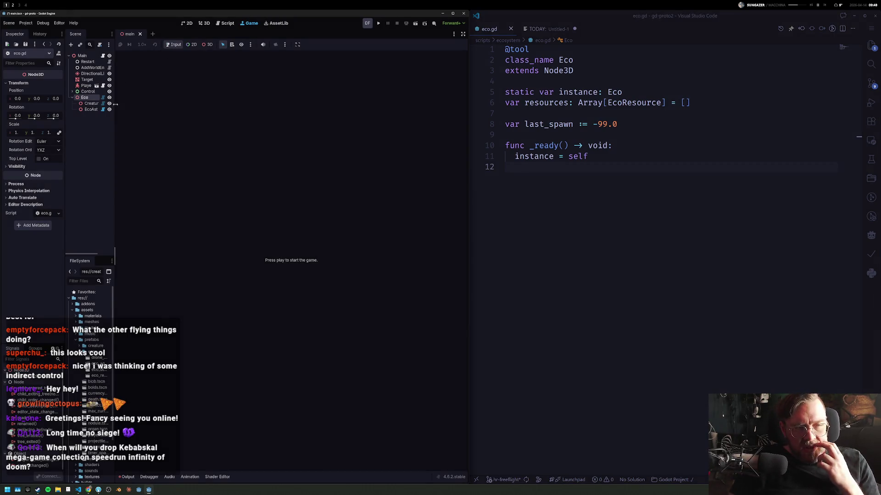
{"action": "left_click", "coordinate": [85, 108], "text": "shift"}
{"action": "left_click", "coordinate": [85, 109]}
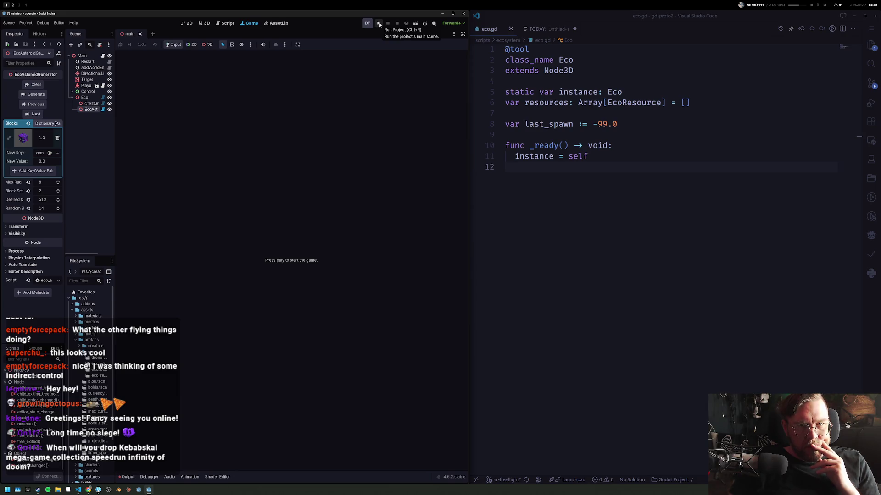
Step: Test-run the main scene, stop the game, and return focus to eco.gd
{"action": "left_click", "coordinate": [379, 24]}
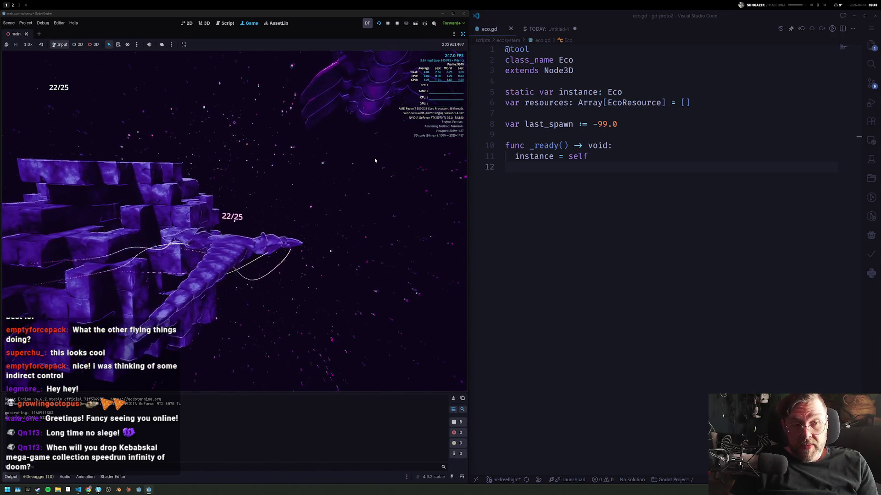
{"action": "left_click", "coordinate": [396, 23]}
{"action": "left_click", "coordinate": [560, 70]}
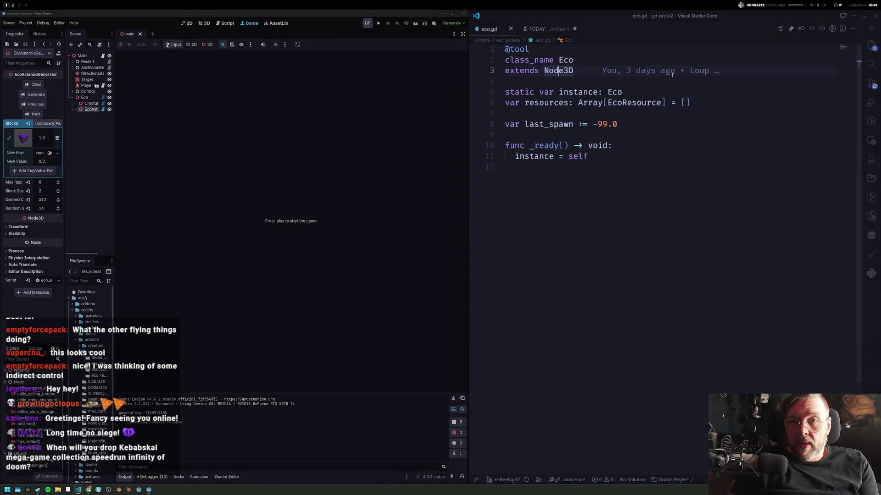
Step: Show the file tree, preview eco_sucker_spawner.gd, and review eco.gd's Node3D base and last_spawn line
{"action": "left_click", "coordinate": [871, 45]}
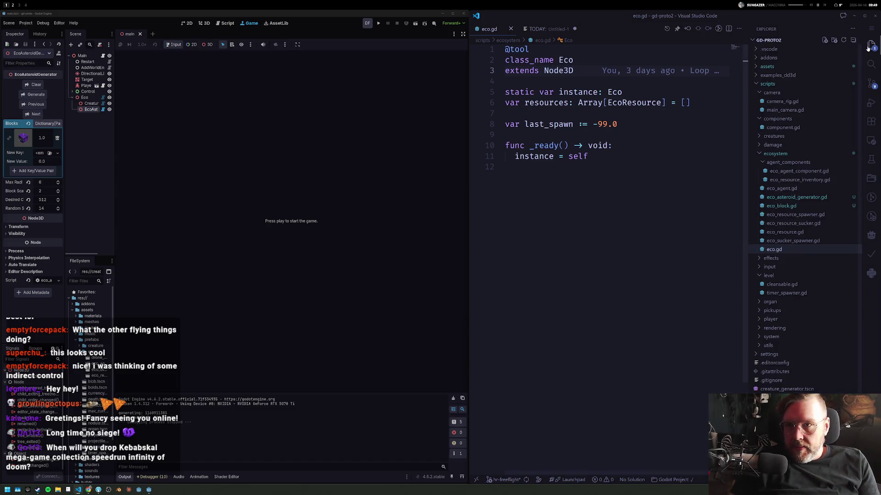
{"action": "right_click", "coordinate": [773, 157]}
{"action": "key", "text": "Escape"}
{"action": "left_click", "coordinate": [792, 241]}
{"action": "left_click", "coordinate": [774, 249]}
{"action": "double_click", "coordinate": [569, 71]}
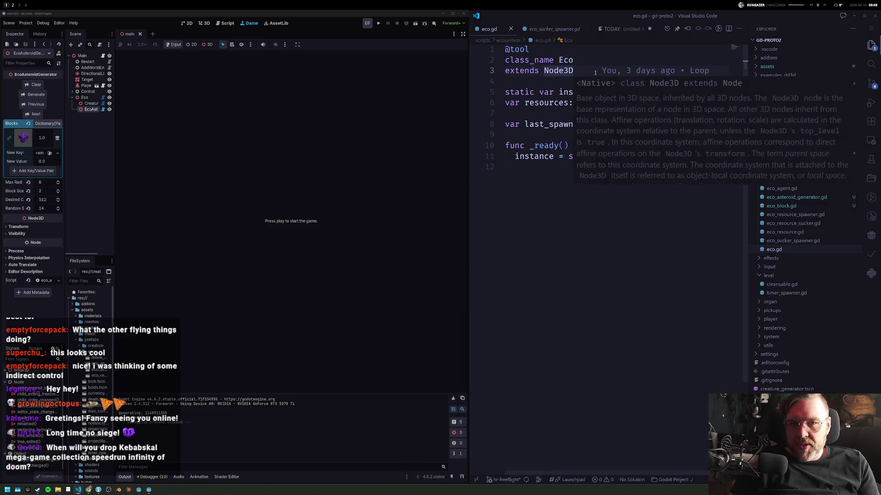
{"action": "left_click", "coordinate": [627, 124]}
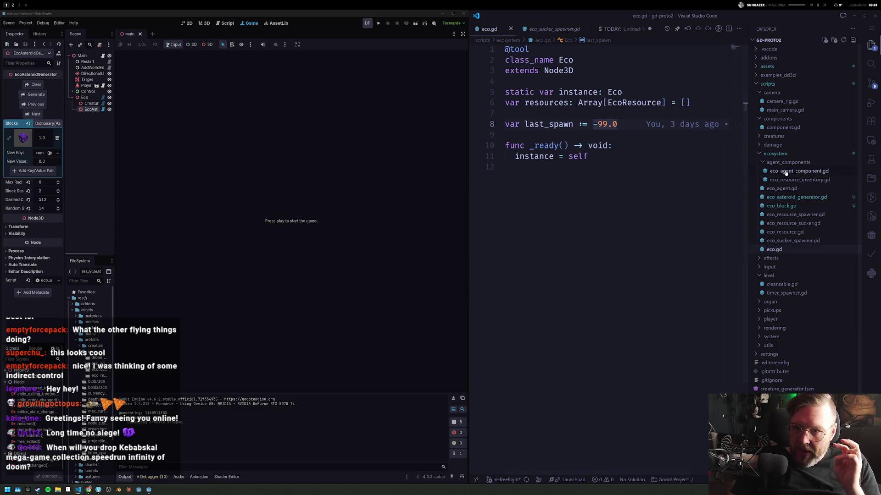
Step: Open eco_agent.gd, collapse agent_components, and put Godot back on the 3D view
{"action": "left_click", "coordinate": [798, 188]}
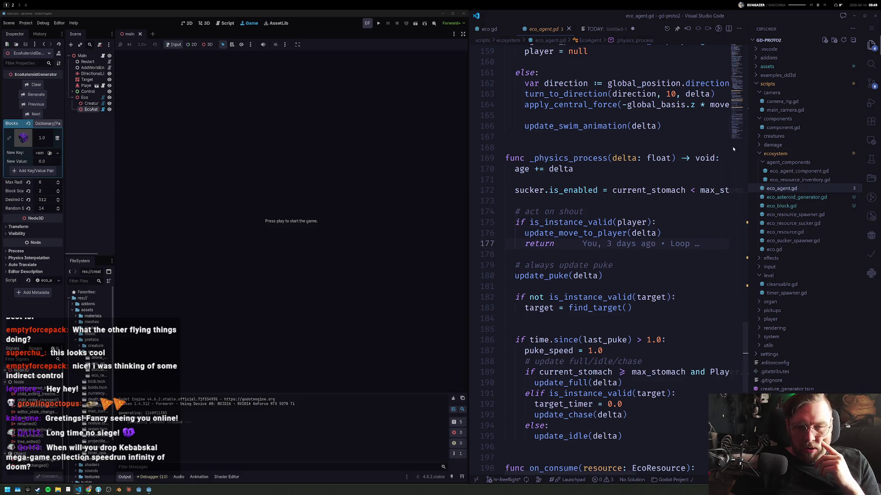
{"action": "mouse_move", "coordinate": [617, 127]}
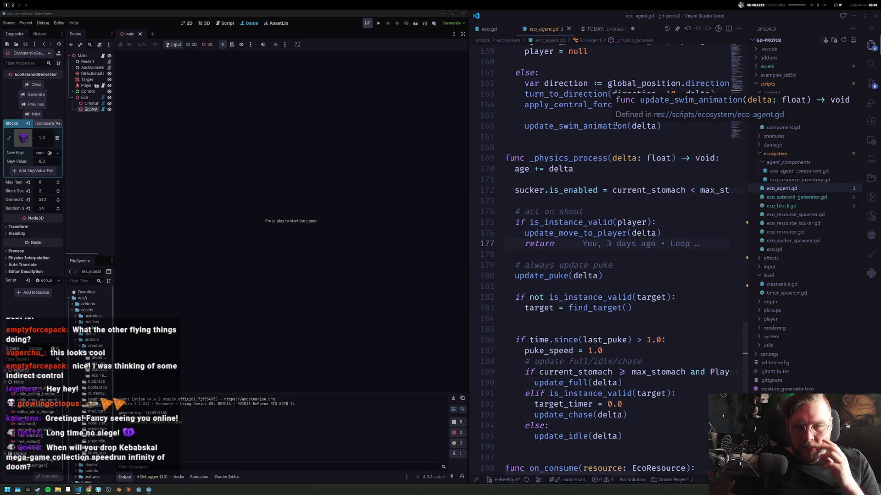
{"action": "left_click", "coordinate": [763, 163]}
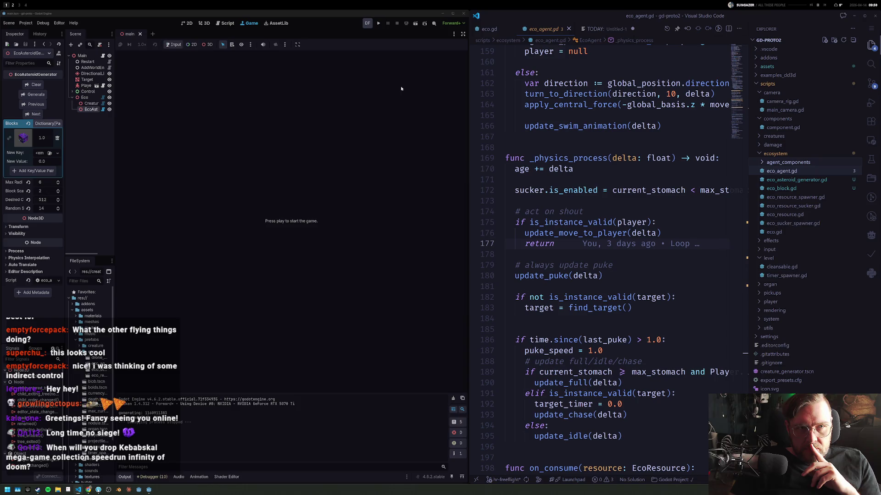
{"action": "left_click", "coordinate": [204, 23]}
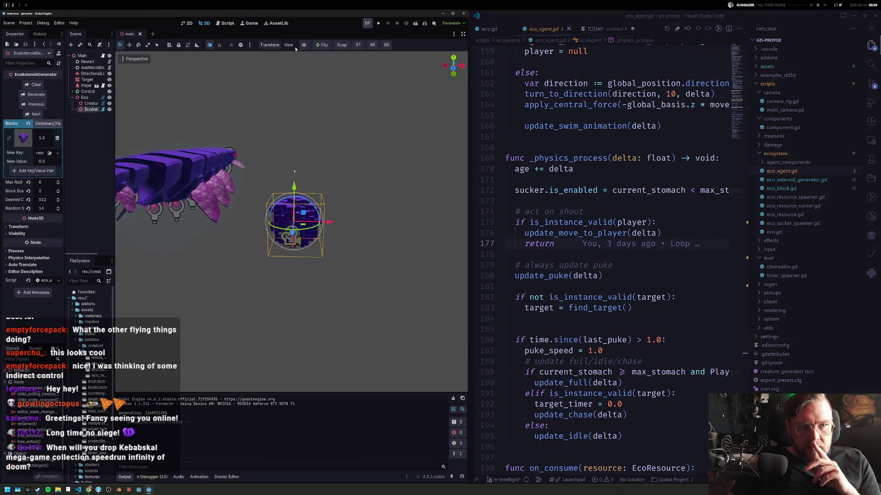
Step: Bring the creature into view and regenerate Creature2 four times with new seeds
{"action": "scroll", "coordinate": [370, 213], "scroll_direction": "up", "scroll_amount": 8}
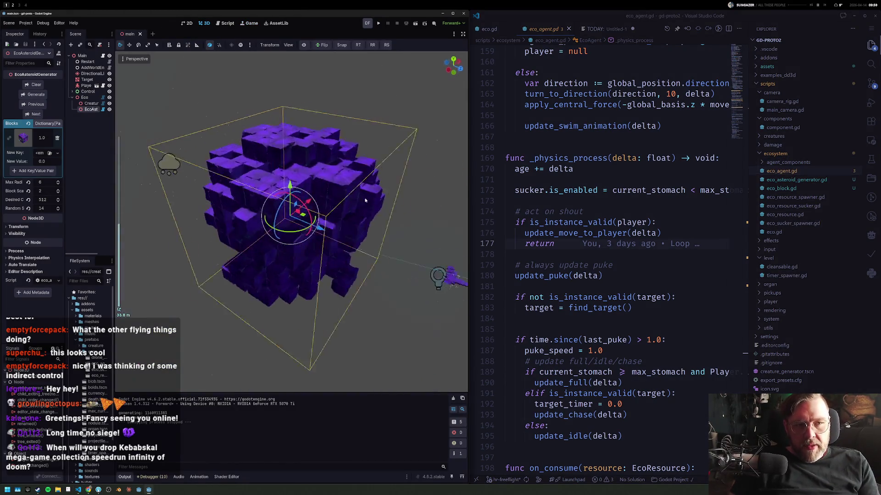
{"action": "mouse_move", "coordinate": [315, 173]}
{"action": "left_mouse_down"}
{"action": "mouse_move", "coordinate": [342, 211]}
{"action": "mouse_move", "coordinate": [268, 206]}
{"action": "left_mouse_up"}
{"action": "scroll", "coordinate": [268, 206], "scroll_direction": "down", "scroll_amount": 3}
{"action": "left_click", "coordinate": [91, 103]}
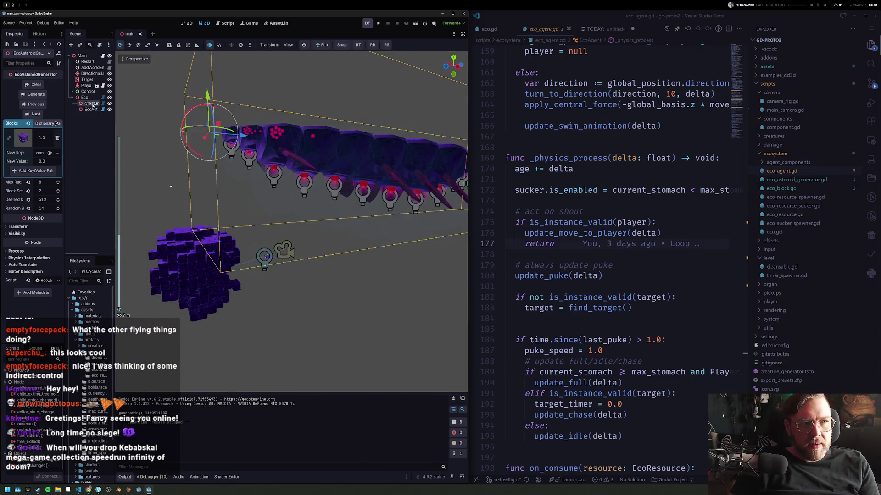
{"action": "left_click", "coordinate": [35, 114]}
{"action": "left_click", "coordinate": [34, 114]}
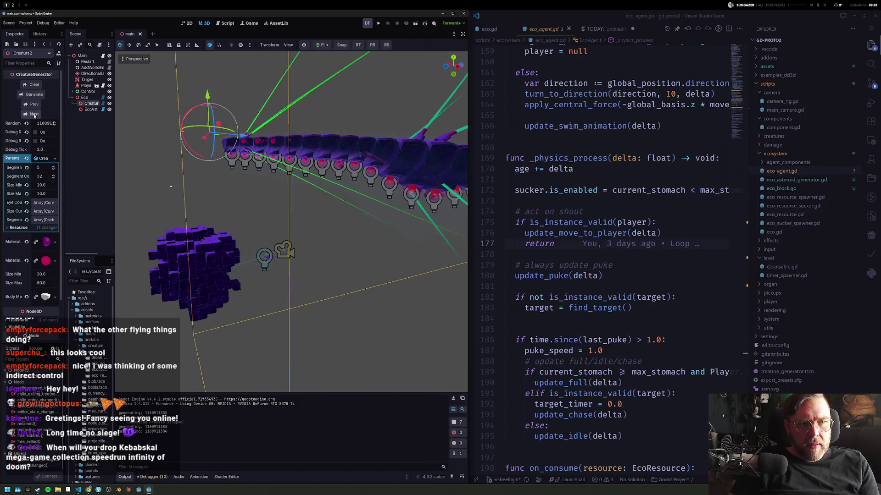
{"action": "left_click", "coordinate": [34, 115]}
{"action": "left_click", "coordinate": [34, 114]}
Step: Rotate the Player node about 43 degrees
{"action": "scroll", "coordinate": [326, 213], "scroll_direction": "up", "scroll_amount": 2}
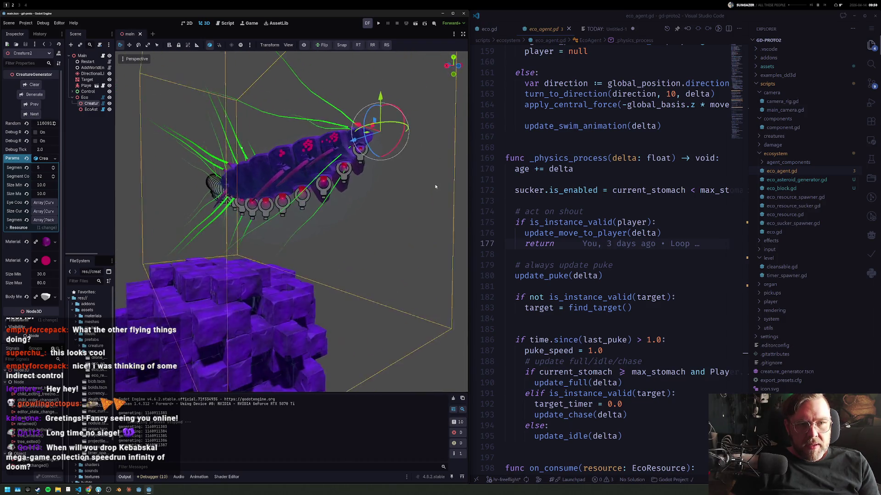
{"action": "scroll", "coordinate": [349, 220], "scroll_direction": "up", "scroll_amount": 5}
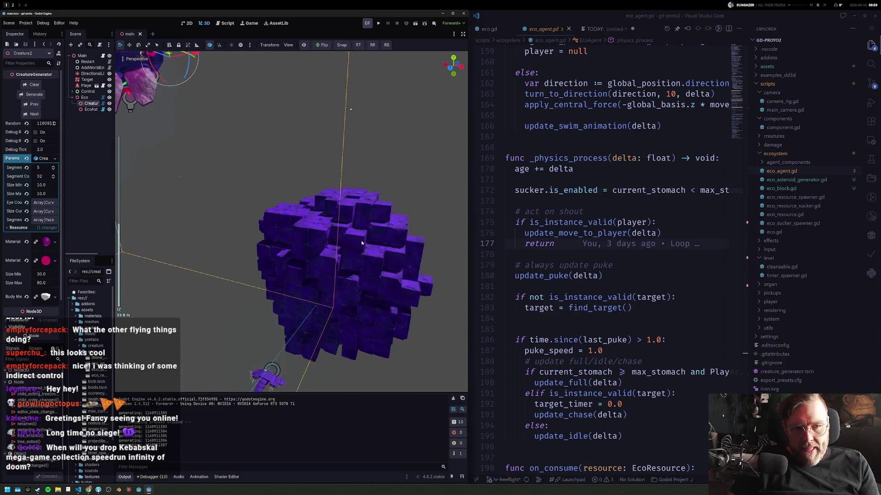
{"action": "scroll", "coordinate": [344, 219], "scroll_direction": "down", "scroll_amount": 4}
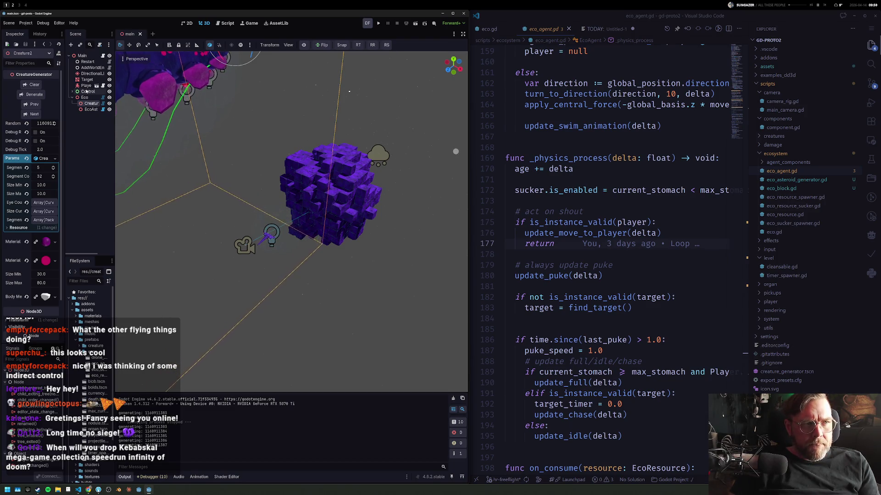
{"action": "left_click", "coordinate": [271, 250]}
{"action": "mouse_move", "coordinate": [271, 251]}
{"action": "left_mouse_down"}
{"action": "mouse_move", "coordinate": [368, 309]}
{"action": "mouse_move", "coordinate": [359, 345]}
{"action": "mouse_move", "coordinate": [373, 356]}
{"action": "mouse_move", "coordinate": [401, 343]}
{"action": "mouse_move", "coordinate": [443, 97]}
{"action": "mouse_move", "coordinate": [404, 151]}
{"action": "mouse_move", "coordinate": [387, 198]}
{"action": "left_mouse_up"}
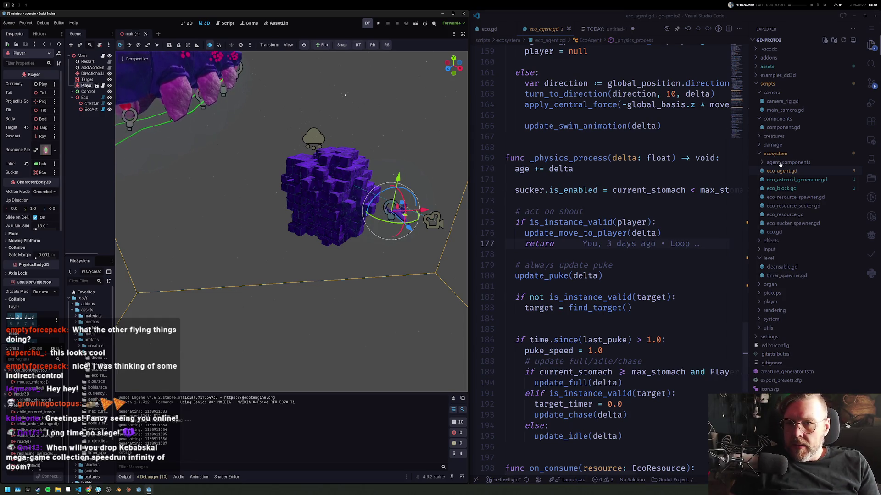
Step: Close the eco.gd and eco_agent.gd tabs and tick off 'generate voxel "asteroids"' with an x
{"action": "middle_click", "coordinate": [497, 30]}
{"action": "middle_click", "coordinate": [498, 30]}
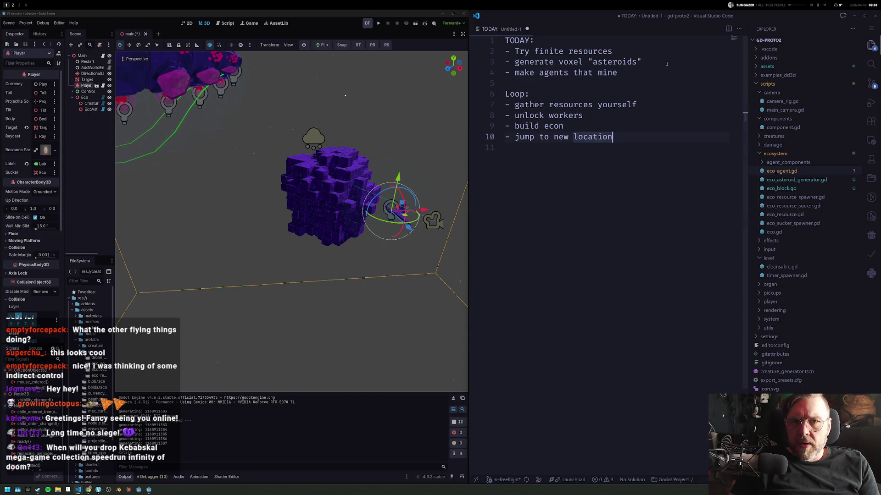
{"action": "left_click", "coordinate": [509, 51]}
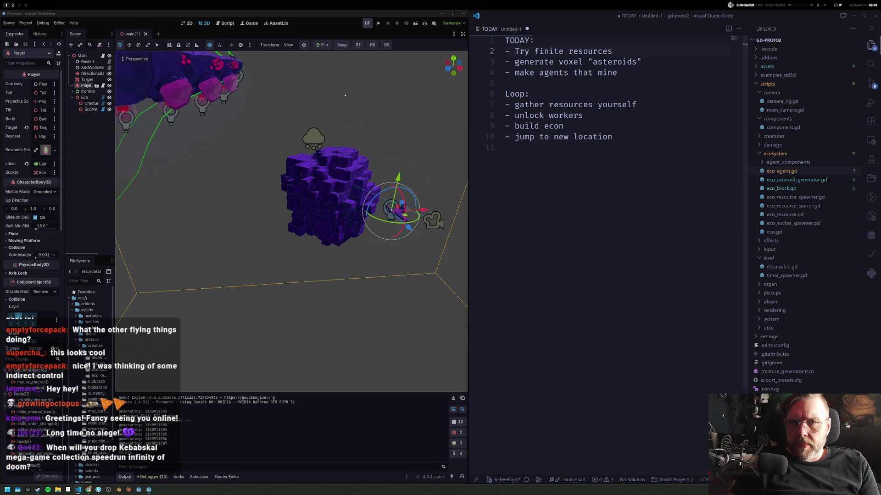
{"action": "key", "text": "BackSpace"}
{"action": "type", "text": "x"}
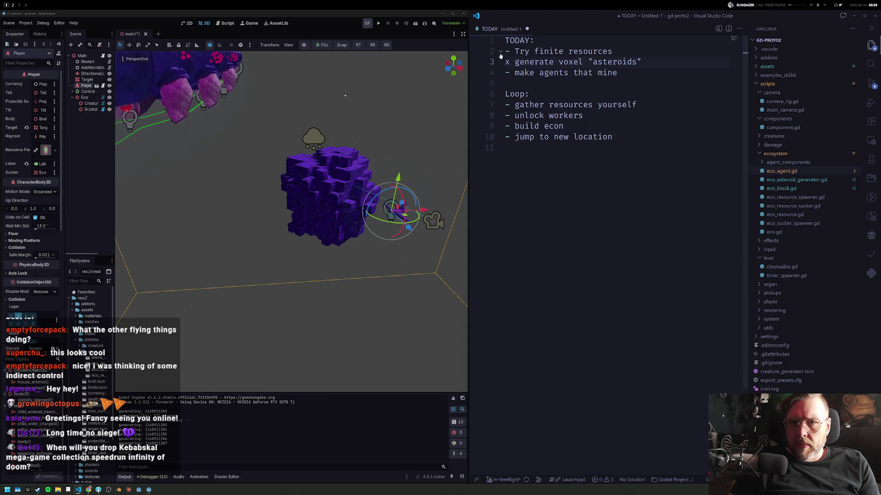
{"action": "left_click", "coordinate": [549, 51]}
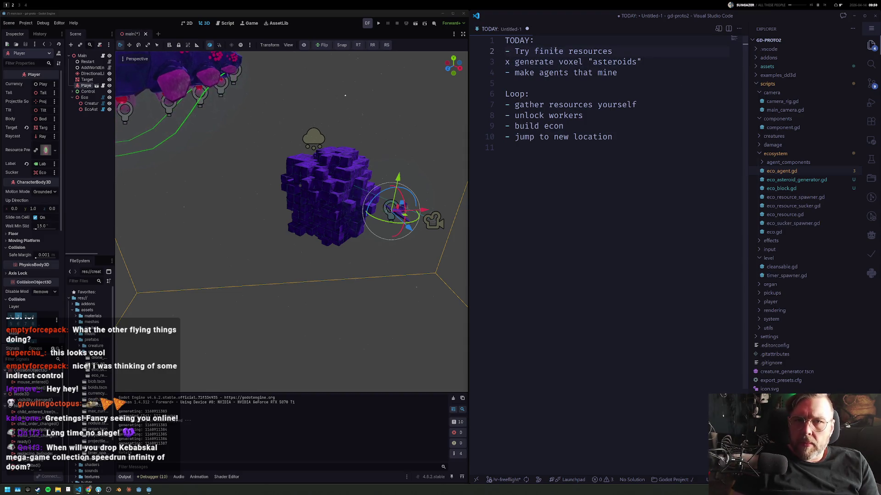
Step: Create eco_worker.gd in the ecosystem folder with 'class_name EcoWorker' and 'extends RigidBody3D'
{"action": "right_click", "coordinate": [775, 153]}
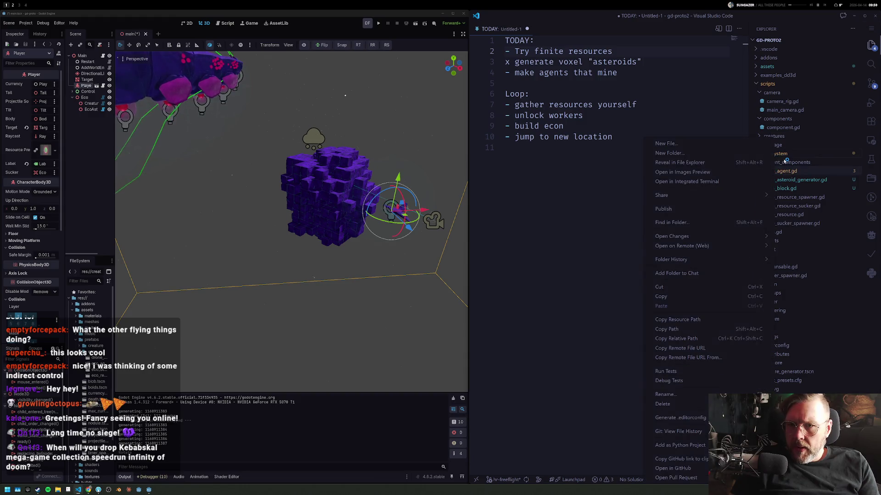
{"action": "left_click", "coordinate": [735, 145]}
{"action": "type", "text": "eco_"}
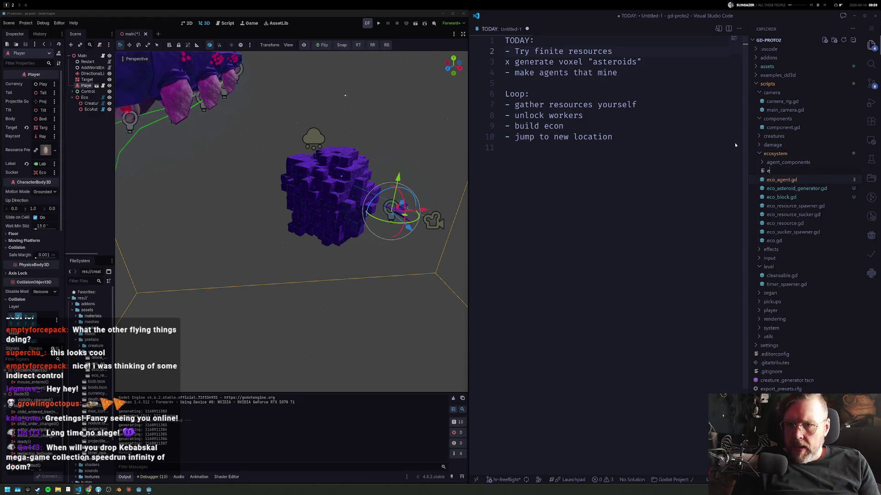
{"action": "type", "text": "worker"}
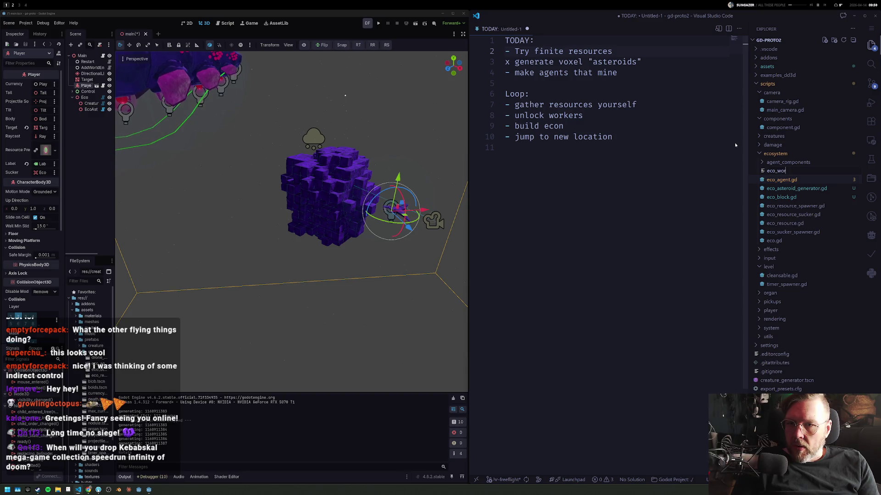
{"action": "type", "text": ".gd"}
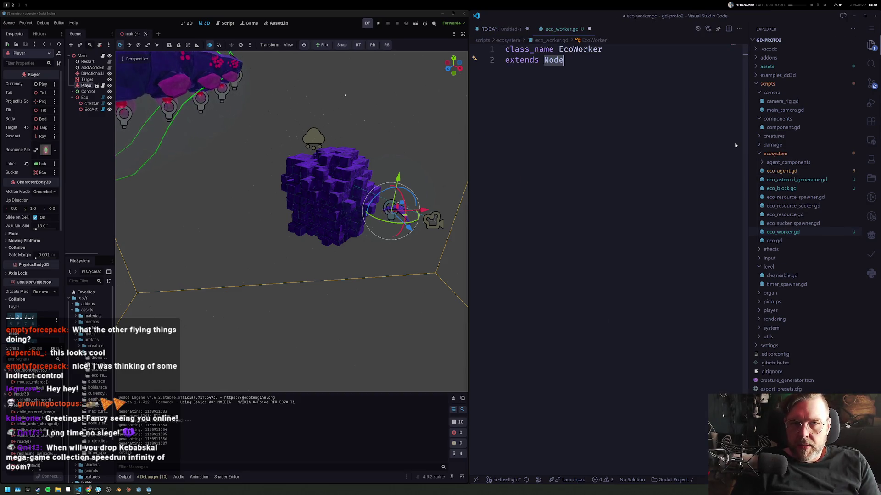
{"action": "type", "text": "Rigi"}
{"action": "key", "text": "Down"}
{"action": "key", "text": "Return"}
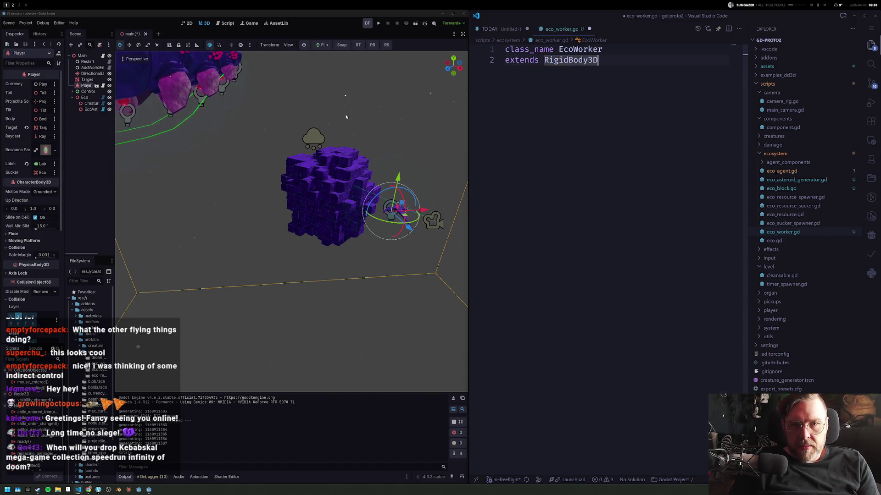
Step: Add an EcoWorker node as a child of Eco
{"action": "right_click", "coordinate": [85, 98]}
{"action": "left_click", "coordinate": [101, 105]}
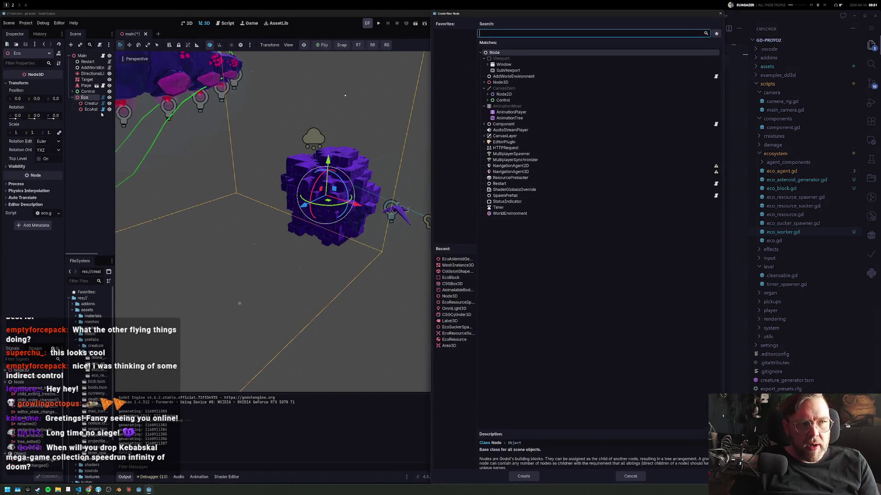
{"action": "type", "text": "rigidbody"}
{"action": "key", "text": "ctrl+a"}
{"action": "key", "text": "BackSpace"}
{"action": "type", "text": "rigid"}
{"action": "key", "text": "Escape"}
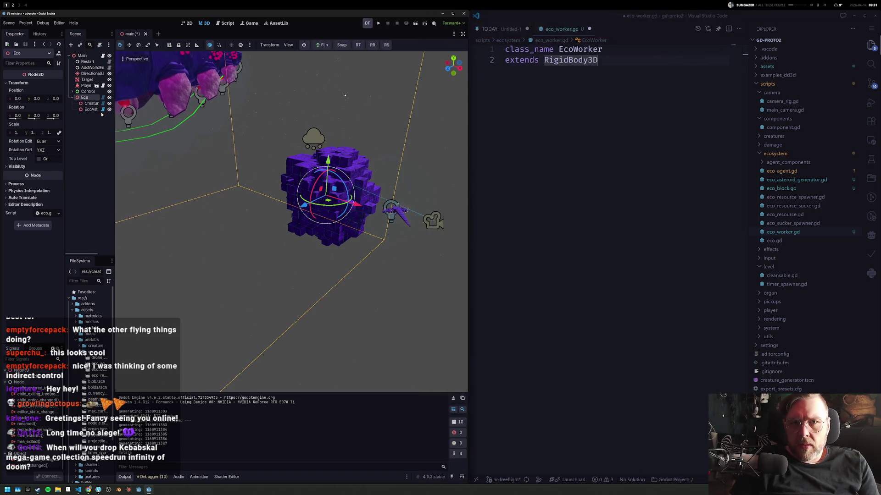
{"action": "right_click", "coordinate": [90, 99]}
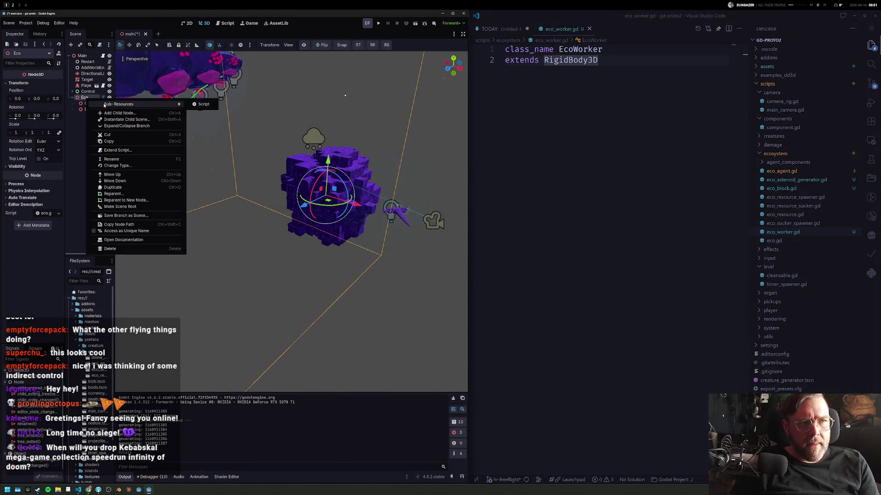
{"action": "left_click", "coordinate": [105, 113]}
{"action": "type", "text": "eco"}
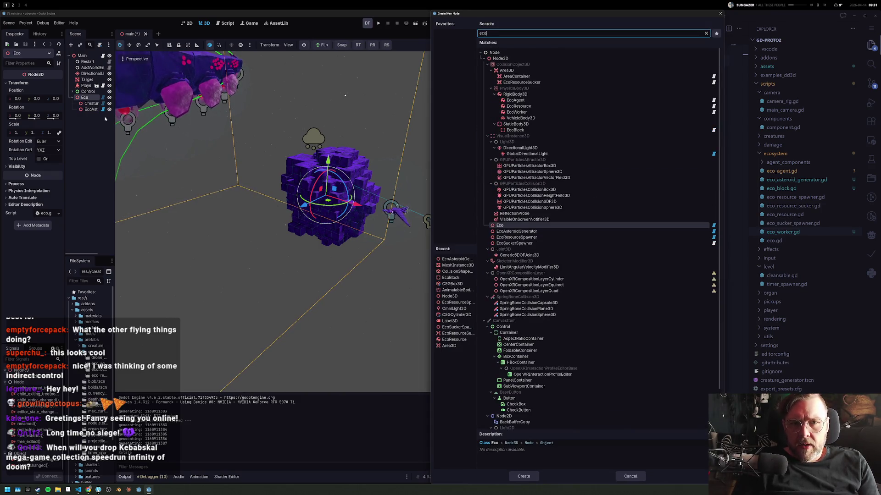
{"action": "type", "text": "_"}
{"action": "key", "text": "BackSpace"}
{"action": "key", "text": "BackSpace"}
{"action": "key", "text": "BackSpace"}
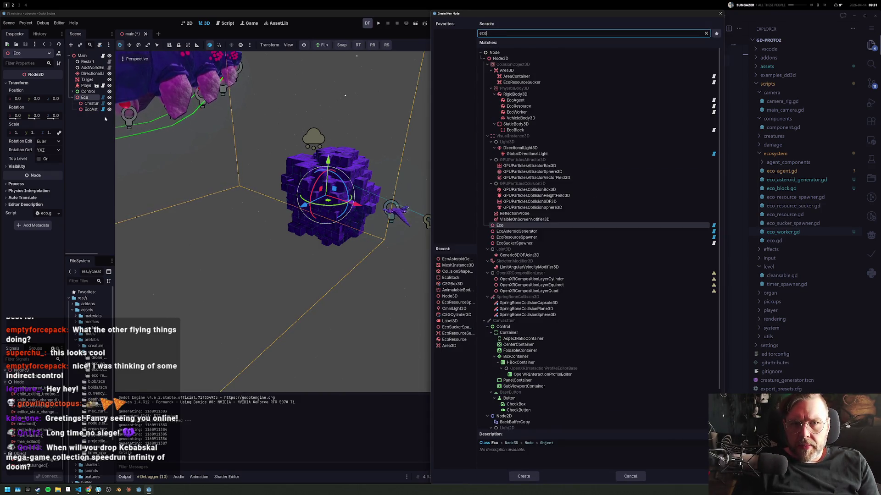
{"action": "type", "text": "work"}
{"action": "key", "text": "Return"}
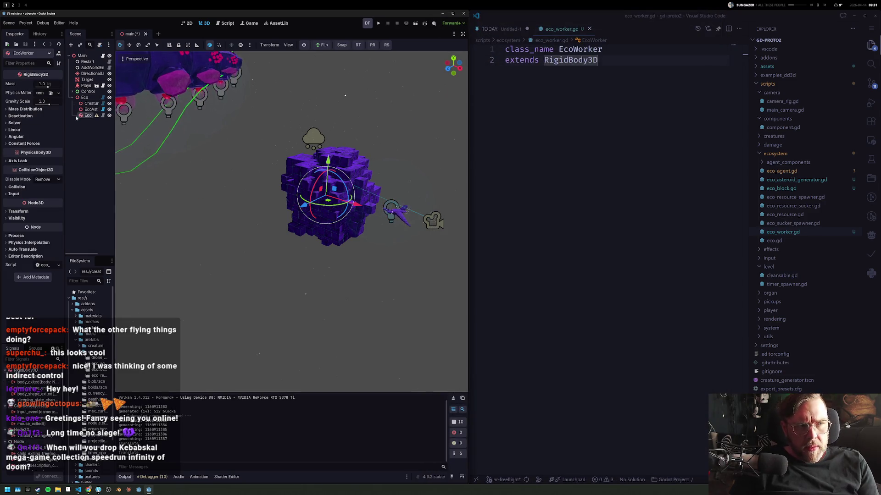
Step: Add a CollisionShape3D under EcoWorker with a new SphereShape3D shape
{"action": "right_click", "coordinate": [105, 116]}
{"action": "left_click", "coordinate": [107, 129]}
{"action": "type", "text": "collision"}
{"action": "key", "text": "Return"}
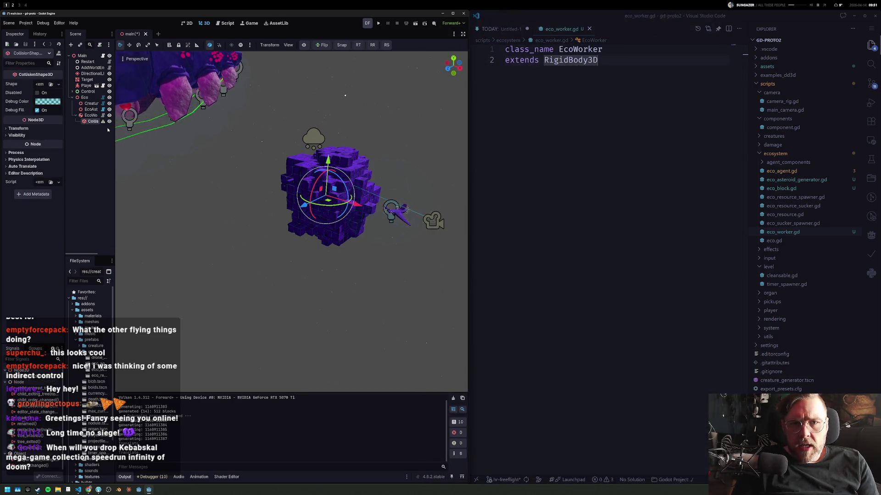
{"action": "left_click", "coordinate": [39, 85]}
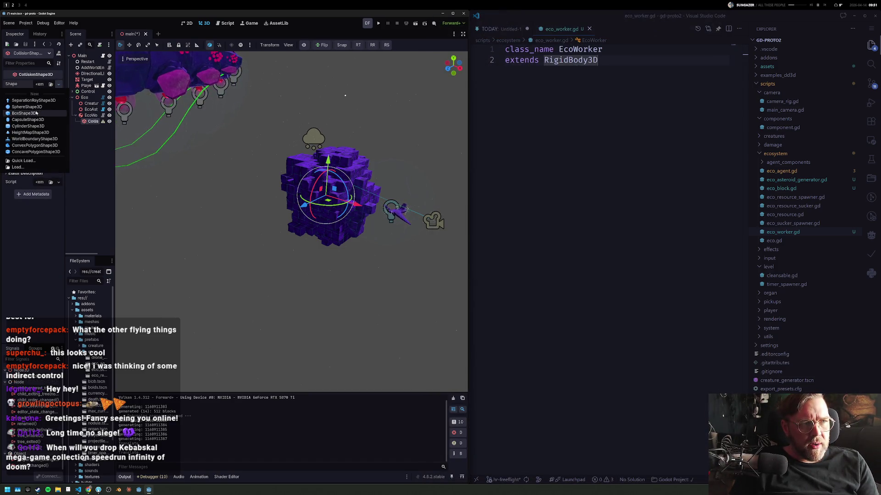
{"action": "left_click", "coordinate": [55, 107]}
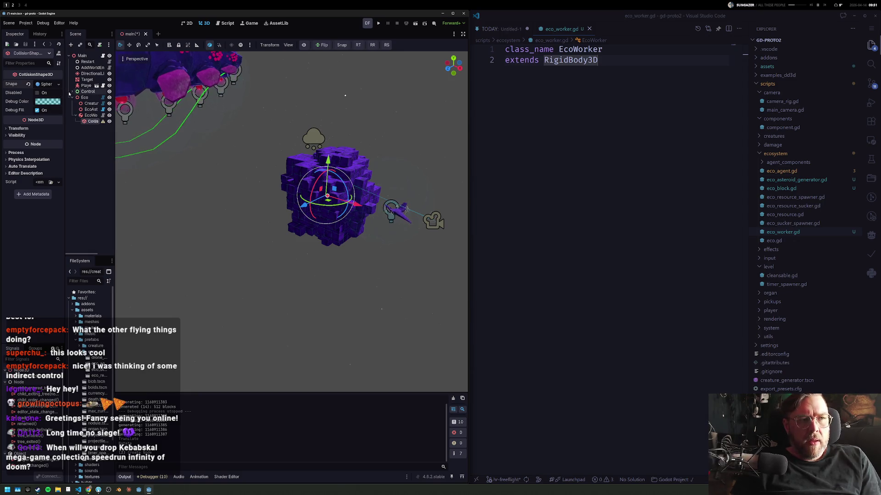
Step: Add a MeshInstance3D under EcoWorker, leaving its mesh empty
{"action": "right_click", "coordinate": [86, 121]}
{"action": "left_click", "coordinate": [104, 132]}
{"action": "type", "text": "meshIns"}
{"action": "key", "text": "Return"}
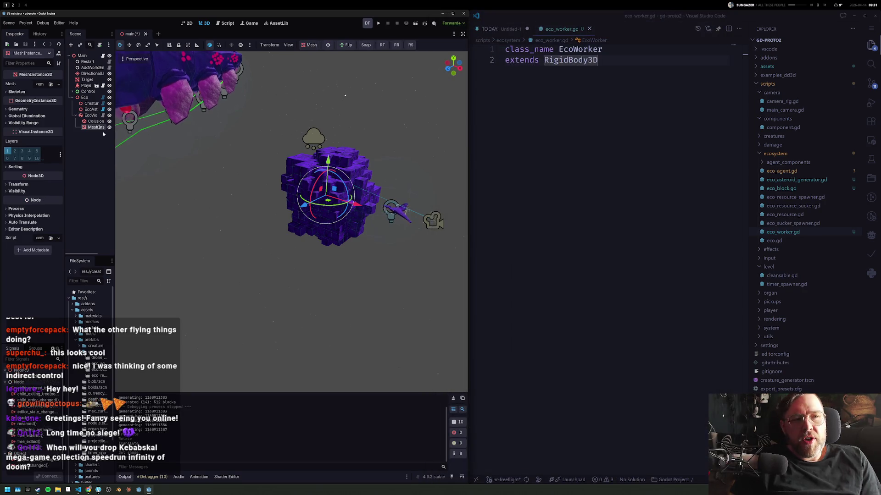
{"action": "left_click", "coordinate": [42, 85]}
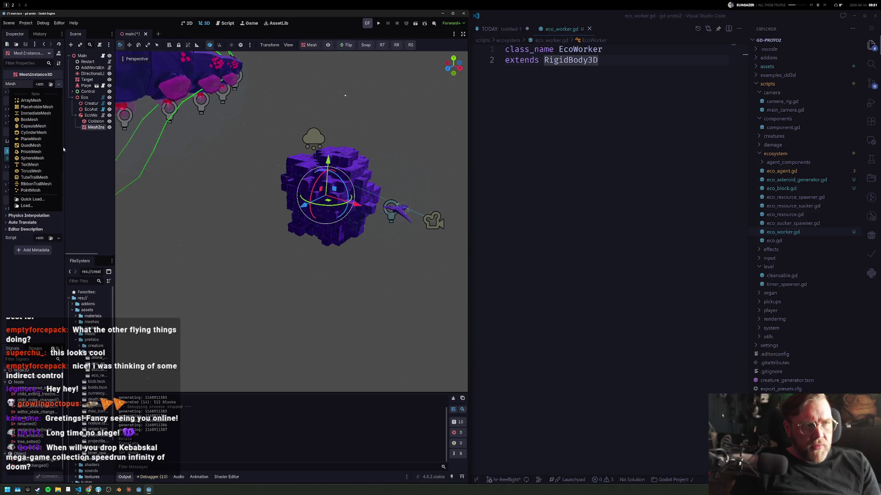
{"action": "key", "text": "Escape"}
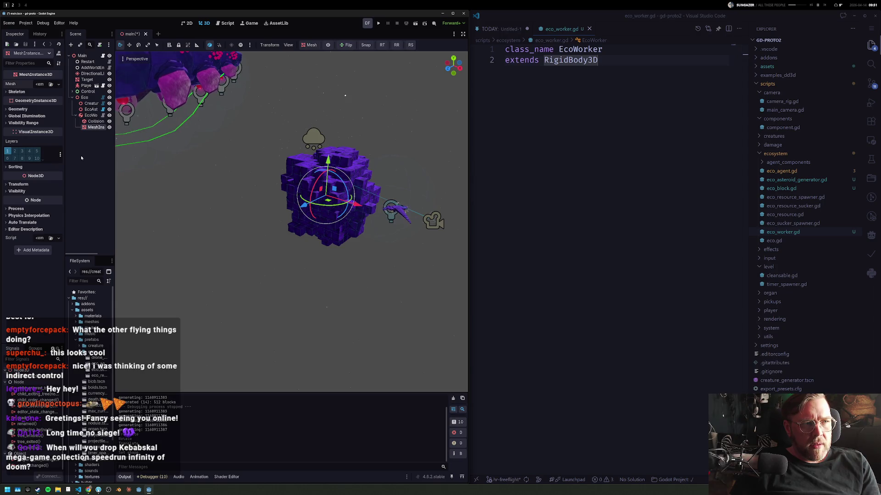
{"action": "left_click", "coordinate": [80, 158]}
Step: Open eco_agent.tscn, take its creature Body node, and bring it into the main scene
{"action": "key", "text": "alt+shift+o"}
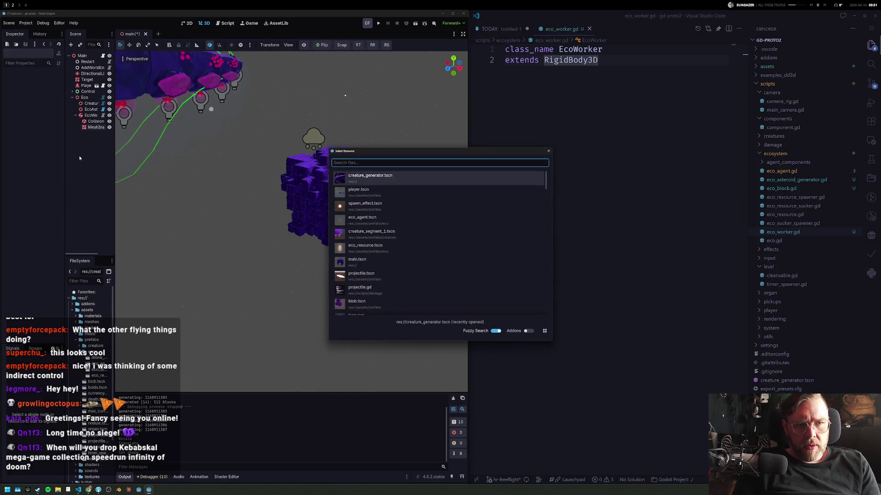
{"action": "type", "text": "eco"}
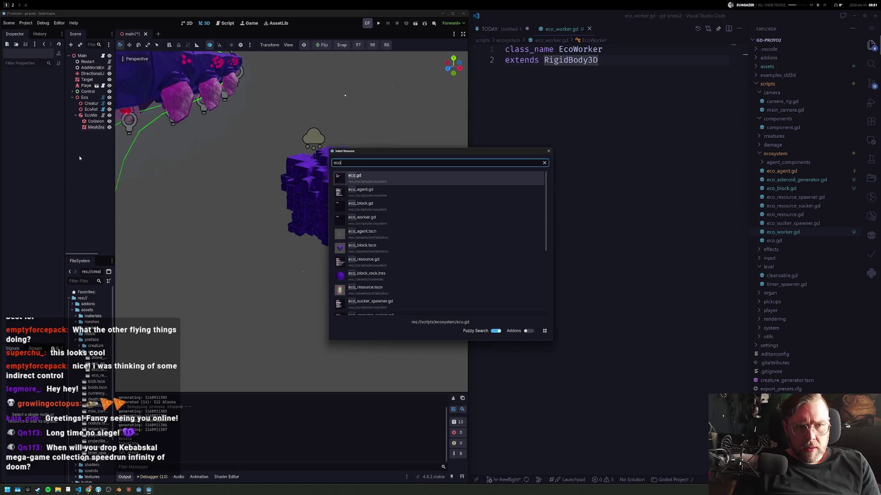
{"action": "key", "text": "Down"}
{"action": "key", "text": "Down"}
{"action": "key", "text": "Down"}
{"action": "key", "text": "Return"}
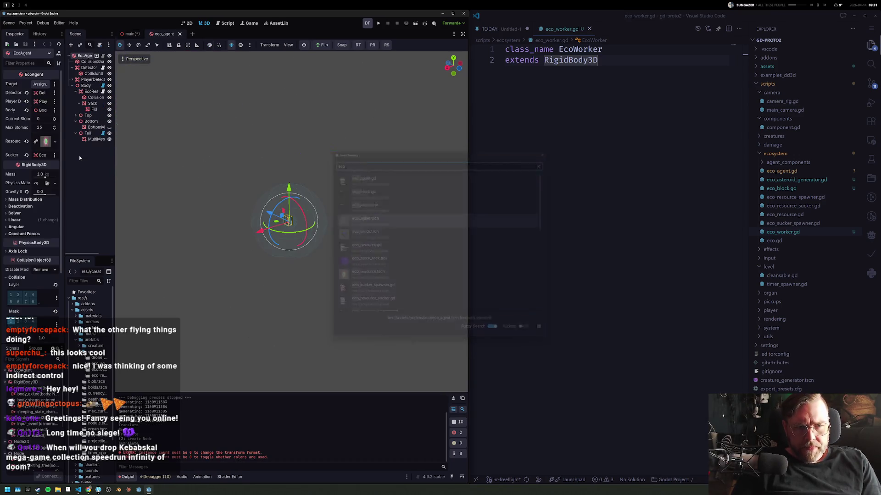
{"action": "left_click", "coordinate": [72, 68]}
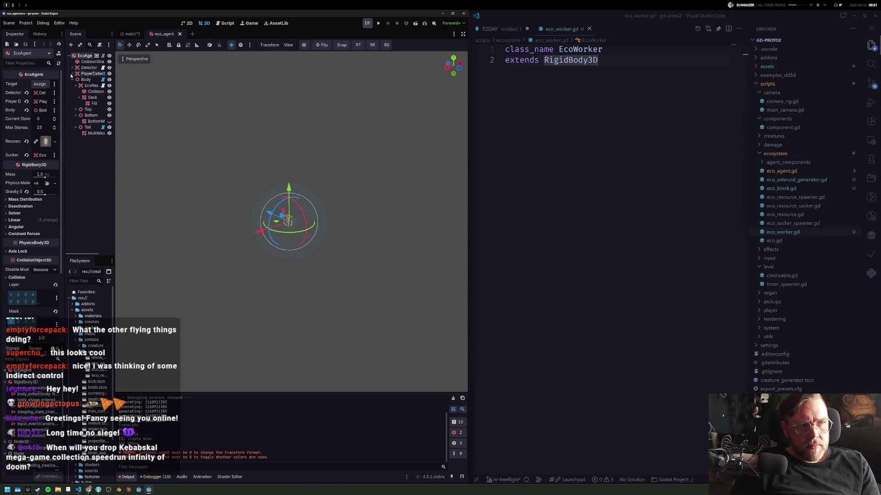
{"action": "left_click", "coordinate": [86, 80]}
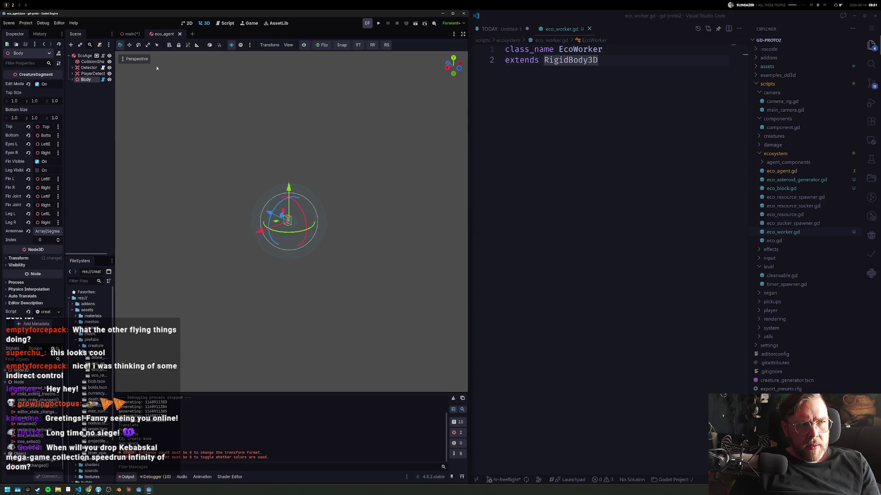
{"action": "left_click", "coordinate": [137, 35]}
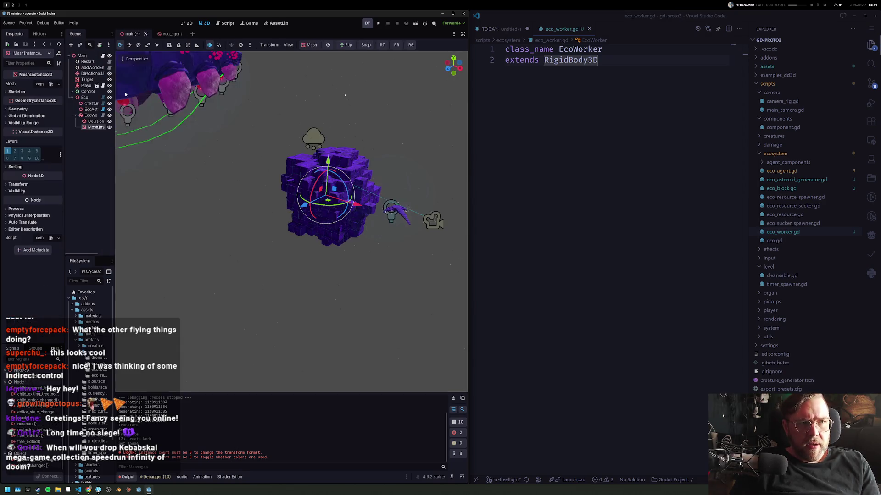
Step: Move EcoWorker about 38 units along Z and test-run the scene
{"action": "left_click", "coordinate": [95, 127]}
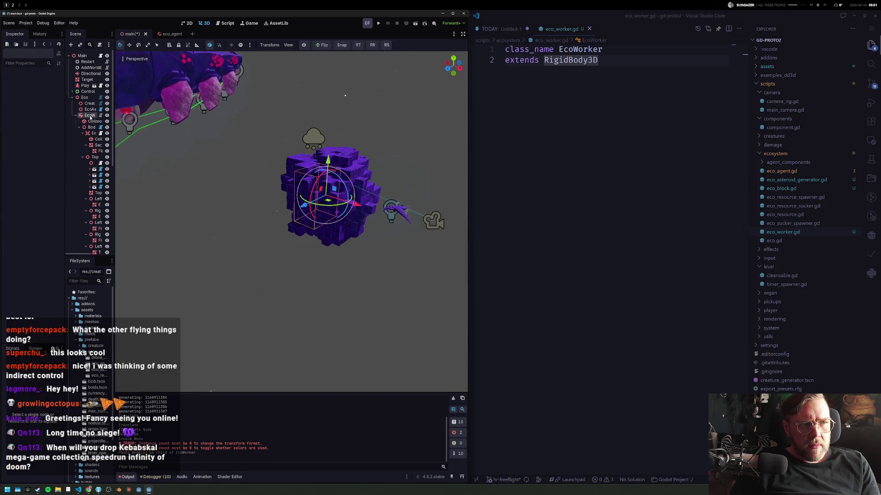
{"action": "left_click", "coordinate": [308, 208]}
{"action": "mouse_move", "coordinate": [308, 208]}
{"action": "left_mouse_down"}
{"action": "mouse_move", "coordinate": [207, 216]}
{"action": "mouse_move", "coordinate": [95, 202]}
{"action": "left_mouse_up"}
{"action": "key", "text": "F5"}
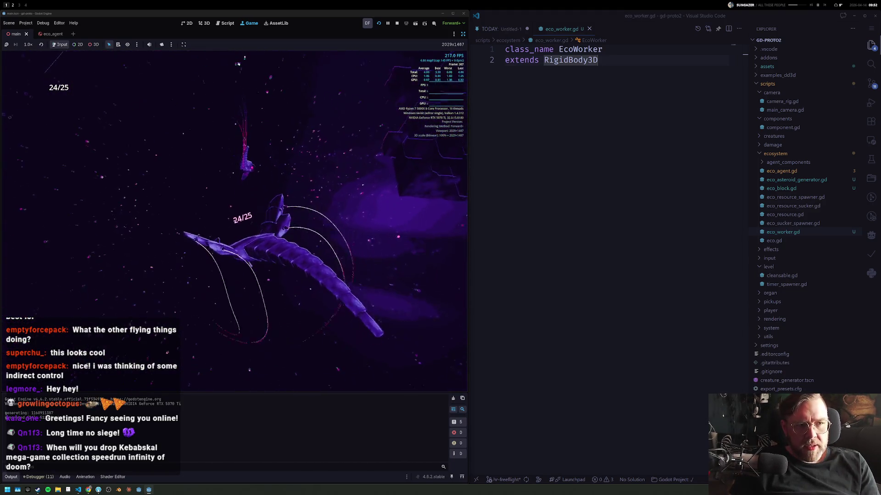
{"action": "key", "text": "F8"}
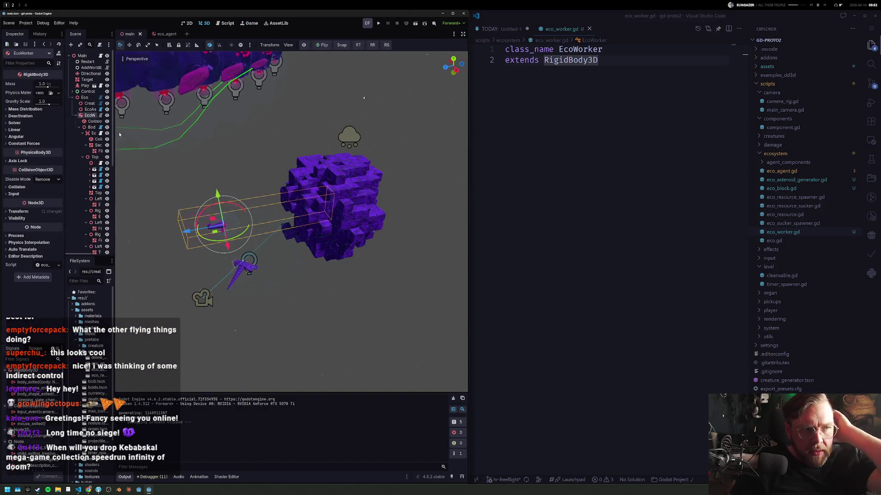
Step: Set EcoWorker's gravity scale to 0 and save the main scene
{"action": "left_click", "coordinate": [82, 127]}
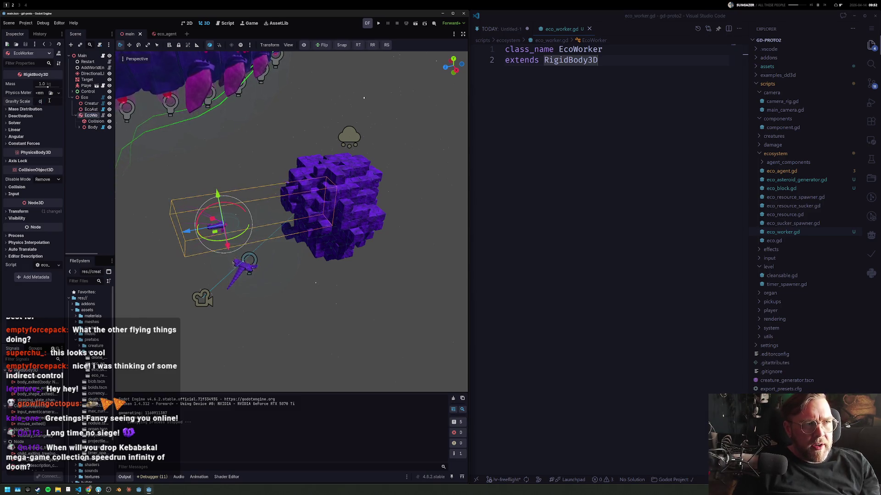
{"action": "left_click", "coordinate": [49, 101]}
{"action": "type", "text": "0"}
{"action": "key", "text": "Return"}
{"action": "key", "text": "ctrl+s"}
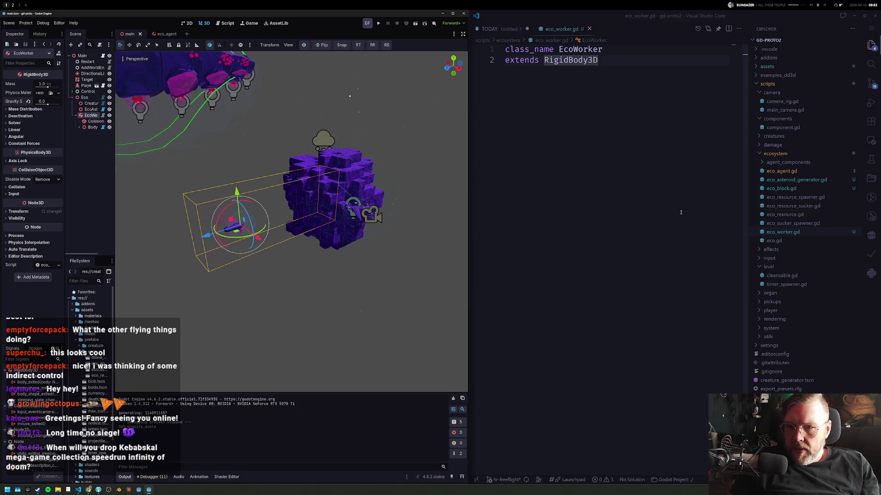
Step: Create a new file eco_hive_mind.gd in the ecosystem folder
{"action": "right_click", "coordinate": [775, 153]}
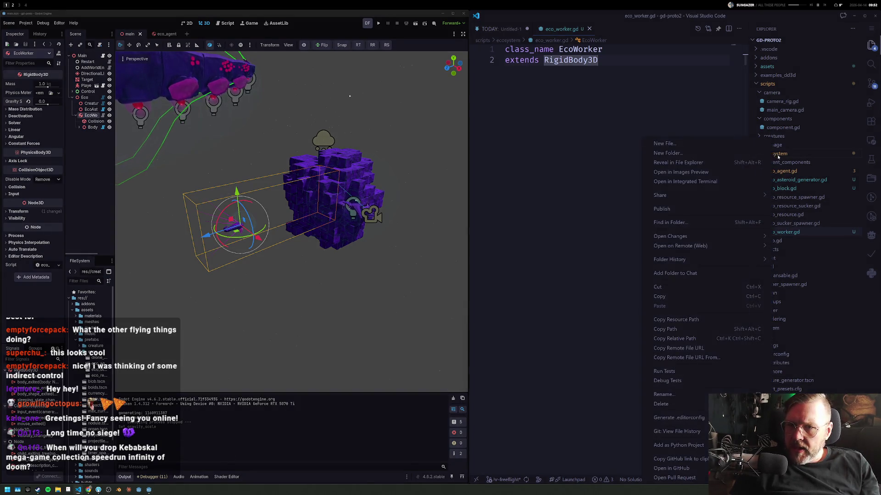
{"action": "left_click", "coordinate": [719, 144]}
{"action": "type", "text": "e_mi"}
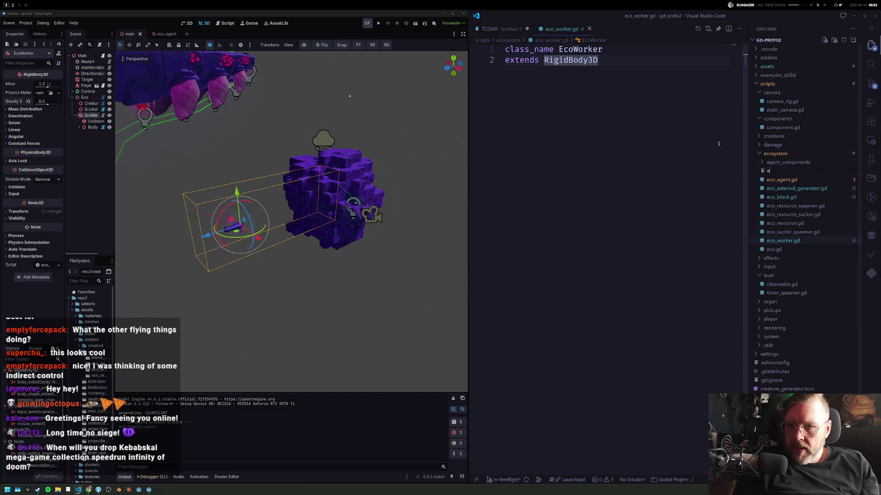
{"action": "type", "text": "nd.gd"}
{"action": "key", "text": "Return"}
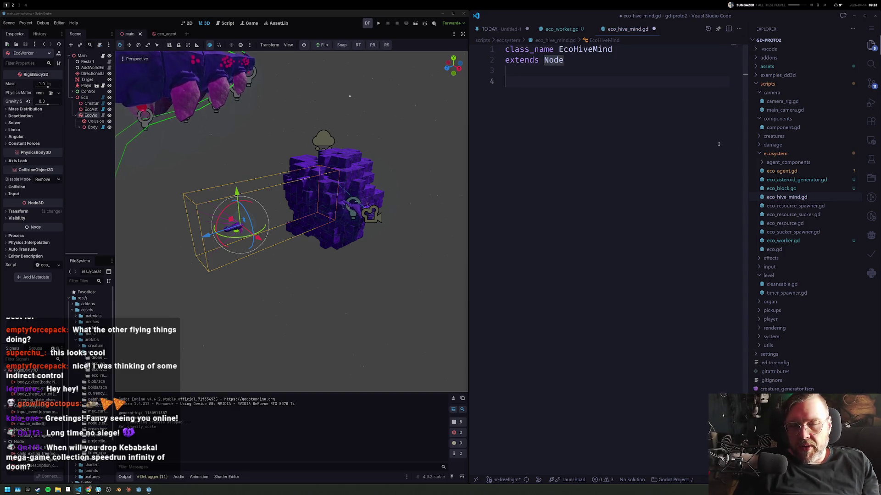
Step: Declare the EcoHiveMind class extending Node with a static instance variable
{"action": "type", "text": "var "}
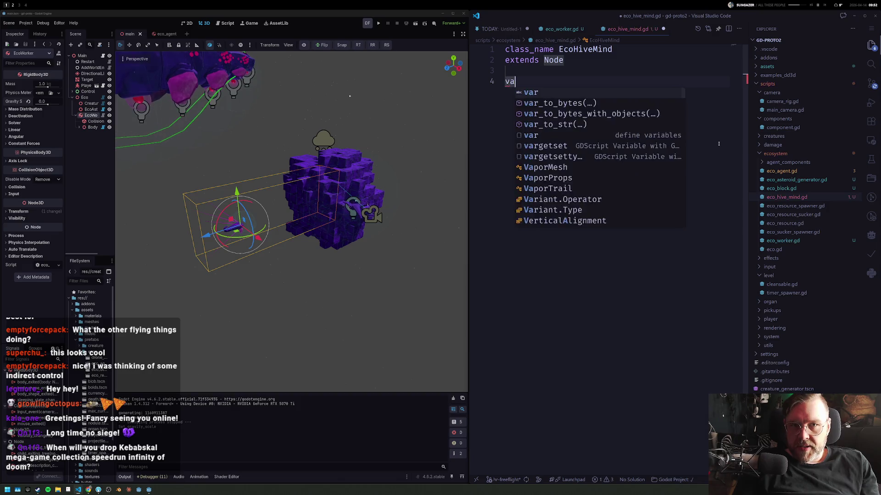
{"action": "type", "text": "static var inst"}
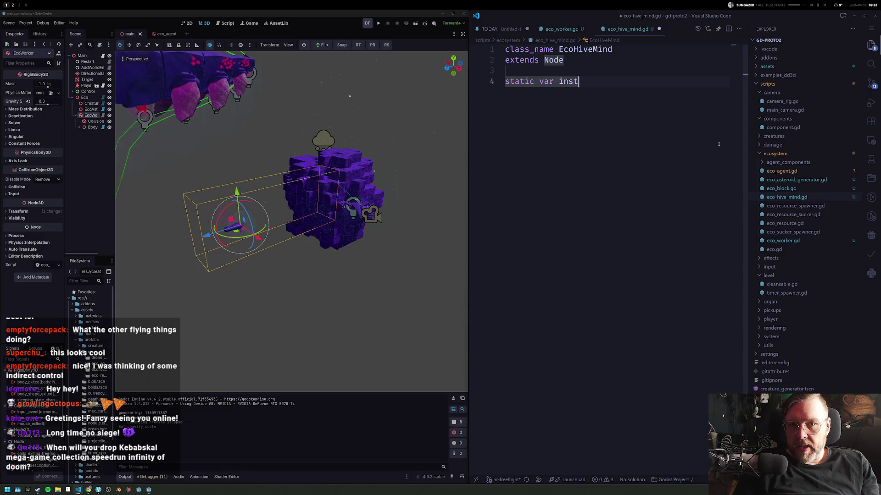
{"action": "type", "text": ":Ecohive"}
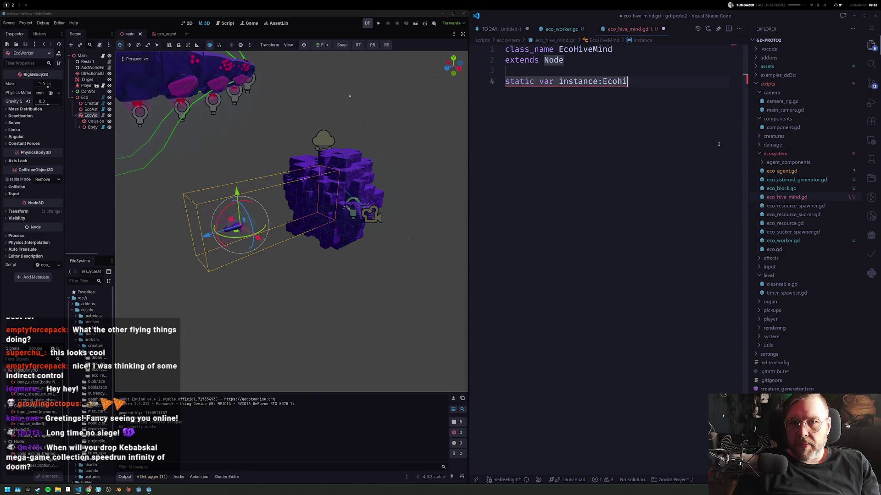
{"action": "key", "text": "Up"}
{"action": "key", "text": "Down"}
{"action": "key", "text": "Down"}
{"action": "key", "text": "Down"}
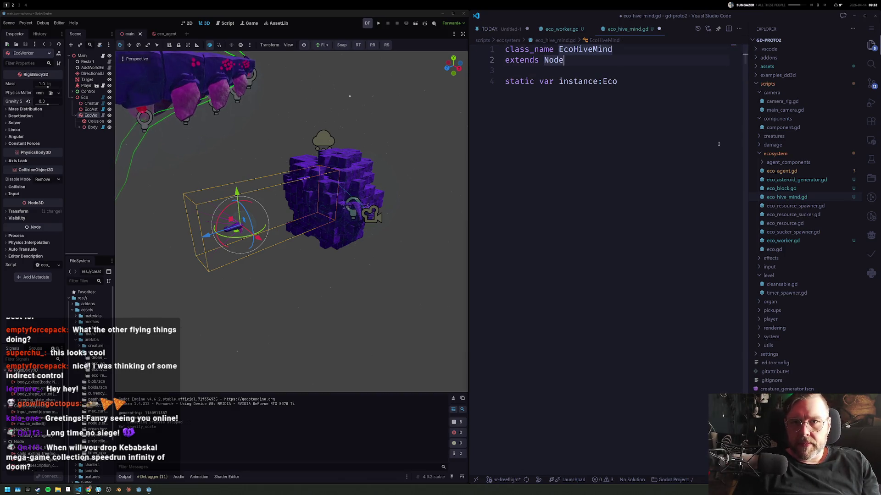
Step: Add a _ready() function that begins assigning instance
{"action": "type", "text": "var "}
{"action": "type", "text": "ady"}
{"action": "key", "text": "Return"}
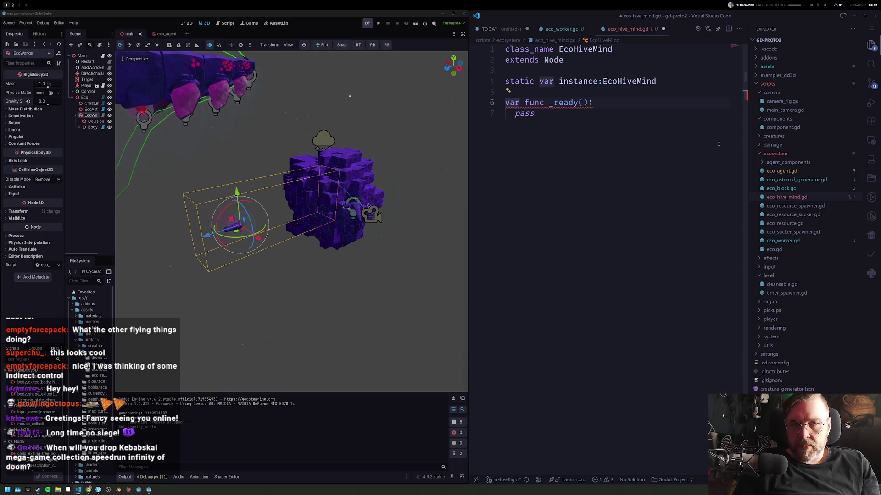
{"action": "key", "text": "ctrl+shift+k"}
{"action": "key", "text": "ctrl+shift+k"}
{"action": "type", "text": "func _"}
{"action": "key", "text": "Return"}
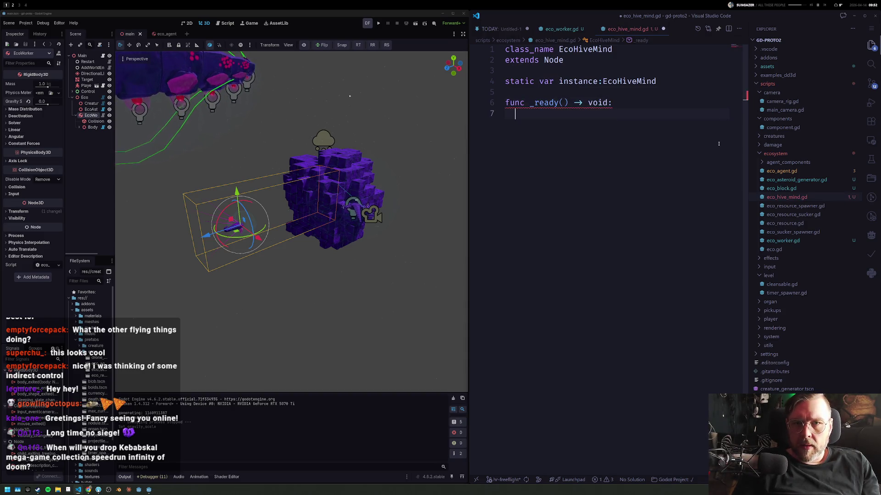
{"action": "type", "text": "instance ="}
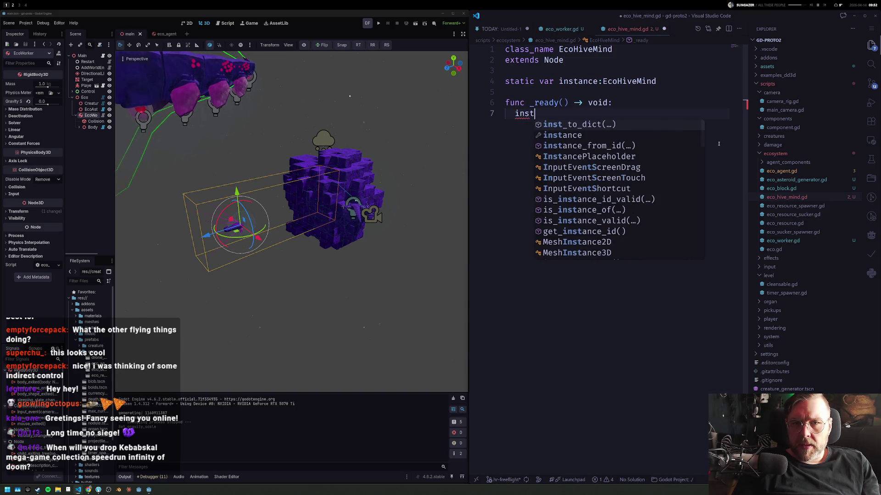
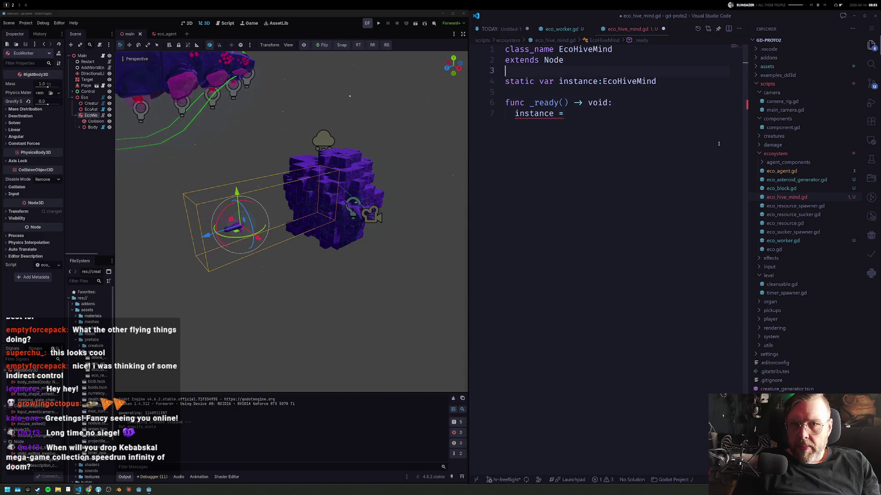
Step: Change eco_hive_mind.gd to extend Node3D, set 'instance = self' in _ready, and save
{"action": "key", "text": "Up"}
{"action": "key", "text": "End"}
{"action": "type", "text": "3D"}
{"action": "key", "text": "Escape"}
{"action": "key", "text": "Down"}
{"action": "key", "text": "Down"}
{"action": "key", "text": "Down"}
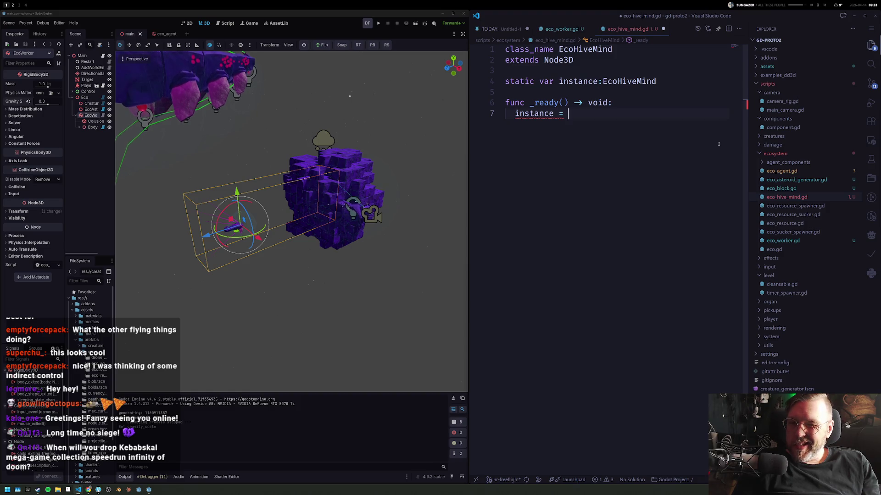
{"action": "type", "text": "self"}
{"action": "key", "text": "ctrl+s"}
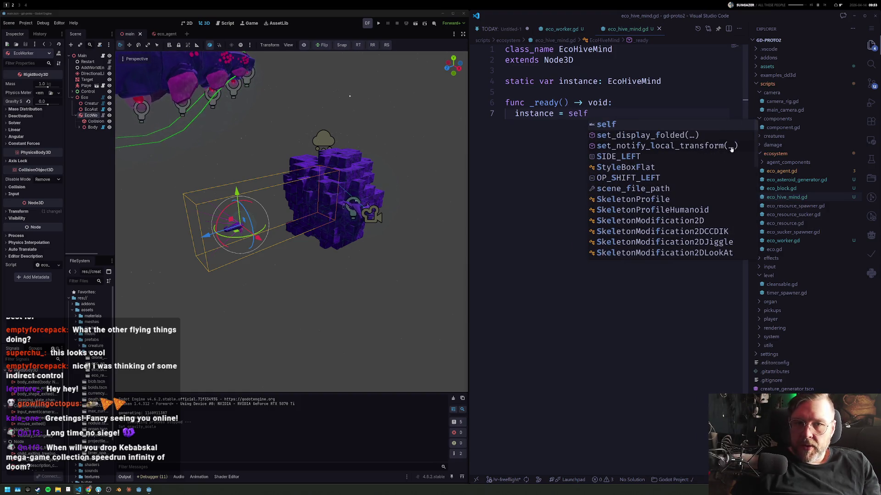
Step: Add an EcoHiveMind child node under Eco
{"action": "right_click", "coordinate": [102, 97]}
{"action": "left_click", "coordinate": [110, 100]}
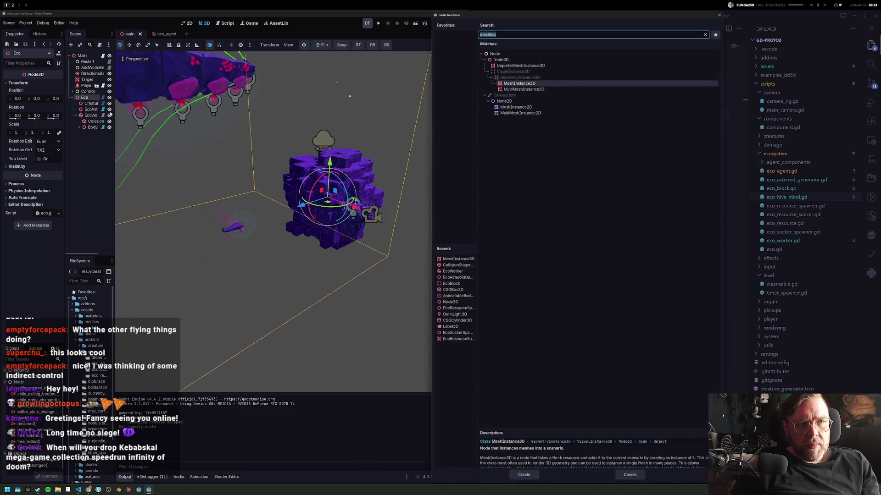
{"action": "type", "text": "meshinsecohive"}
{"action": "key", "text": "Return"}
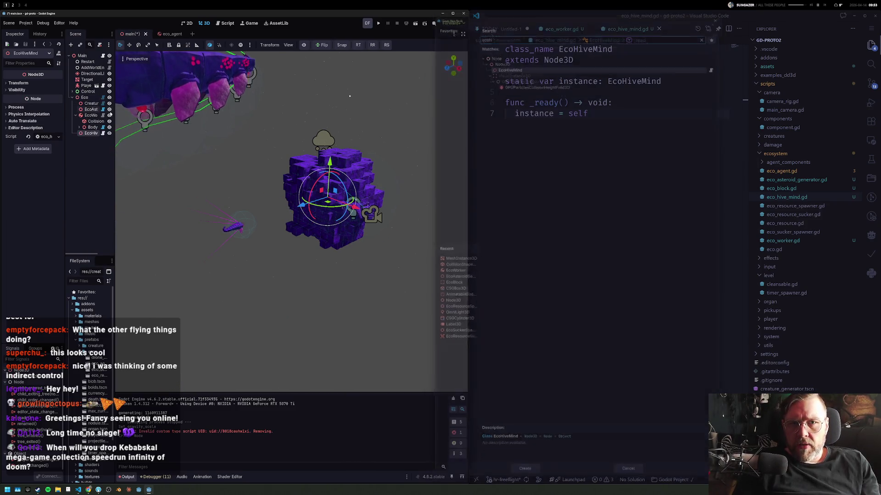
Step: Save the EcoWorker node as its own scene, eco_worker.tscn
{"action": "left_click_drag", "start_coordinate": [91, 115], "coordinate": [95, 130]}
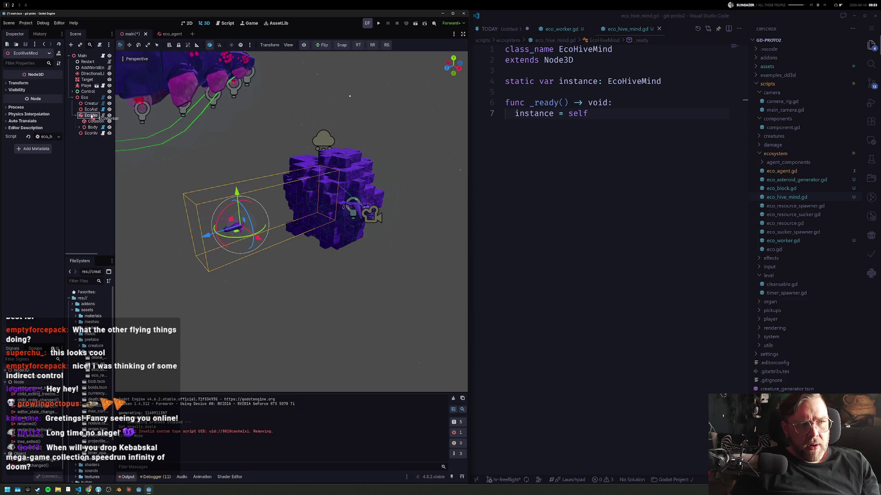
{"action": "mouse_move", "coordinate": [92, 116]}
{"action": "left_mouse_down"}
{"action": "mouse_move", "coordinate": [91, 353]}
{"action": "mouse_move", "coordinate": [111, 354]}
{"action": "left_mouse_up"}
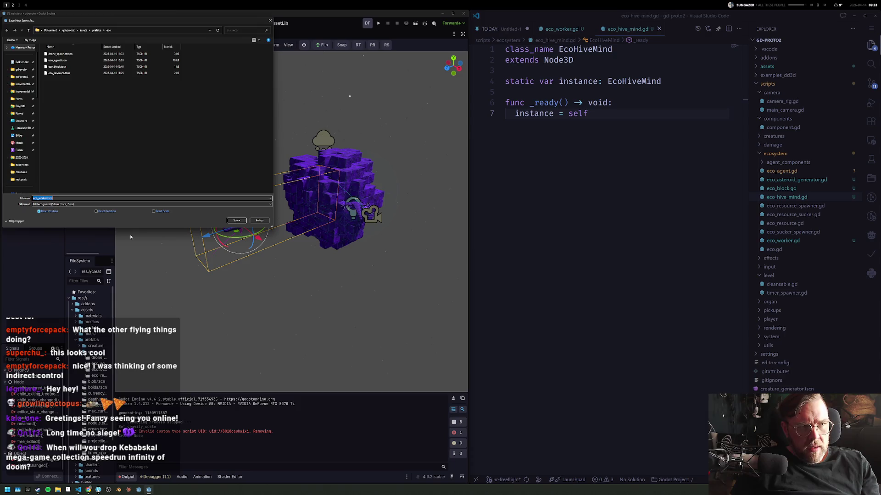
{"action": "left_click", "coordinate": [243, 221]}
Step: Move EcoWorker under EcoHiveMind, duplicate it into three workers, and open eco_worker.gd
{"action": "left_click", "coordinate": [91, 109]}
{"action": "left_click", "coordinate": [91, 115]}
{"action": "left_click_drag", "start_coordinate": [91, 116], "coordinate": [91, 121]}
{"action": "key", "text": "ctrl+d"}
{"action": "key", "text": "ctrl+d"}
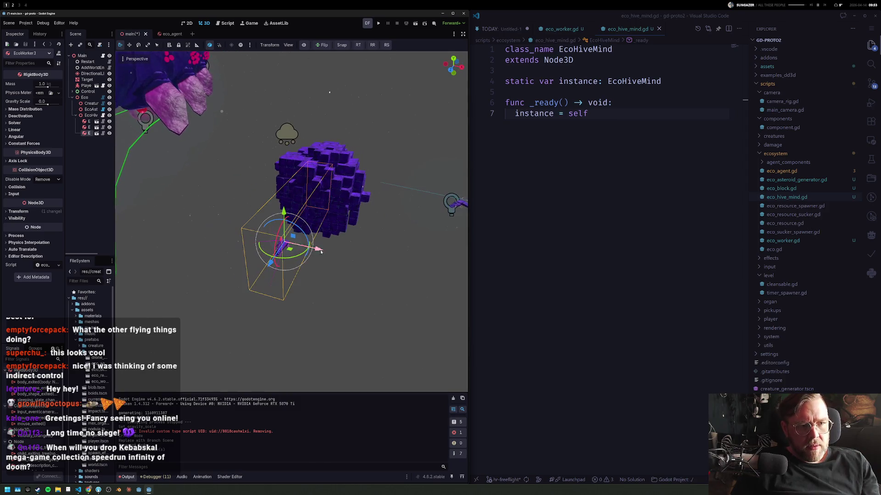
{"action": "left_click", "coordinate": [91, 127]}
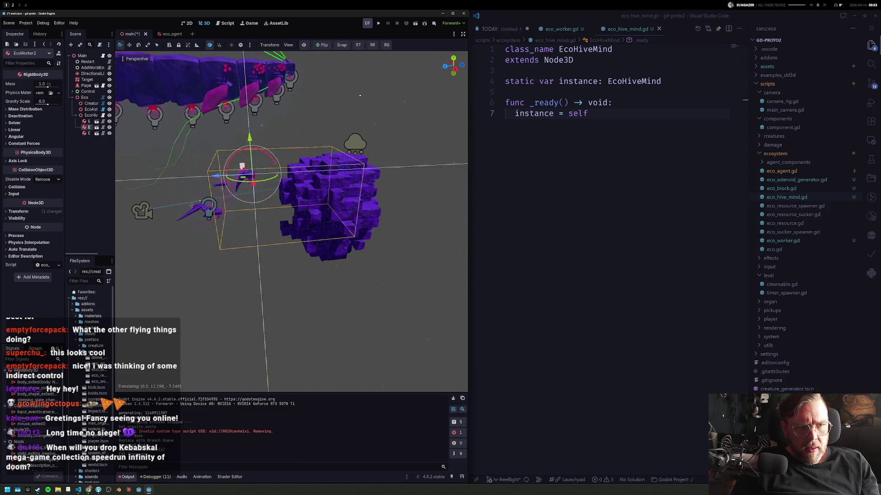
{"action": "left_click", "coordinate": [89, 134]}
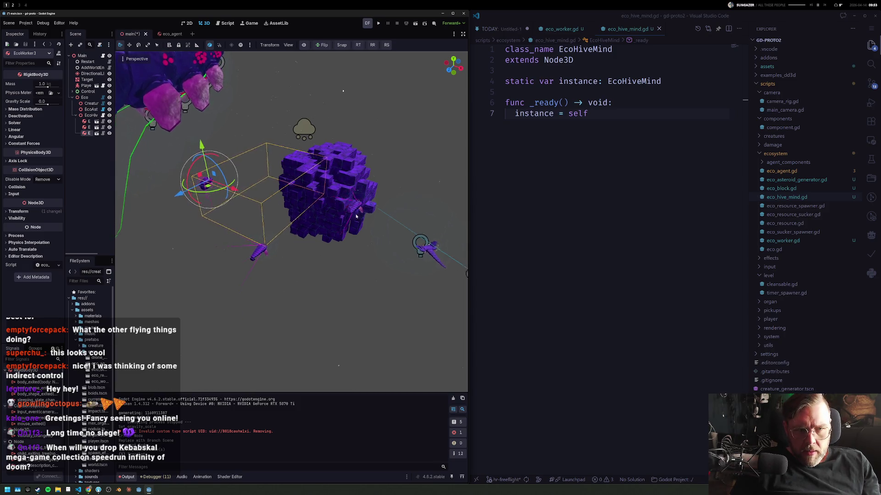
{"action": "left_click_drag", "start_coordinate": [371, 202], "coordinate": [133, 169]}
{"action": "left_click", "coordinate": [649, 115]}
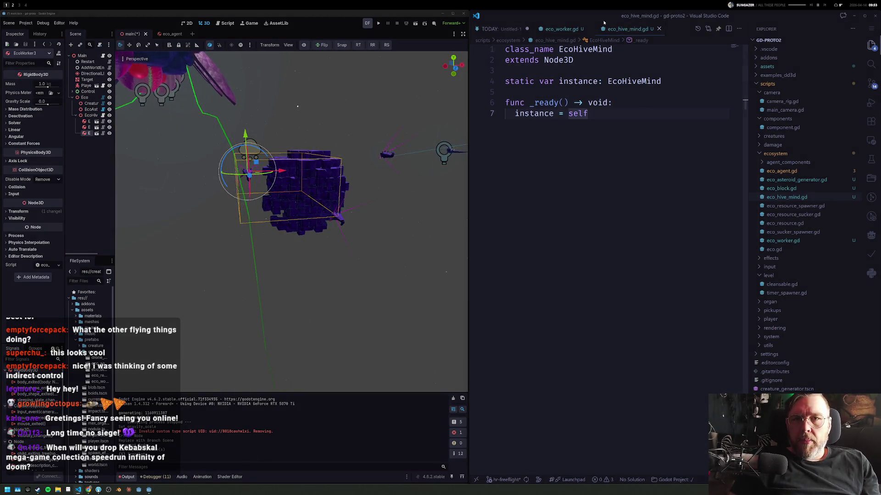
{"action": "left_click", "coordinate": [561, 29]}
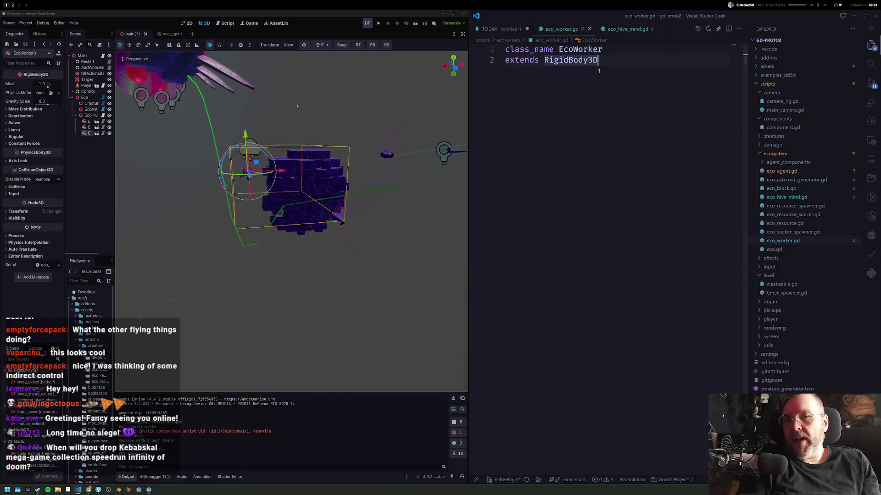
Step: Declare 'var target:Node3D' and add an empty _physics_process override in eco_worker.gd
{"action": "key", "text": "Return"}
{"action": "key", "text": "Return"}
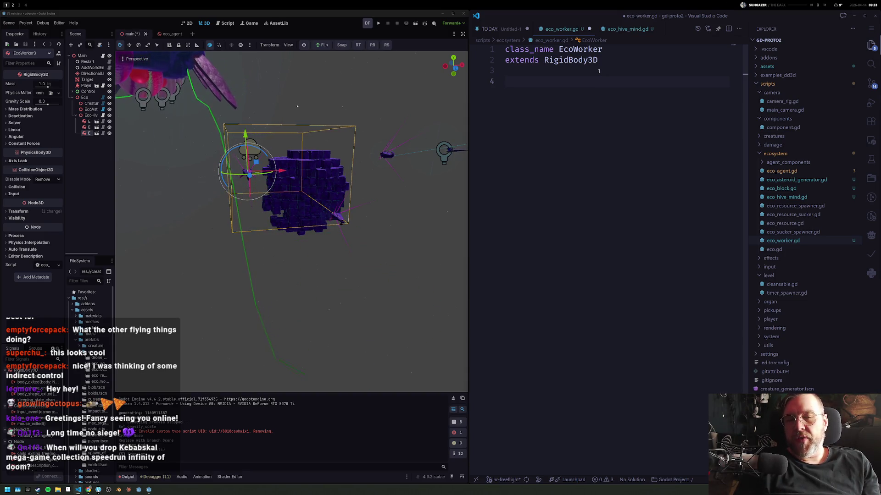
{"action": "key", "text": "ctrl+s"}
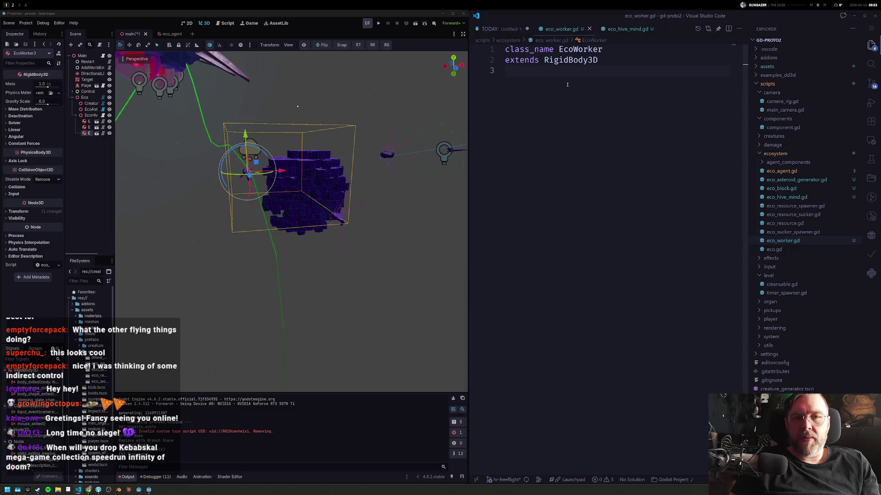
{"action": "type", "text": "var target:"}
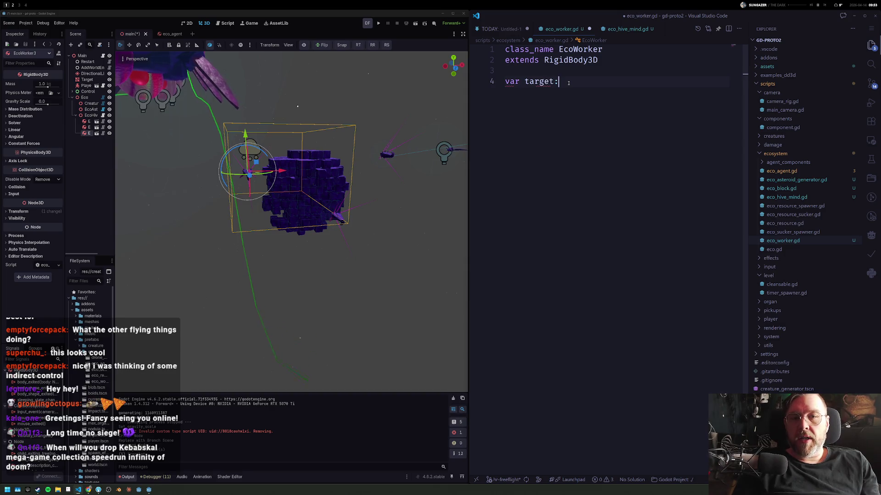
{"action": "type", "text": "Node3D"}
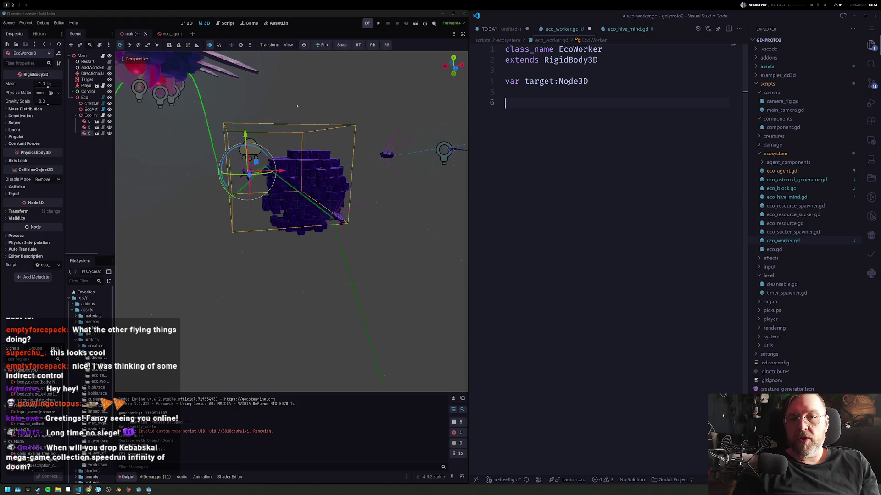
{"action": "type", "text": "func _"}
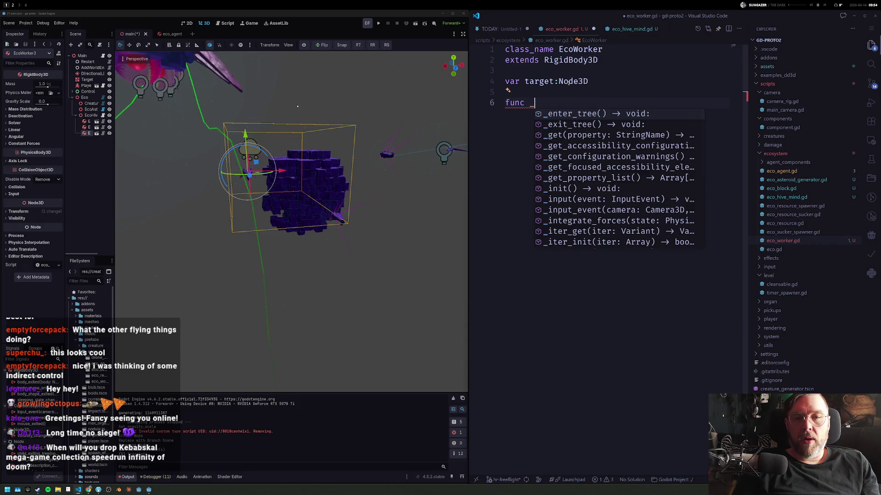
{"action": "type", "text": "ph"}
{"action": "key", "text": "Return"}
{"action": "key", "text": "Return"}
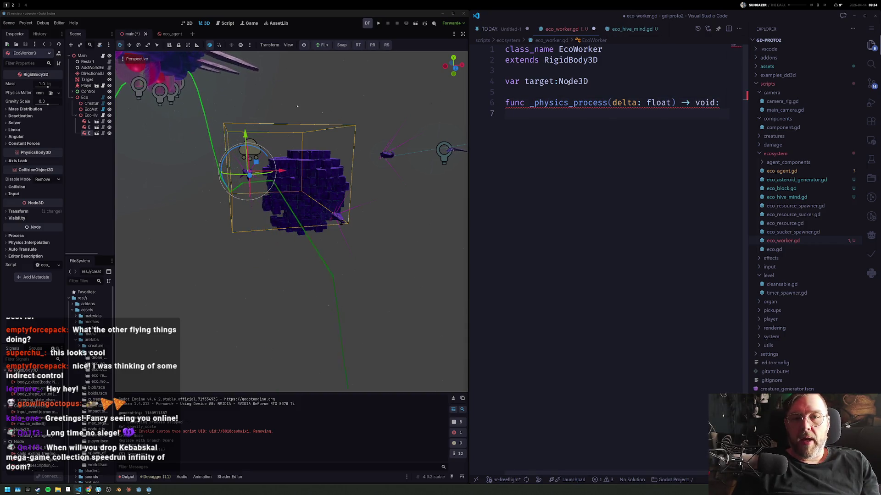
Step: Inspect turn_to_direction and apply_central_force in eco_agent.gd, then return to eco_worker.gd
{"action": "key", "text": "ctrl+p"}
{"action": "type", "text": "agent"}
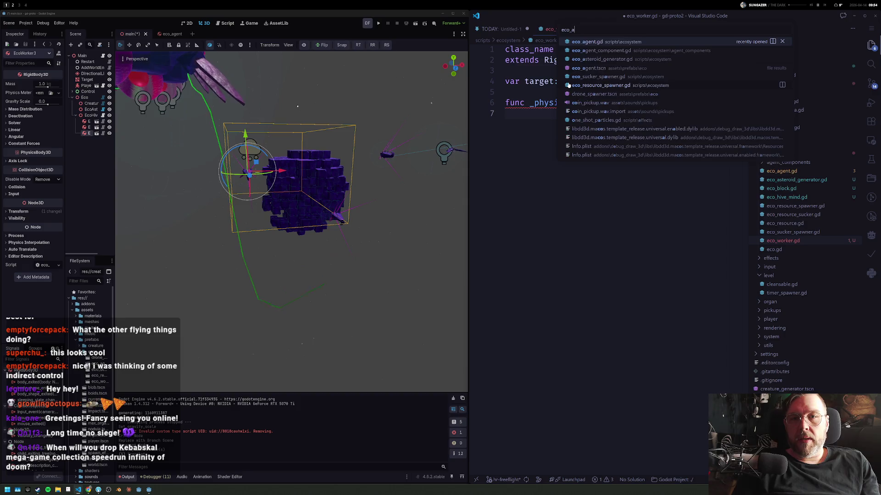
{"action": "key", "text": "Return"}
{"action": "scroll", "coordinate": [577, 76], "scroll_direction": "up", "scroll_amount": 2}
{"action": "left_click", "coordinate": [593, 173]}
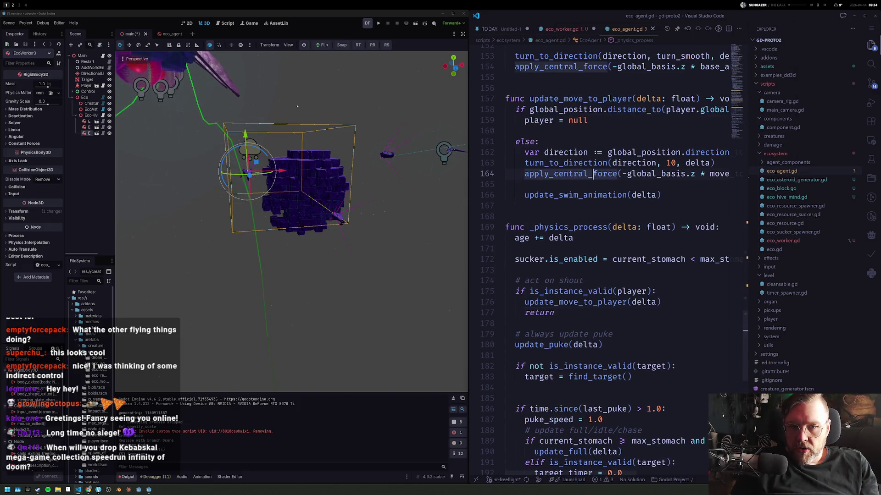
{"action": "left_click", "coordinate": [558, 164], "text": "ctrl"}
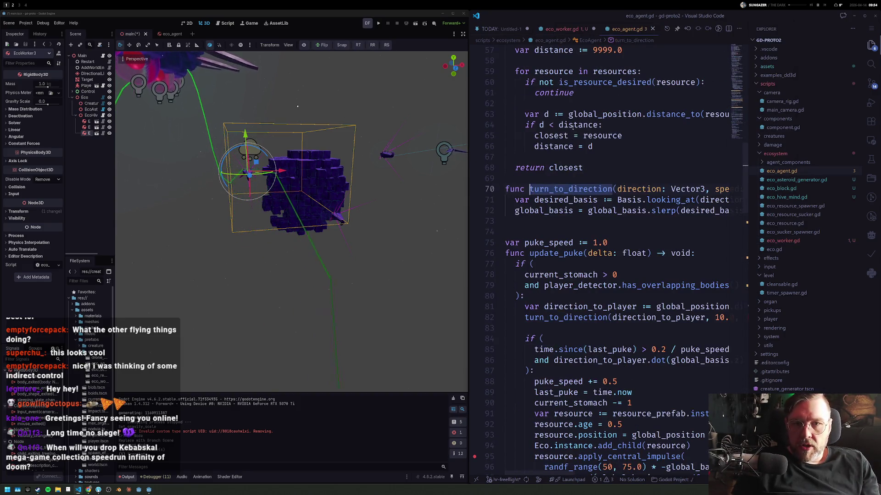
{"action": "left_click", "coordinate": [573, 29]}
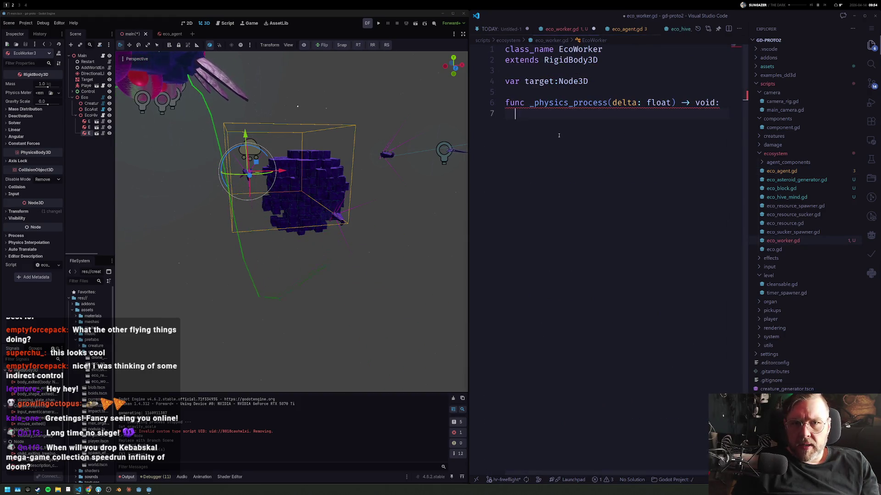
Step: Paste the turn_to_direction function into eco_worker.gd
{"action": "key", "text": "Up"}
{"action": "key", "text": "ctrl+v"}
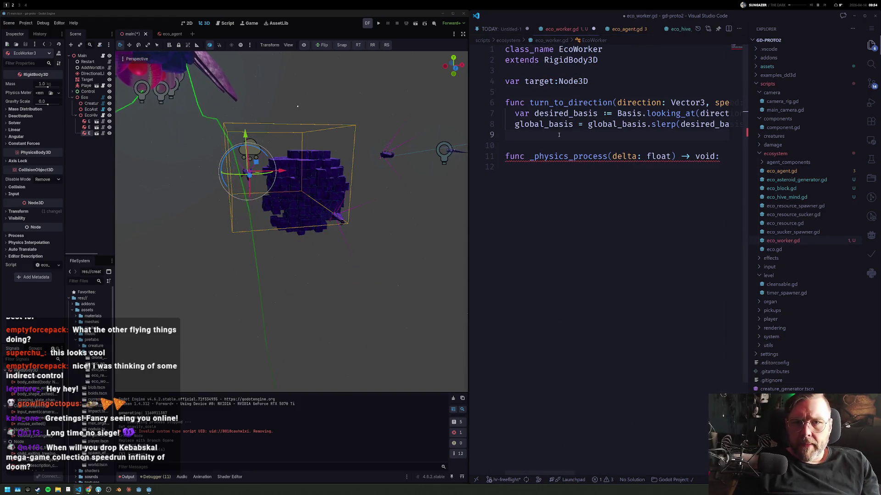
{"action": "scroll", "coordinate": [559, 135], "scroll_direction": "right", "scroll_amount": 3}
{"action": "scroll", "coordinate": [559, 135], "scroll_direction": "left", "scroll_amount": 3}
{"action": "scroll", "coordinate": [558, 135], "scroll_direction": "right", "scroll_amount": 3}
{"action": "scroll", "coordinate": [558, 135], "scroll_direction": "left", "scroll_amount": 3}
Step: Begin _physics_process with 'if not is_instance_valid(target): return'
{"action": "key", "text": "Down"}
{"action": "key", "text": "Down"}
{"action": "key", "text": "Down"}
{"action": "key", "text": "Tab"}
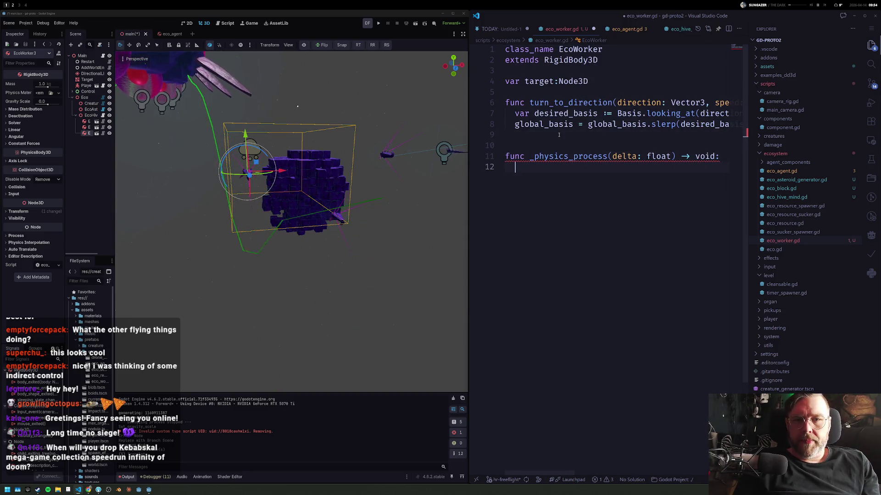
{"action": "type", "text": "if target"}
{"action": "key", "text": "ctrl+Left"}
{"action": "type", "text": "is_instance_valid("}
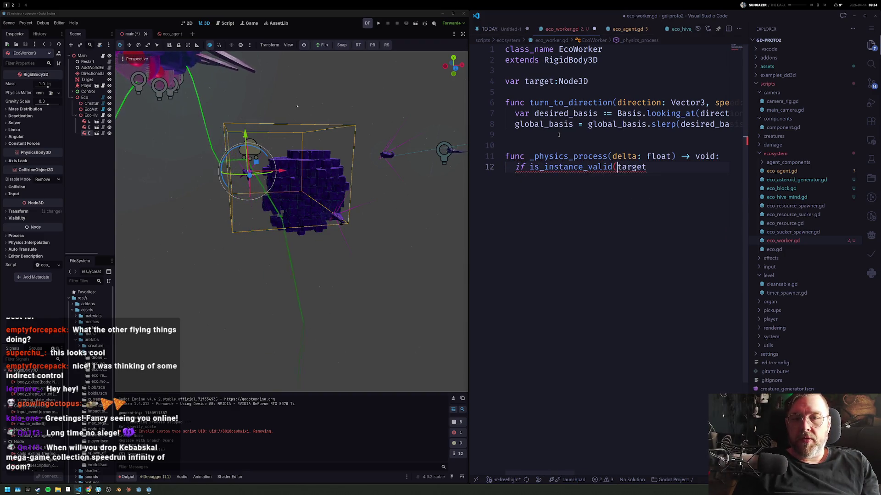
{"action": "key", "text": "ctrl+Right"}
{"action": "type", "text": "not"}
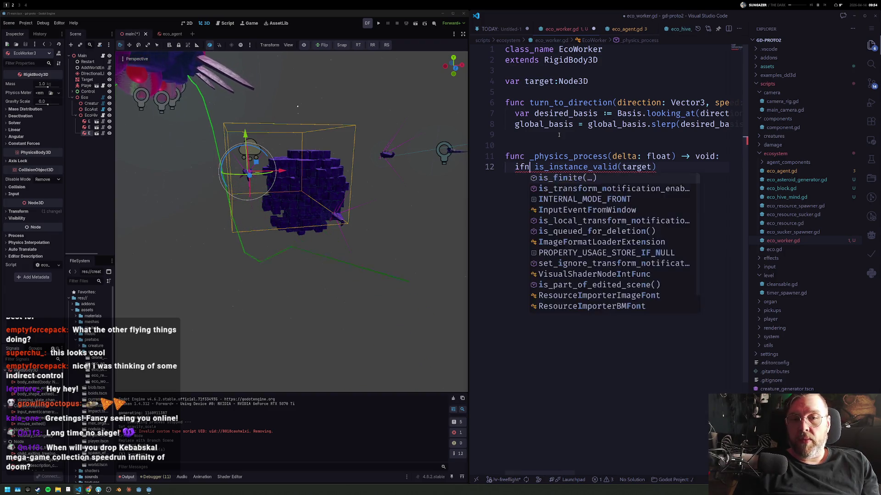
{"action": "key", "text": "End"}
{"action": "type", "text": ":"}
{"action": "key", "text": "Return"}
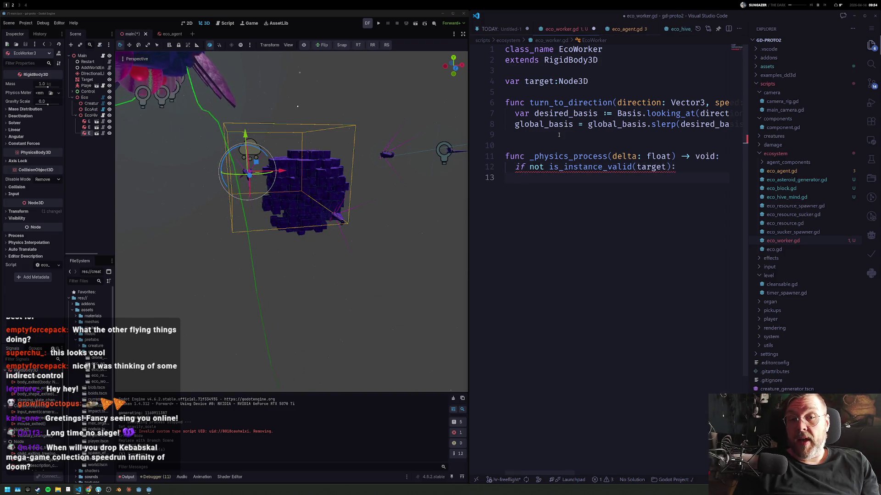
{"action": "type", "text": "return"}
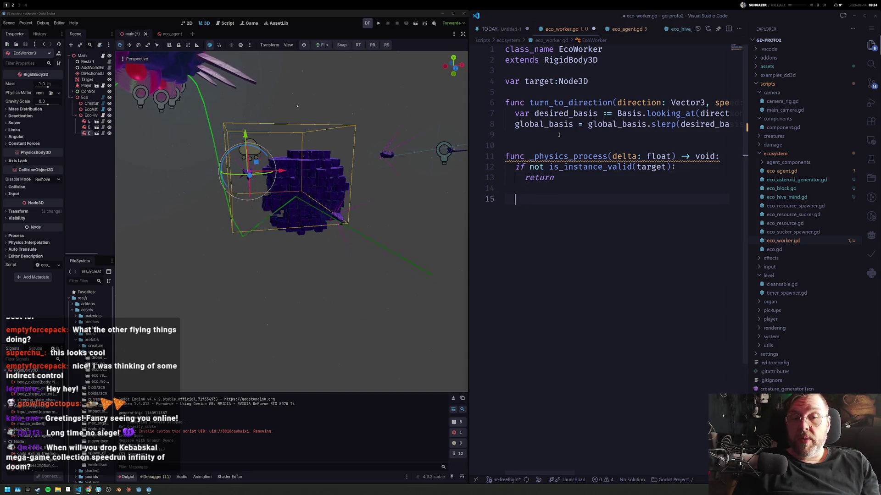
{"action": "type", "text": "urnto"}
Step: Add the call turn_to_direction(target_direction, 5.0, delta)
{"action": "key", "text": "Return"}
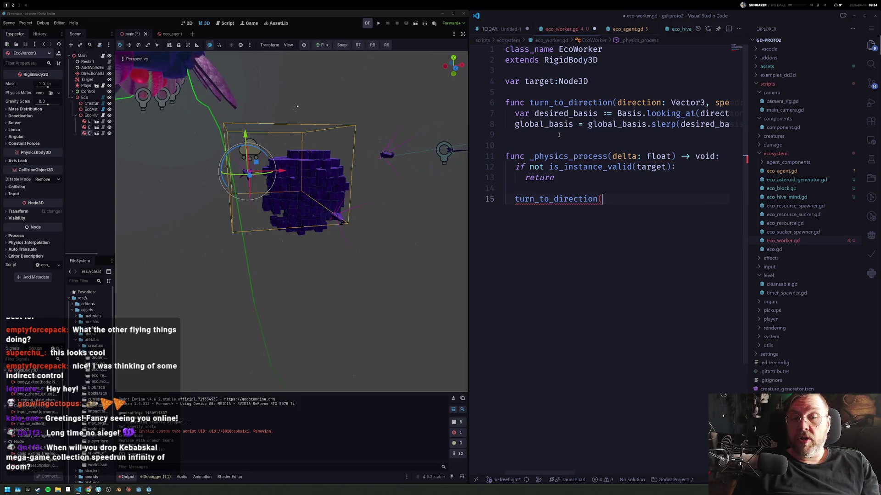
{"action": "type", "text": "global"}
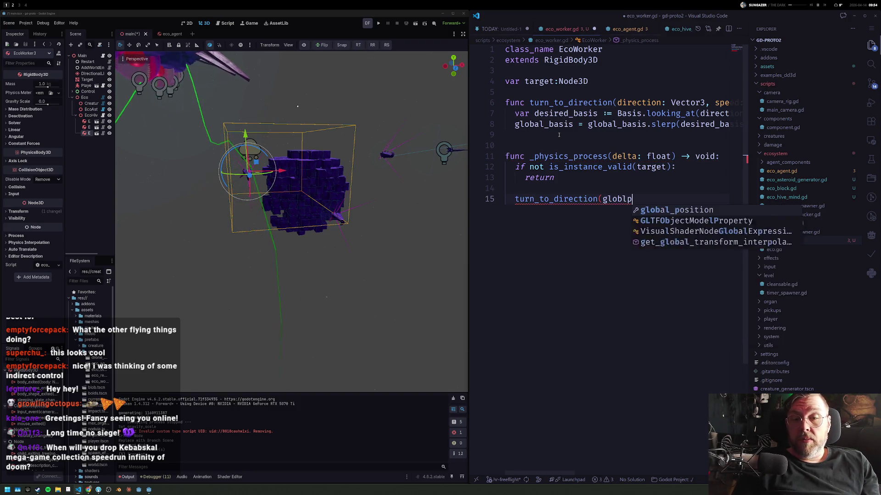
{"action": "key", "text": "Return"}
{"action": "type", "text": ".di"}
{"action": "key", "text": "Return"}
{"action": "type", "text": "targ"}
{"action": "key", "text": "Return"}
{"action": "type", "text": ")"}
{"action": "key", "text": "ctrl+Left"}
{"action": "key", "text": "ctrl+Left"}
{"action": "key", "text": "ctrl+Left"}
{"action": "key", "text": "shift+End"}
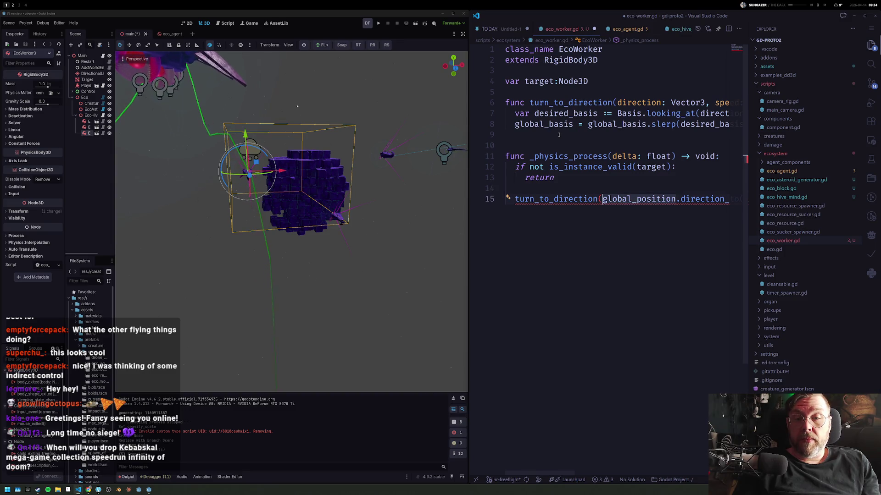
{"action": "key", "text": "Delete"}
{"action": "type", "text": "target_direction"}
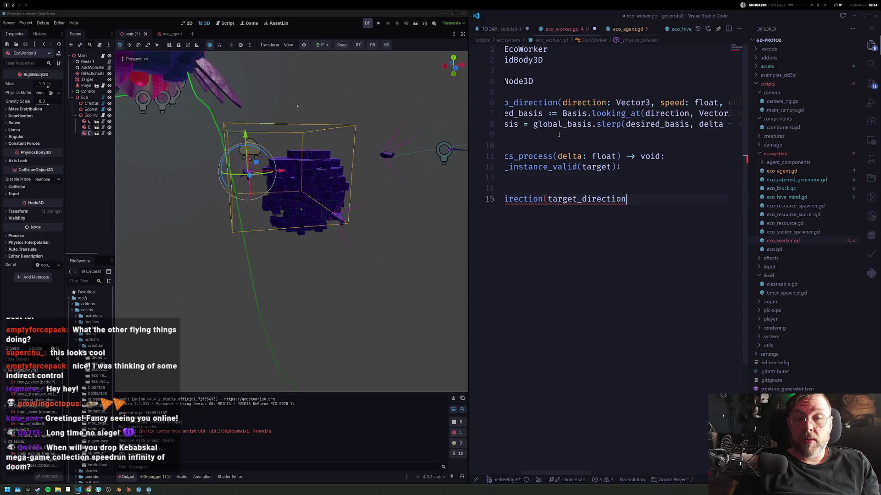
{"action": "type", "text": ", "}
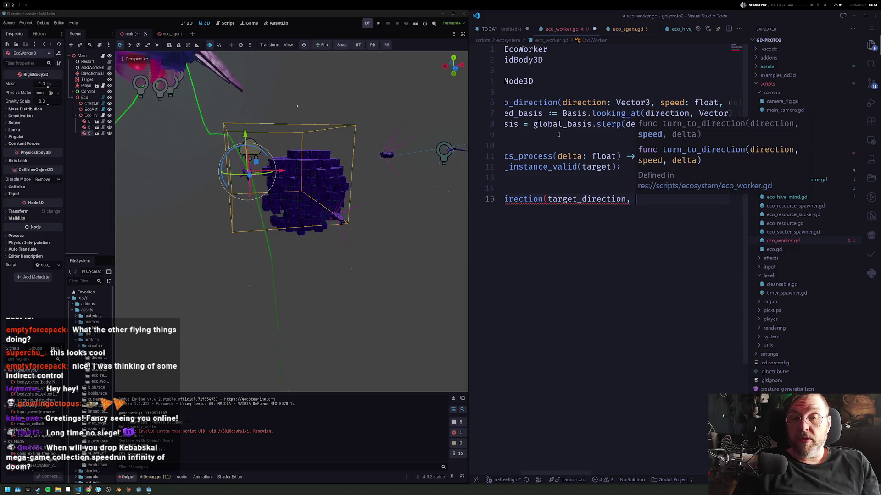
{"action": "type", "text": "5.0, delt"}
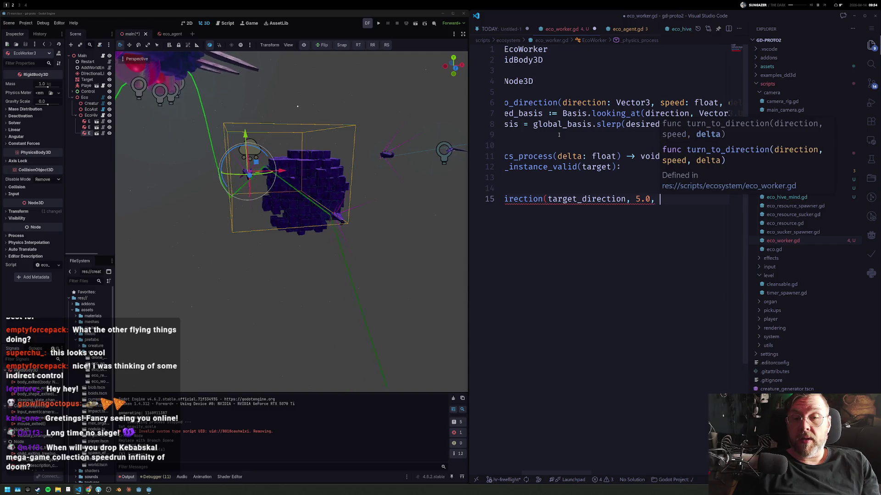
{"action": "type", "text": "a_t"}
{"action": "key", "text": "Down"}
{"action": "key", "text": "Return"}
Step: Declare target_direction := global_position.direction_to(target.global_position) above the turn call
{"action": "key", "text": "Up"}
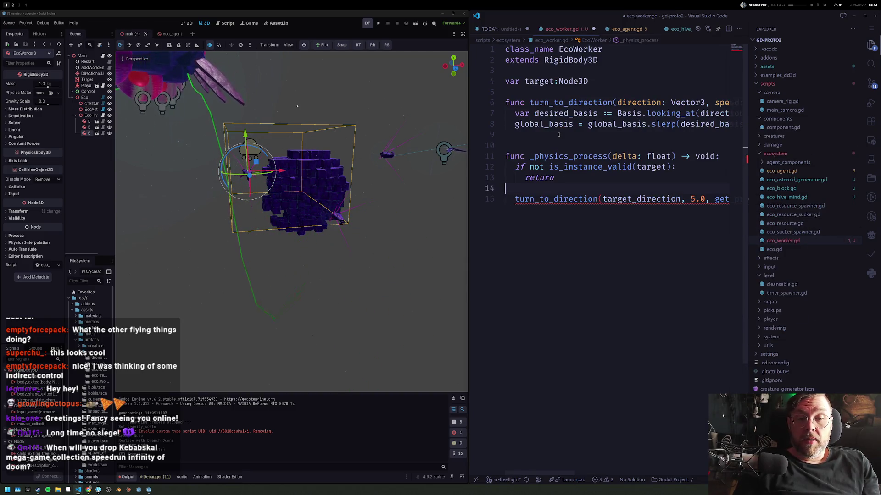
{"action": "key", "text": "Tab"}
{"action": "type", "text": "var target"}
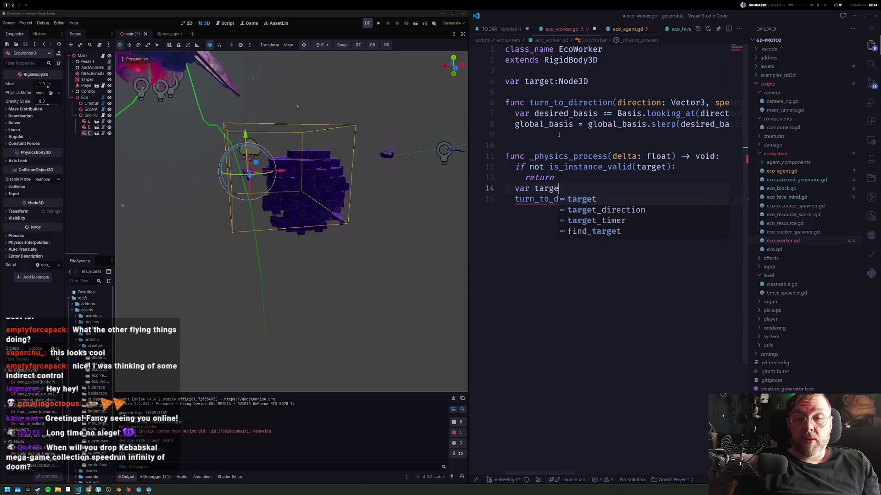
{"action": "type", "text": "_direction :="}
{"action": "key", "text": "Tab"}
{"action": "key", "text": "Home"}
{"action": "key", "text": "ctrl+b"}
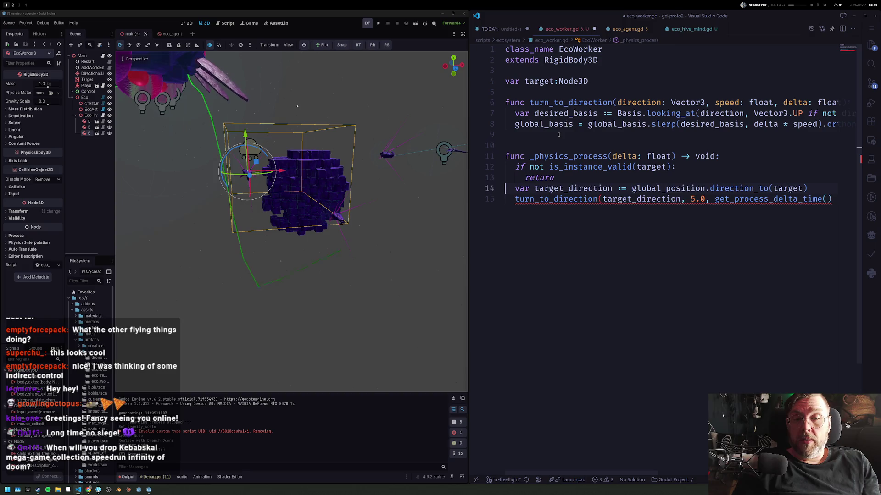
{"action": "key", "text": "Return"}
{"action": "key", "text": "Down"}
{"action": "key", "text": "End"}
{"action": "type", "text": ")"}
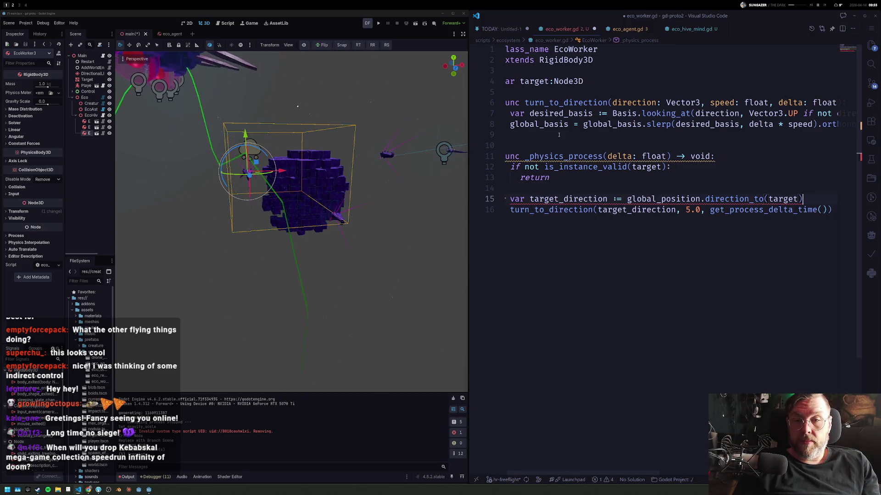
{"action": "key", "text": "ctrl+Left"}
{"action": "key", "text": "ctrl+Left"}
{"action": "key", "text": "ctrl+Left"}
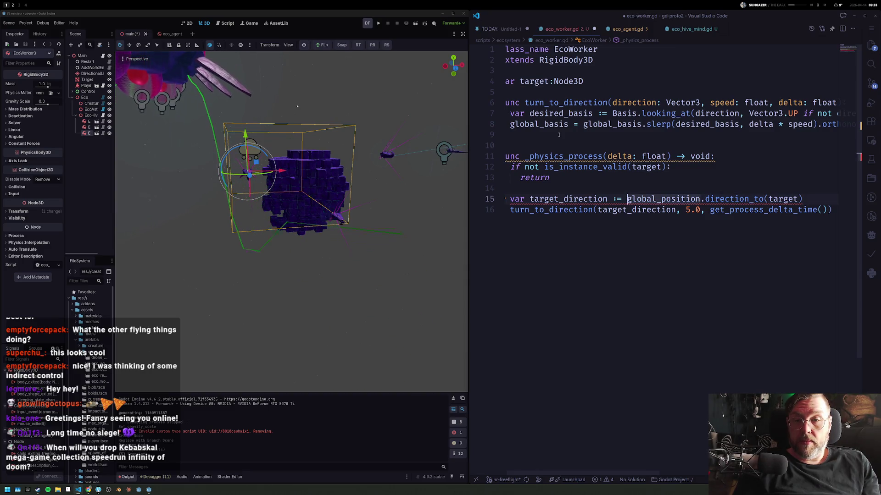
{"action": "left_click", "coordinate": [794, 199]}
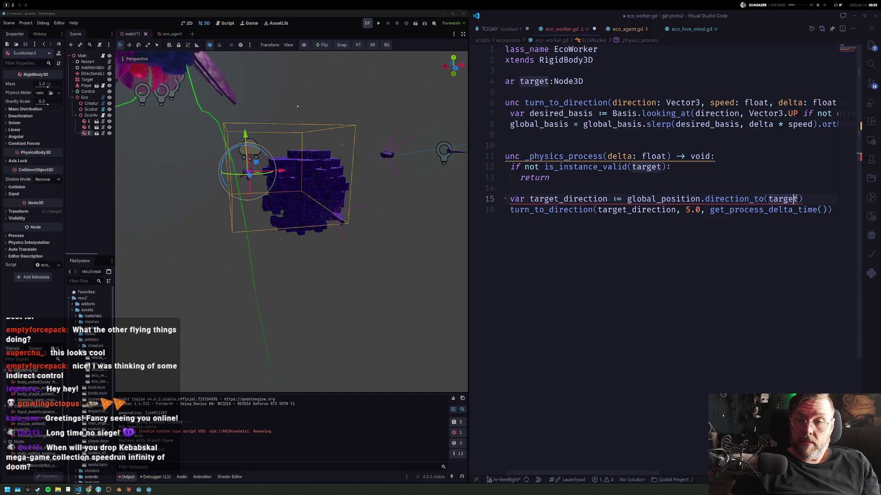
{"action": "type", "text": ".glo"}
{"action": "key", "text": "Return"}
{"action": "key", "text": "Down"}
{"action": "key", "text": "Home"}
{"action": "key", "text": "End"}
Step: Add thrust with apply_central_force(-global_basis.z * acceleration)
{"action": "key", "text": "Return"}
{"action": "key", "text": "Return"}
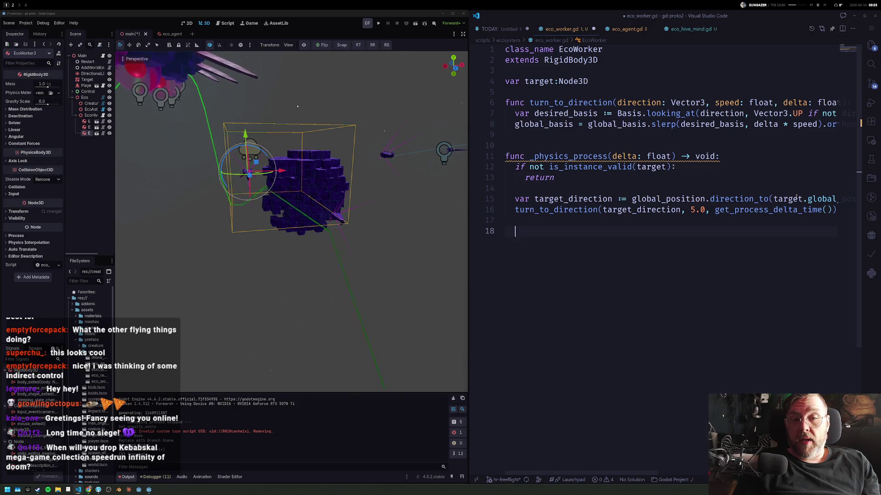
{"action": "type", "text": "move"}
{"action": "key", "text": "ctrl+BackSpace"}
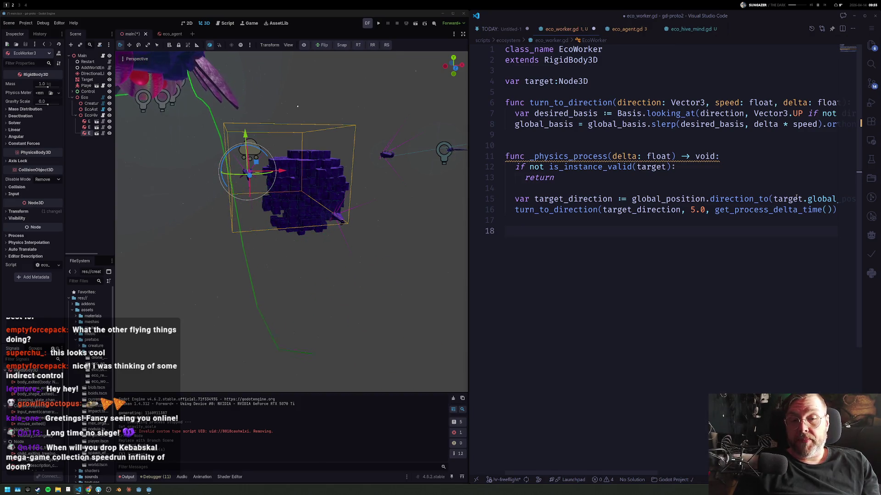
{"action": "type", "text": "applk"}
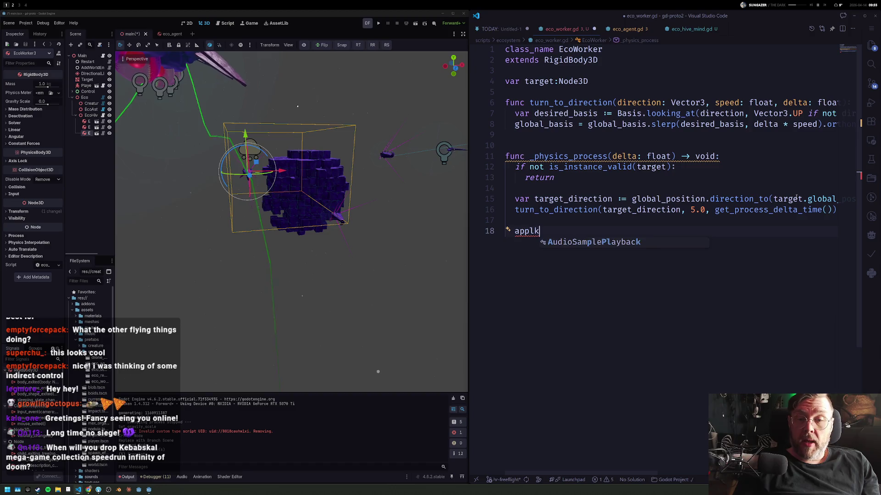
{"action": "key", "text": "Down"}
{"action": "key", "text": "Down"}
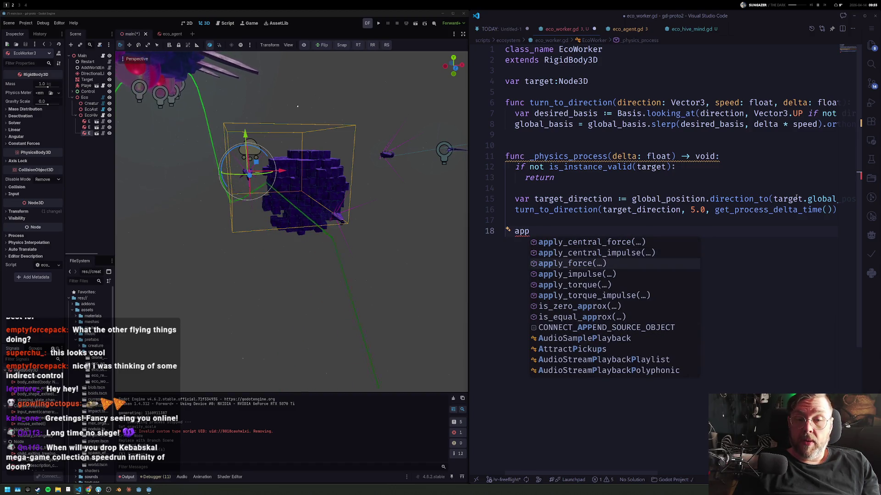
{"action": "key", "text": "Down"}
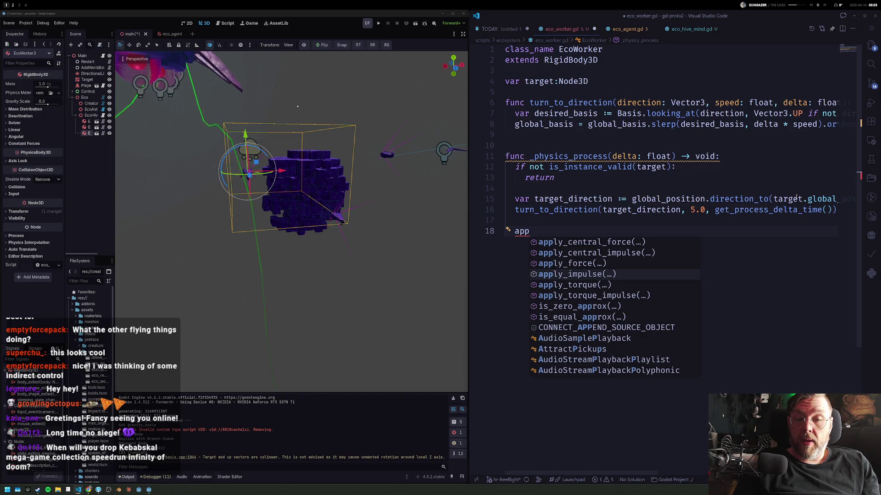
{"action": "key", "text": "Up"}
{"action": "key", "text": "Up"}
{"action": "key", "text": "Up"}
{"action": "key", "text": "Return"}
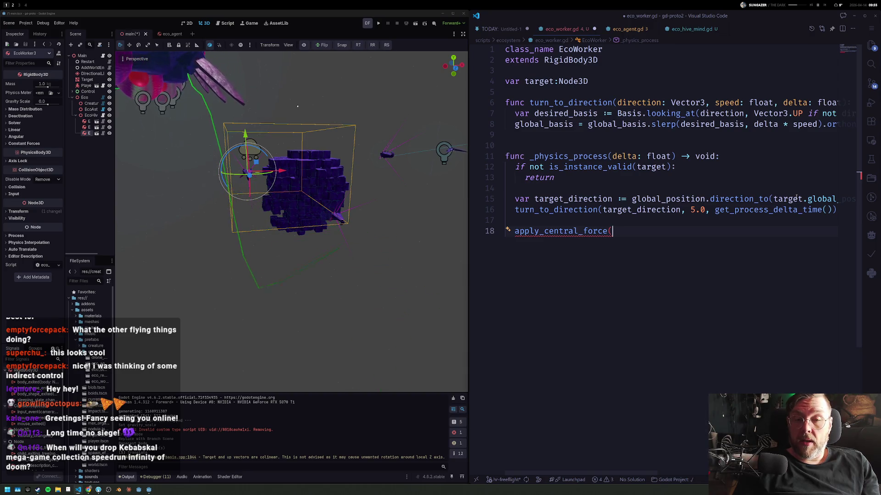
{"action": "type", "text": "global"}
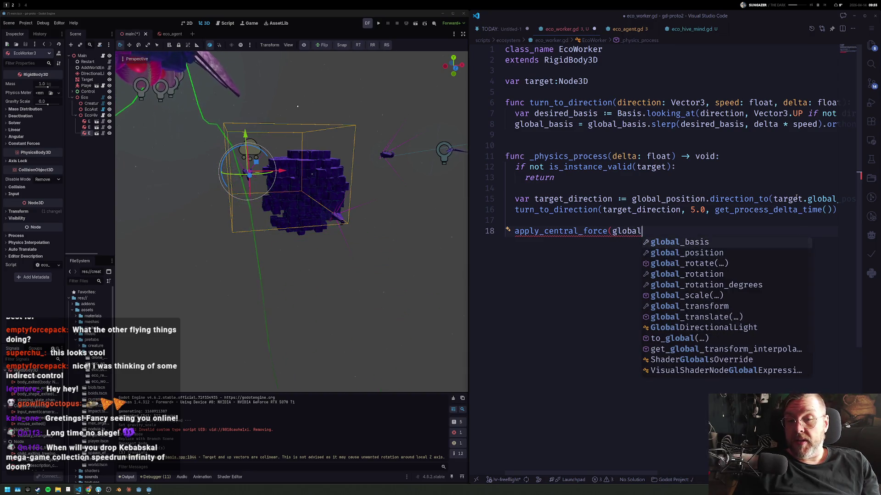
{"action": "key", "text": "Return"}
{"action": "type", "text": "-"}
{"action": "type", "text": "z"}
{"action": "key", "text": "Left"}
{"action": "key", "text": "Left"}
{"action": "key", "text": "ctrl+Left"}
{"action": "type", "text": "-"}
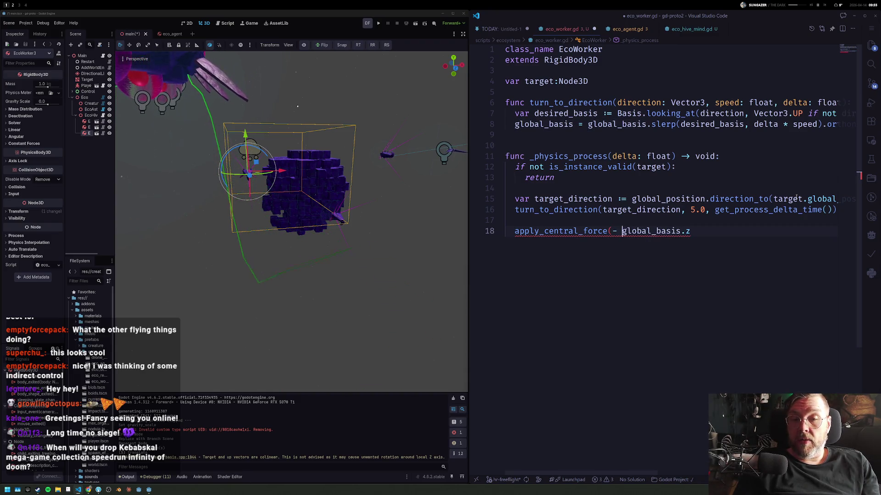
{"action": "key", "text": "ctrl+Left"}
{"action": "key", "text": "BackSpace"}
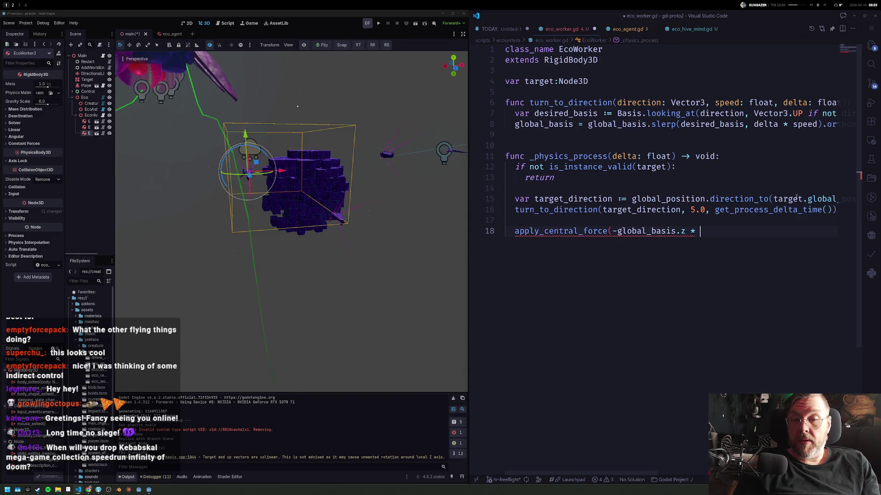
{"action": "type", "text": "acceleration)"}
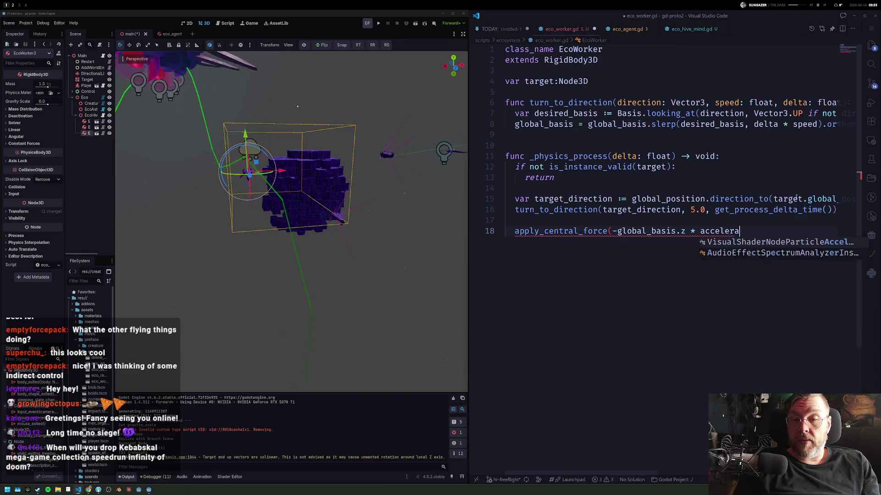
Step: Duplicate the direction line into a target_distance line and space out the physics step
{"action": "key", "text": "Up"}
{"action": "key", "text": "Up"}
{"action": "key", "text": "Up"}
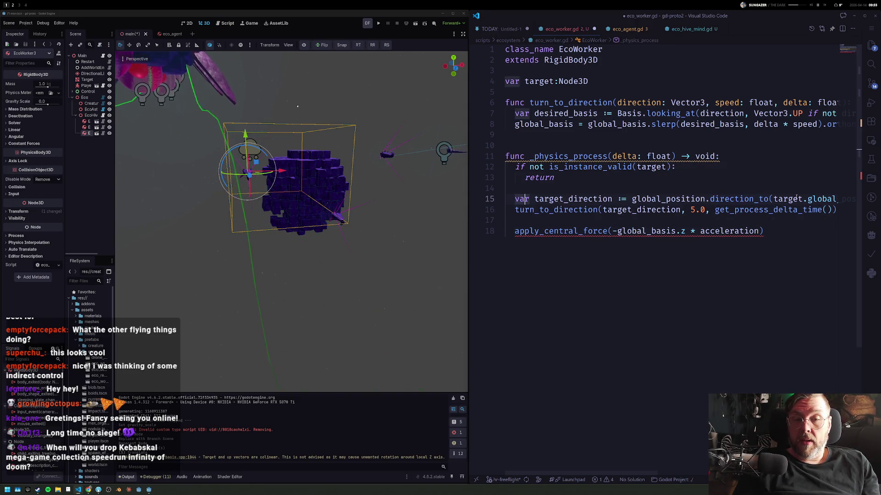
{"action": "key", "text": "ctrl+Right"}
{"action": "key", "text": "ctrl+Right"}
{"action": "key", "text": "F2"}
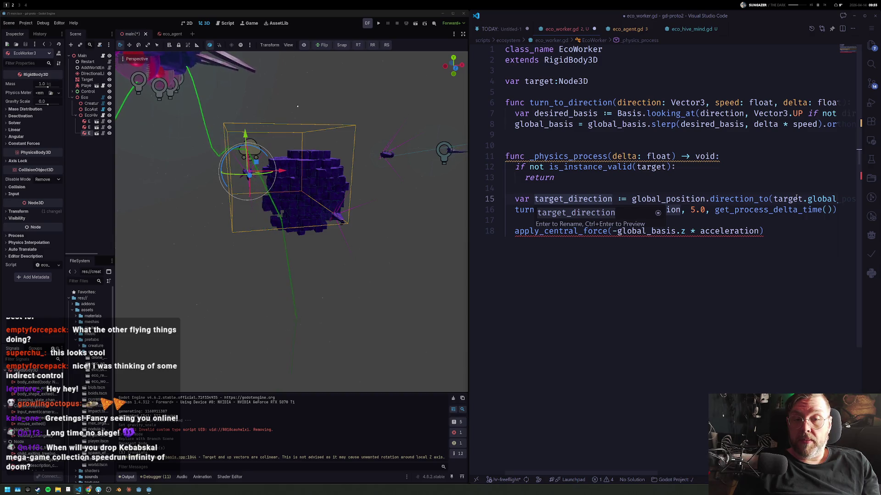
{"action": "key", "text": "Escape"}
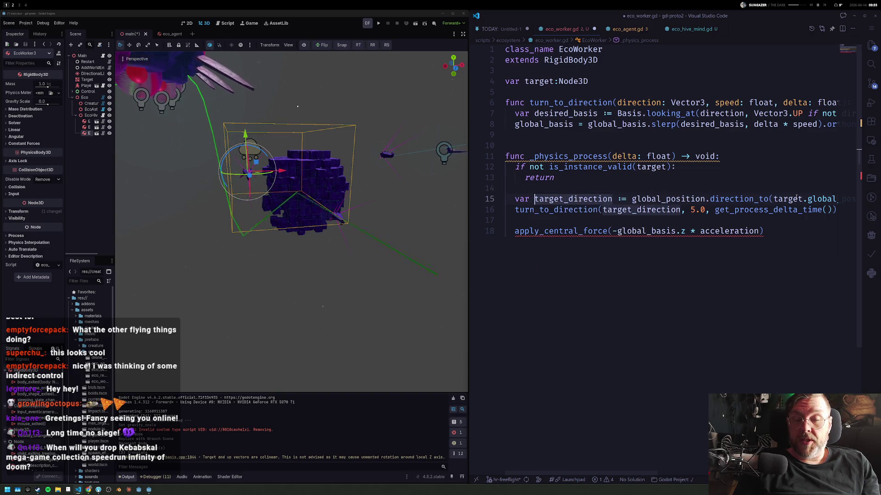
{"action": "key", "text": "ctrl+Right"}
{"action": "key", "text": "ctrl+Right"}
{"action": "key", "text": "shift+alt+Down"}
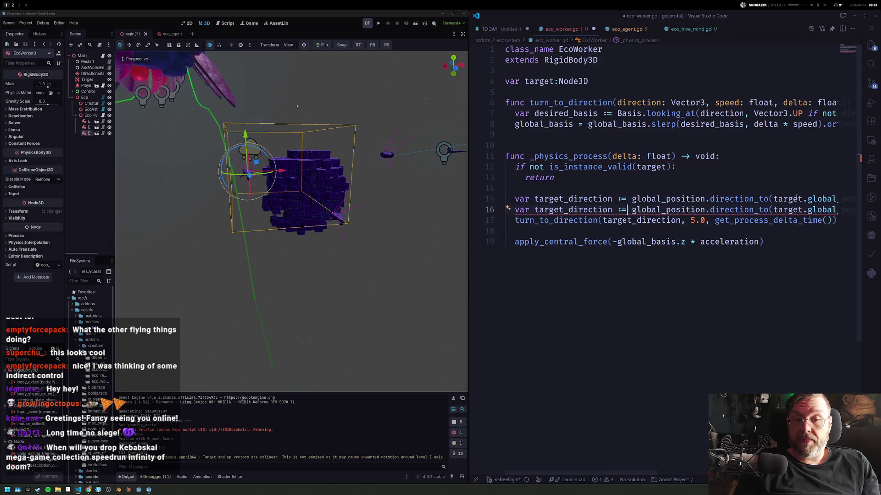
{"action": "key", "text": "Left"}
{"action": "key", "text": "Left"}
{"action": "key", "text": "Left"}
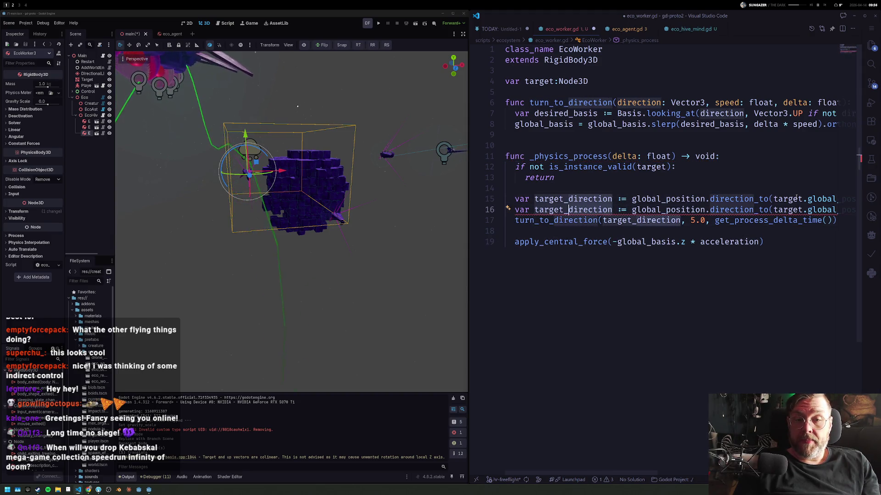
{"action": "type", "text": "distance"}
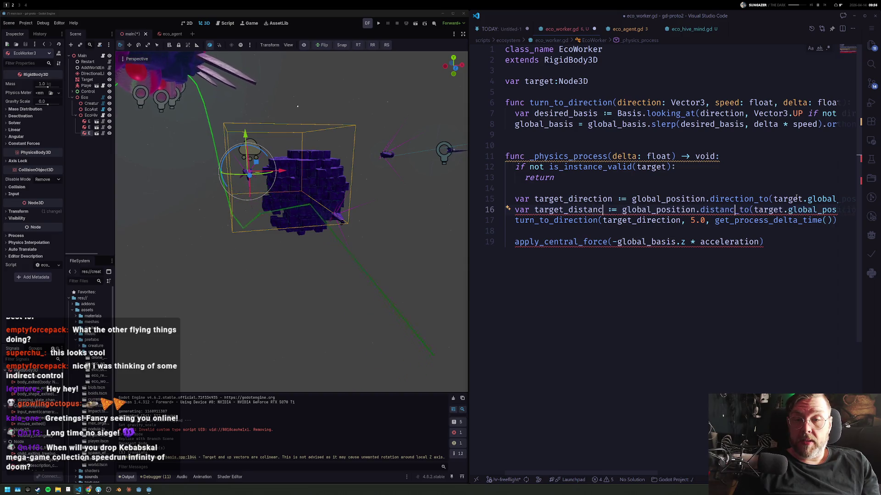
{"action": "key", "text": "Home"}
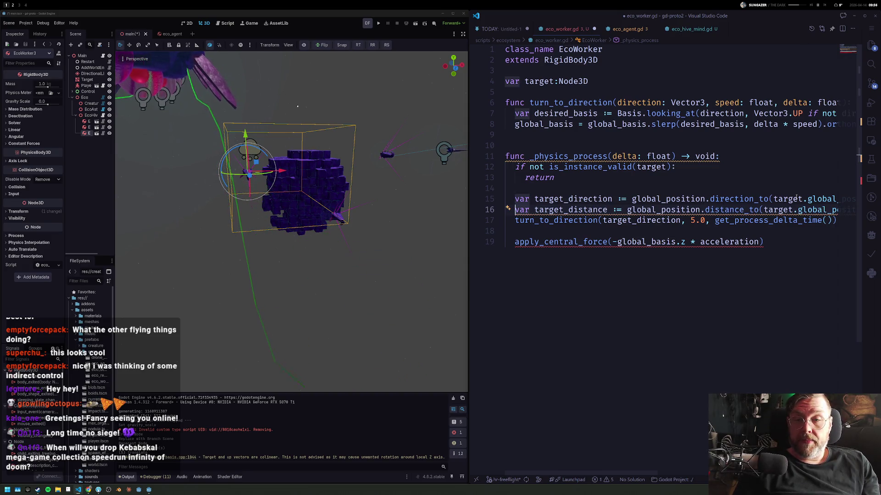
{"action": "key", "text": "Down"}
{"action": "key", "text": "Return"}
{"action": "key", "text": "Up"}
{"action": "key", "text": "Up"}
{"action": "key", "text": "Up"}
{"action": "key", "text": "Up"}
{"action": "key", "text": "Home"}
{"action": "key", "text": "Return"}
{"action": "key", "text": "Return"}
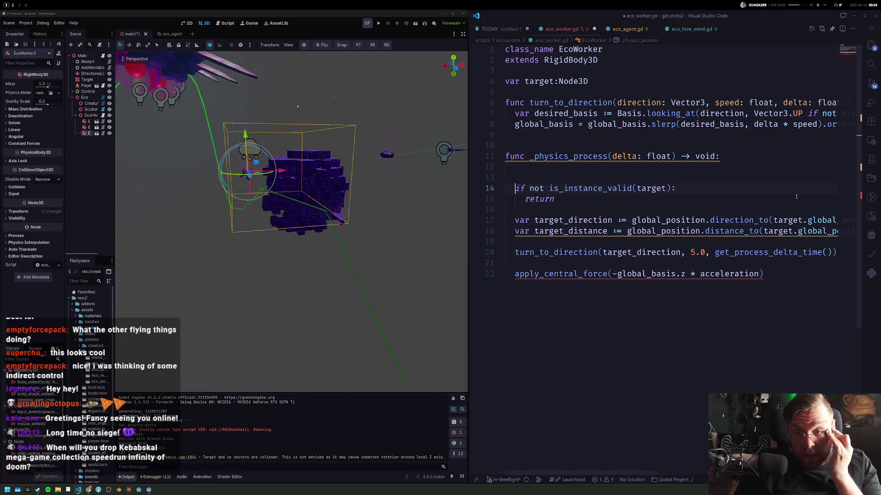
{"action": "key", "text": "Up"}
{"action": "key", "text": "Up"}
Step: Declare turn_speed := 5.0 and acceleration := 50.0 at the top of _physics_process
{"action": "type", "text": "ar turn_speed :m"}
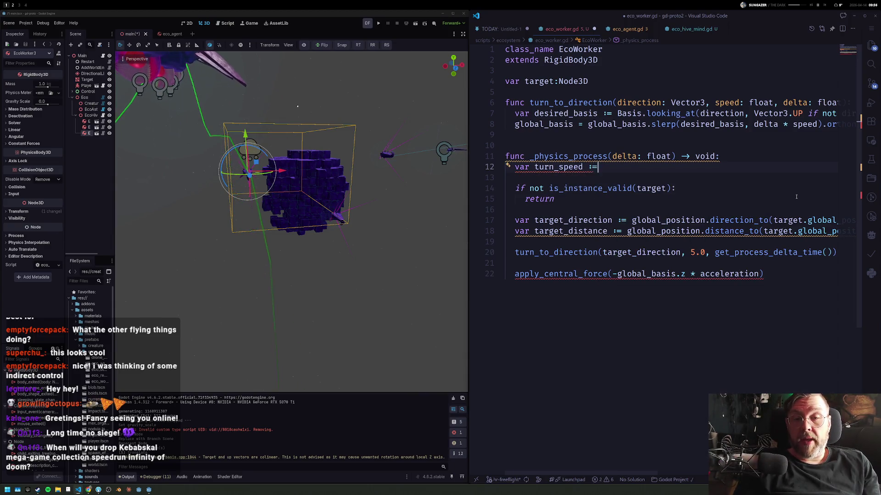
{"action": "key", "text": "shift+alt+Down"}
{"action": "key", "text": "ctrl+Left"}
{"action": "key", "text": "ctrl+Left"}
{"action": "key", "text": "ctrl+Left"}
{"action": "key", "text": "ctrl+shift+Right"}
{"action": "type", "text": "acce"}
{"action": "key", "text": "Tab"}
{"action": "key", "text": "ctrl+Right"}
{"action": "key", "text": "ctrl+Right"}
{"action": "type", "text": "0"}
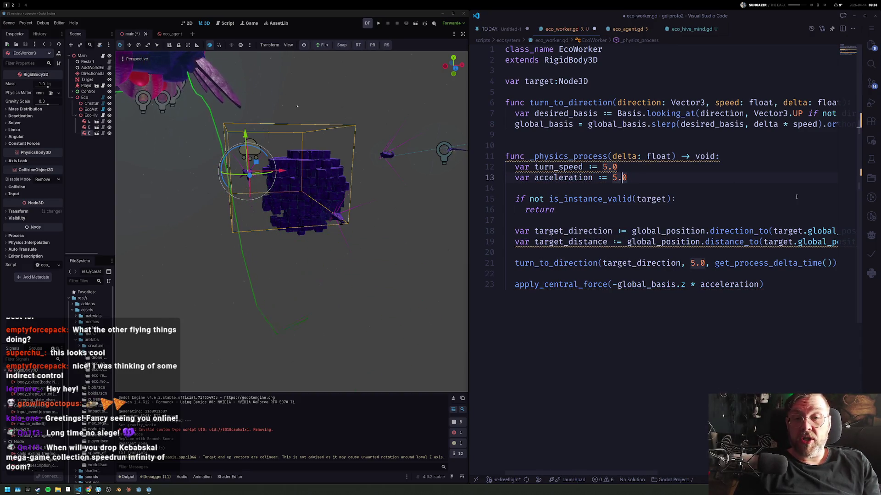
Step: Pass turn_speed instead of 5.0 to turn_to_direction, save, and remove the blank line
{"action": "key", "text": "Down"}
{"action": "key", "text": "Down"}
{"action": "key", "text": "Down"}
{"action": "key", "text": "Down"}
{"action": "key", "text": "Down"}
{"action": "key", "text": "ctrl+Right"}
{"action": "key", "text": "Right"}
{"action": "key", "text": "Right"}
{"action": "key", "text": "BackSpace"}
{"action": "key", "text": "Delete"}
{"action": "key", "text": "Delete"}
{"action": "type", "text": "turn"}
{"action": "key", "text": "Tab"}
{"action": "key", "text": "ctrl+s"}
{"action": "key", "text": "End"}
{"action": "key", "text": "Delete"}
{"action": "key", "text": "Home"}
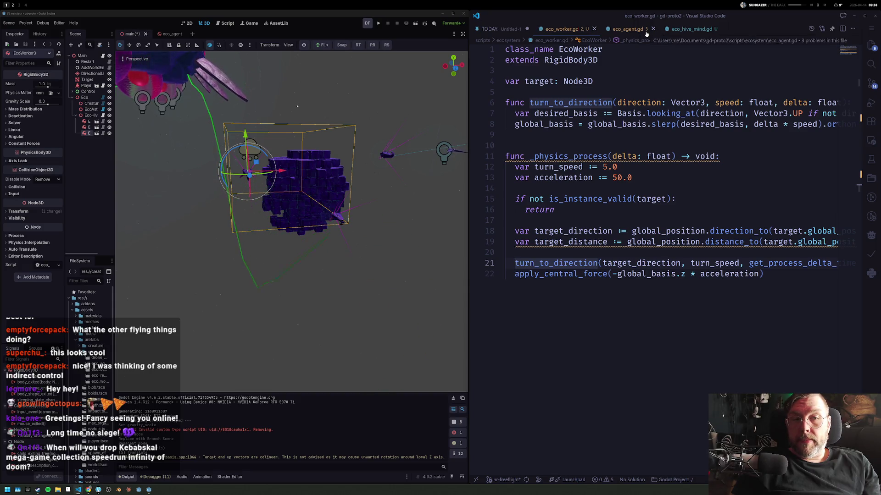
{"action": "left_click", "coordinate": [644, 134]}
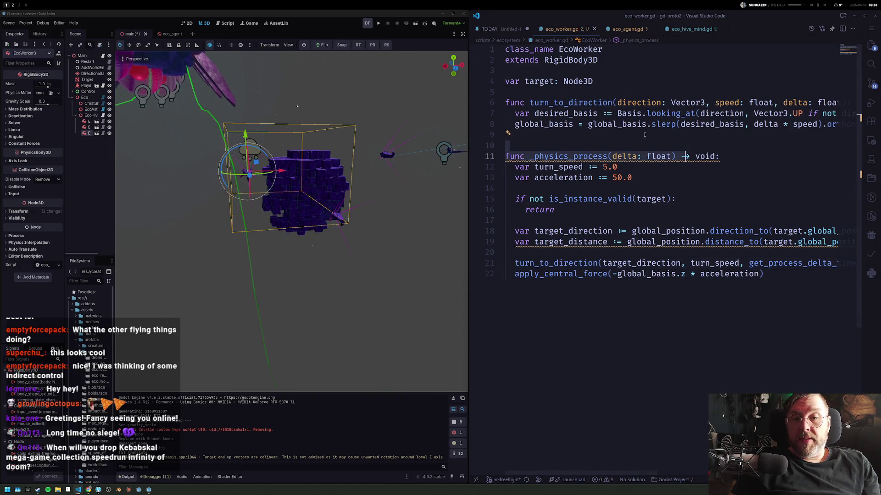
Step: Run the game, check the Basis documentation, then switch to eco_hive_mind.gd
{"action": "left_click", "coordinate": [378, 24]}
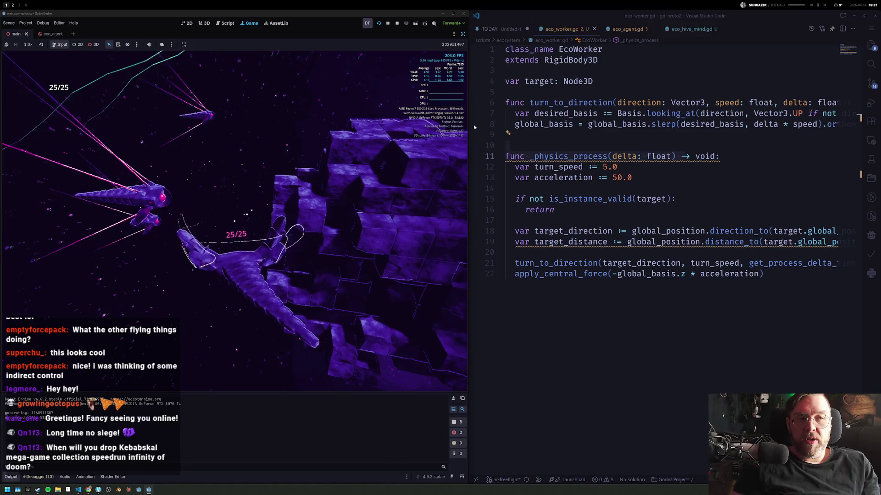
{"action": "left_click", "coordinate": [618, 113]}
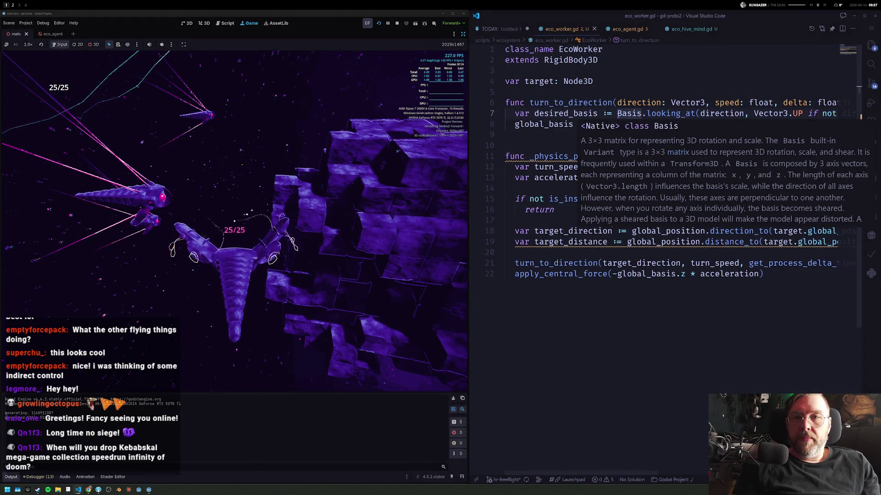
{"action": "left_click", "coordinate": [691, 29]}
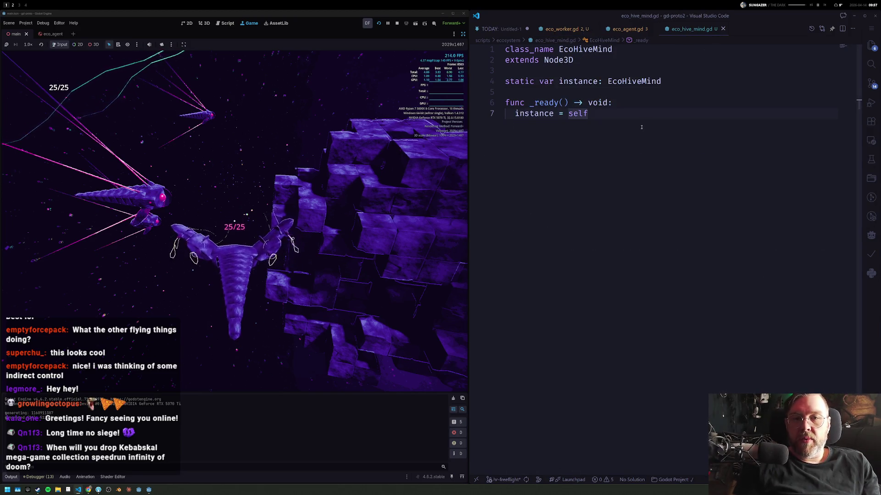
Step: Add a blank line after instance = self and open player.gd through the quick file search
{"action": "key", "text": "Return"}
{"action": "key", "text": "Return"}
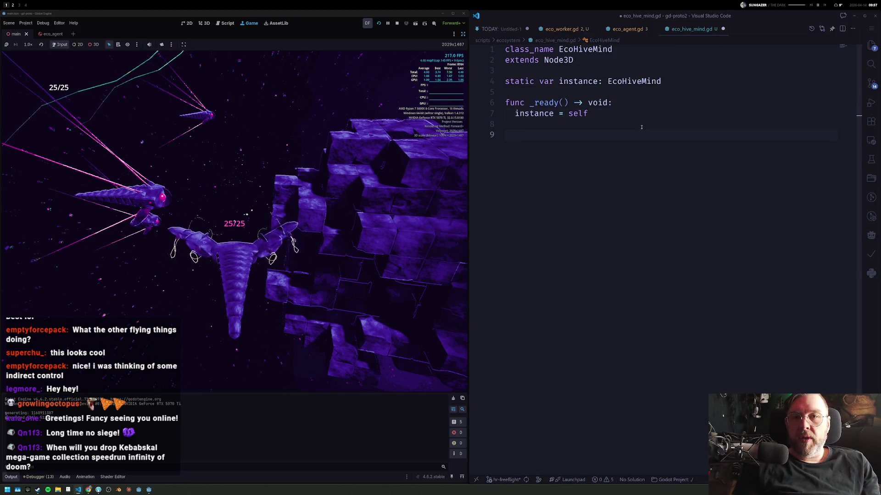
{"action": "key", "text": "ctrl+p"}
{"action": "key", "text": "Escape"}
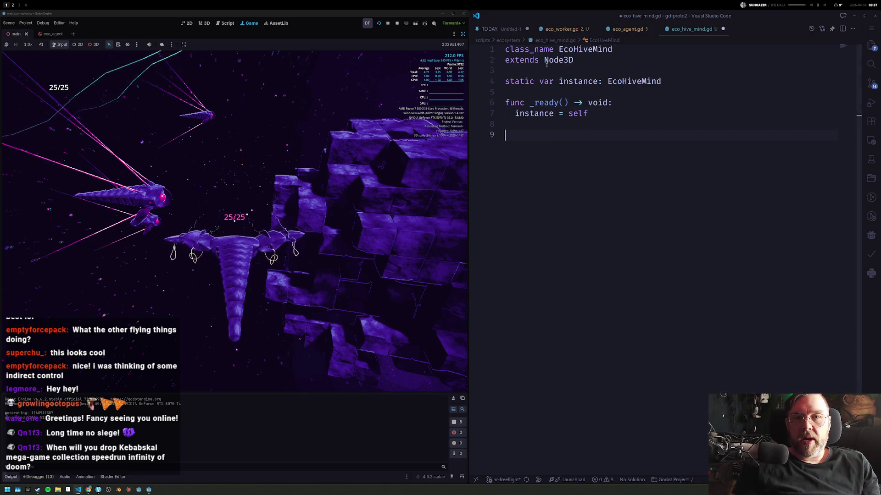
{"action": "key", "text": "ctrl+p"}
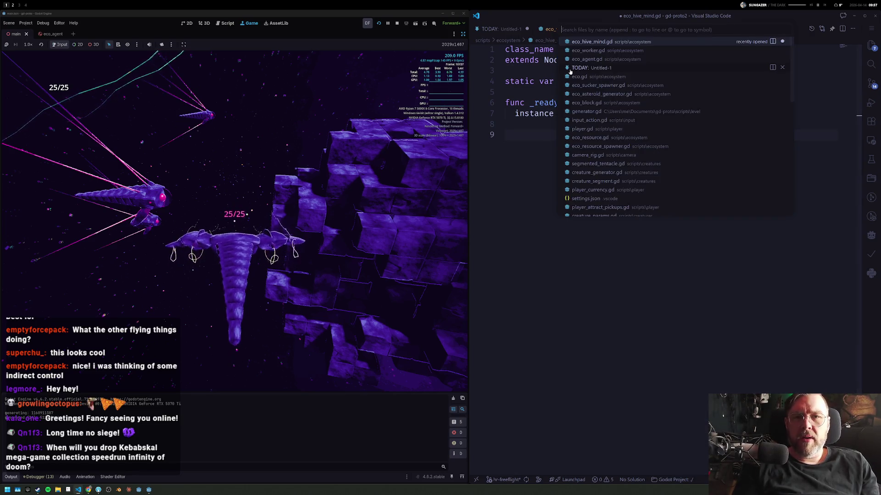
{"action": "type", "text": "player"}
{"action": "key", "text": "Return"}
{"action": "scroll", "coordinate": [597, 259], "scroll_direction": "down", "scroll_amount": 3}
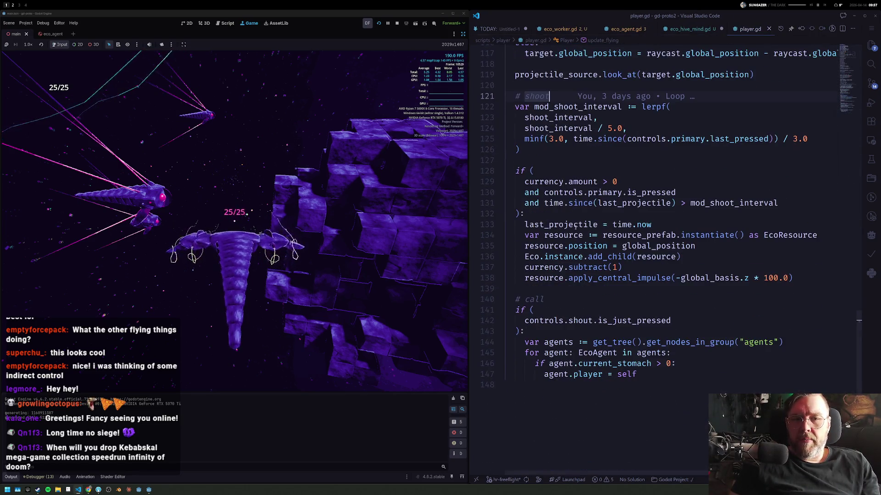
Step: Stop the running game and create player_interact.gd in the player scripts folder
{"action": "left_click", "coordinate": [397, 23]}
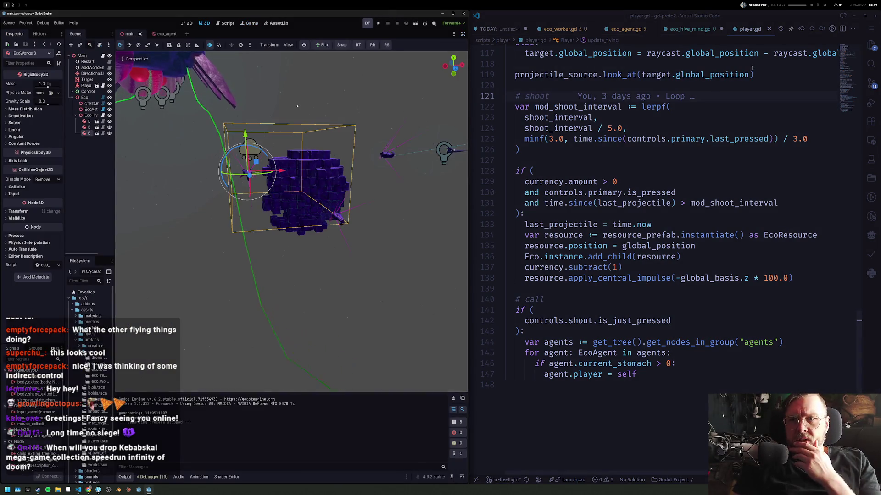
{"action": "left_click", "coordinate": [871, 45]}
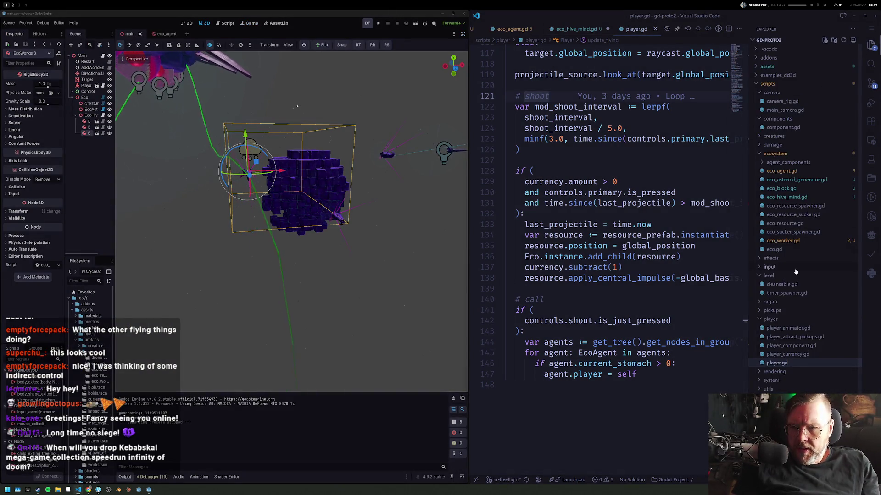
{"action": "right_click", "coordinate": [777, 322]}
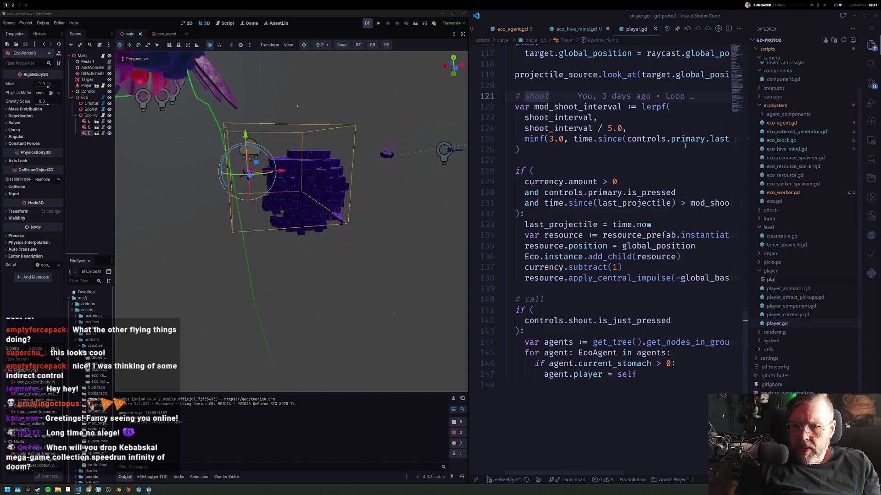
{"action": "type", "text": "interact.gd"}
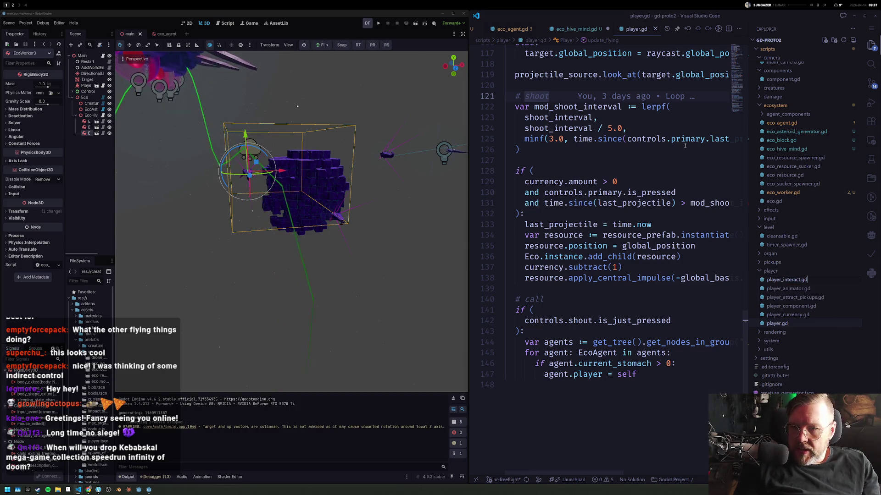
{"action": "key", "text": "Return"}
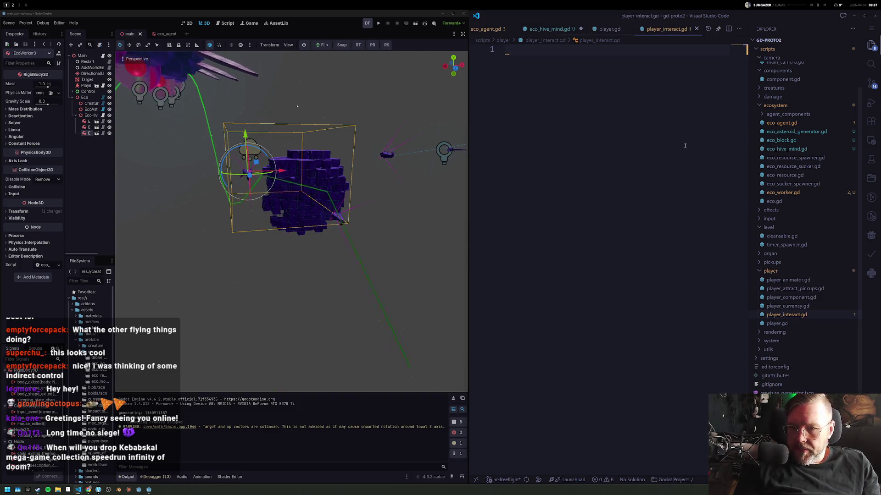
Step: Declare class_name PlayerInteract extending PlayerComponent with a stub update function containing pass
{"action": "type", "text": "class_name PlayerInteract"}
{"action": "key", "text": "Return"}
{"action": "type", "text": "extends Player"}
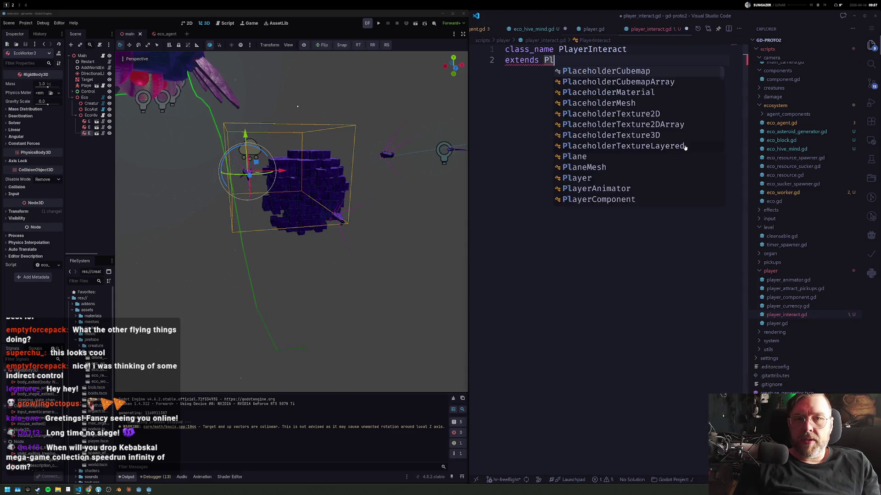
{"action": "type", "text": "A"}
{"action": "key", "text": "BackSpace"}
{"action": "type", "text": "C"}
{"action": "key", "text": "Tab"}
{"action": "key", "text": "Return"}
{"action": "key", "text": "Return"}
{"action": "type", "text": "func ujpda"}
{"action": "key", "text": "BackSpace"}
{"action": "key", "text": "BackSpace"}
{"action": "type", "text": "up"}
{"action": "key", "text": "BackSpace"}
{"action": "key", "text": "BackSpace"}
{"action": "type", "text": "pda"}
{"action": "key", "text": "Tab"}
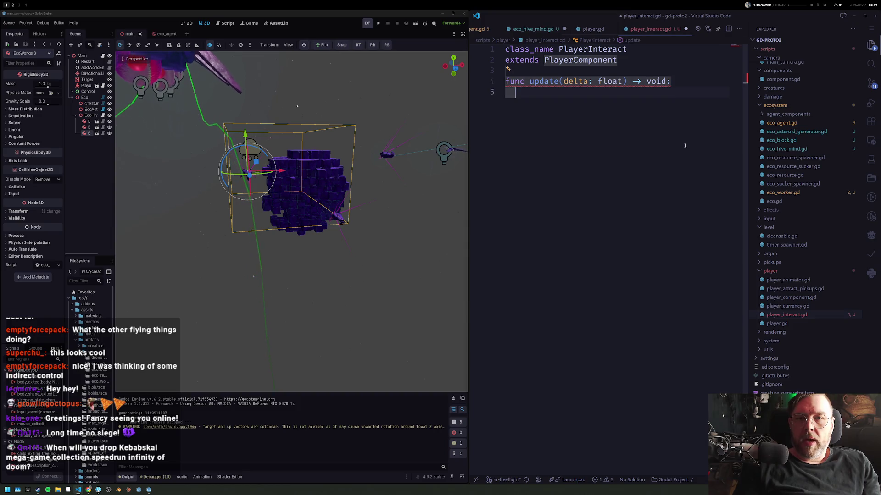
{"action": "type", "text": "pass"}
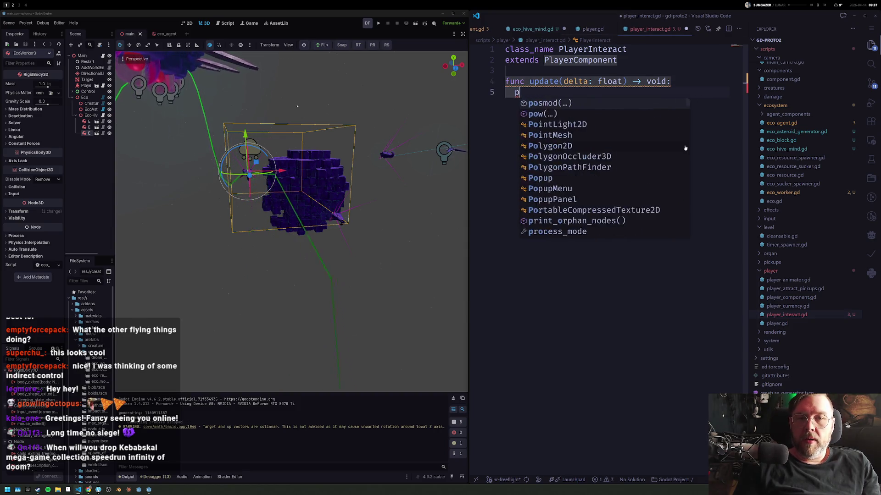
{"action": "key", "text": "Up"}
{"action": "key", "text": "Return"}
{"action": "key", "text": "Return"}
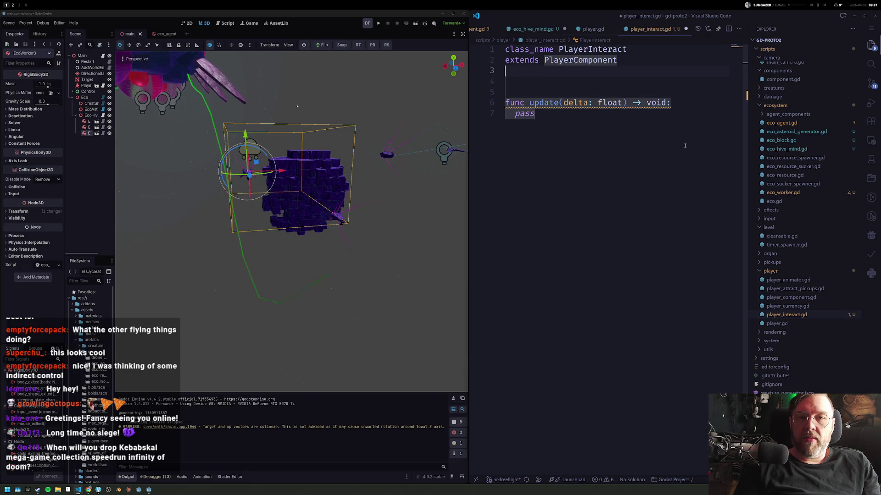
{"action": "key", "text": "Return"}
{"action": "type", "text": "@expor var"}
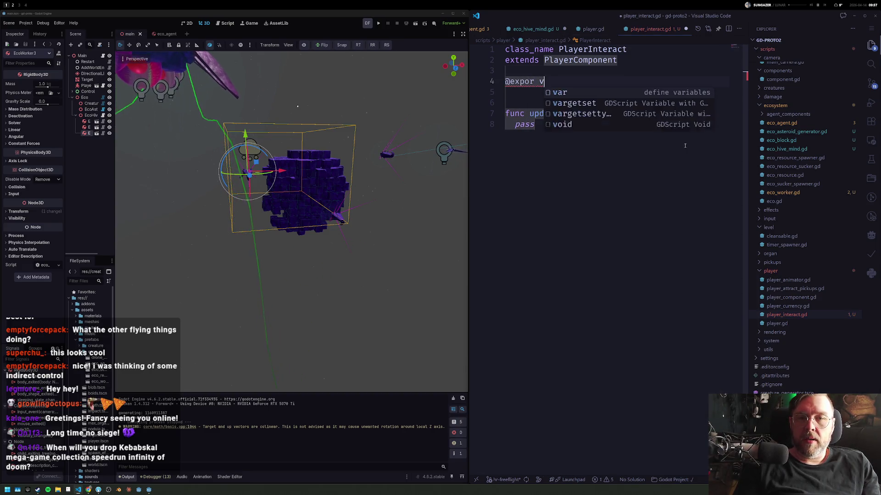
{"action": "key", "text": "ctrl+Left"}
{"action": "type", "text": "t"}
{"action": "key", "text": "End"}
{"action": "type", "text": "r"}
{"action": "key", "text": "BackSpace"}
{"action": "type", "text": "raycast"}
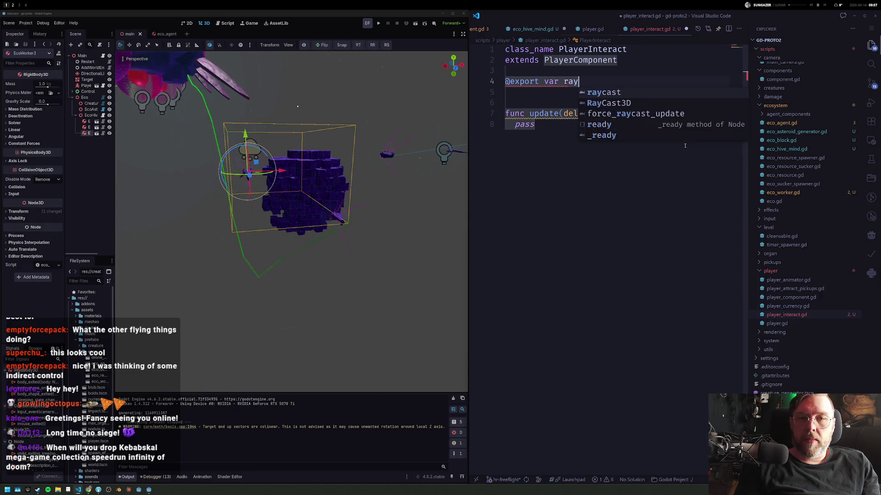
{"action": "key", "text": "Escape"}
{"action": "type", "text": "ayc"}
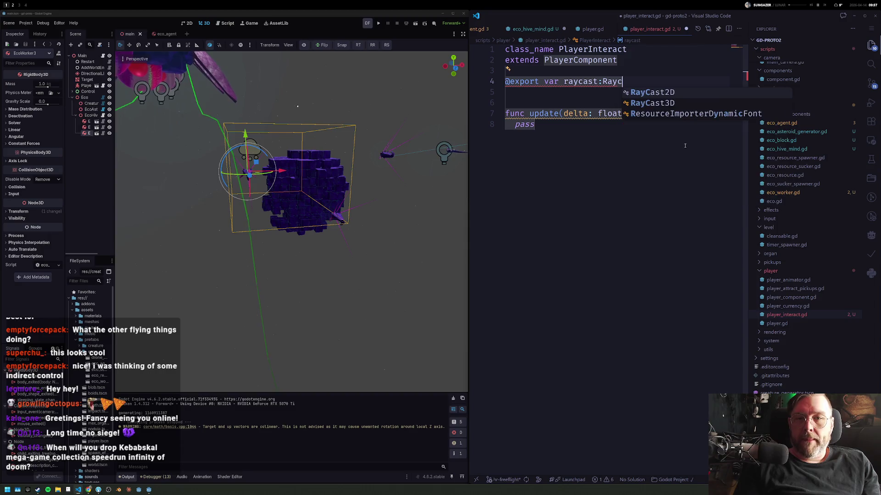
{"action": "key", "text": "Down"}
{"action": "key", "text": "Return"}
Step: Replace pass with an if raycast.is_colliding(): check
{"action": "key", "text": "Down"}
{"action": "key", "text": "Down"}
{"action": "key", "text": "Down"}
{"action": "key", "text": "shift+End"}
{"action": "key", "text": "BackSpace"}
{"action": "type", "text": "if raycast.has"}
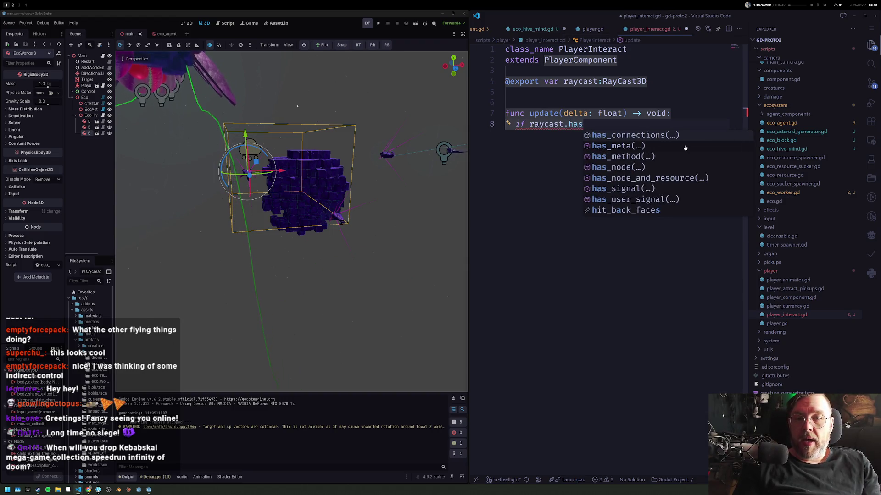
{"action": "type", "text": "col"}
{"action": "key", "text": "BackSpace"}
{"action": "type", "text": "_"}
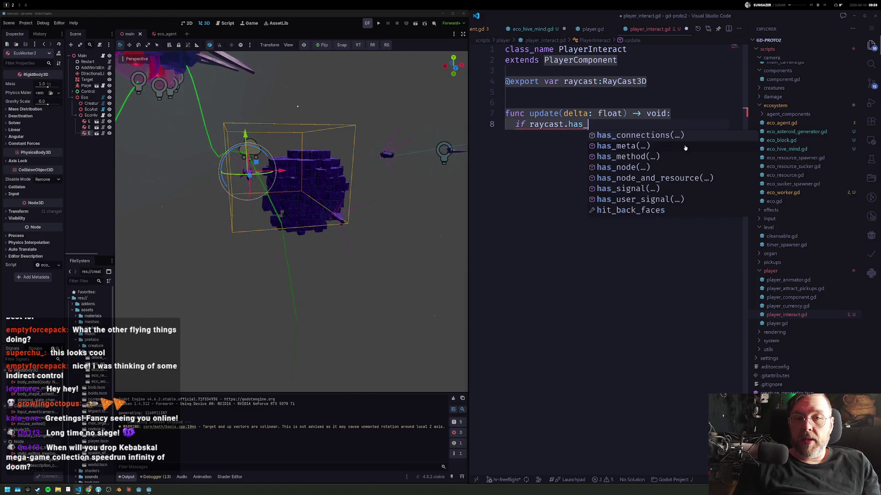
{"action": "key", "text": "BackSpace"}
{"action": "key", "text": "BackSpace"}
{"action": "key", "text": "BackSpace"}
{"action": "type", "text": "is_Co"}
{"action": "key", "text": "Return"}
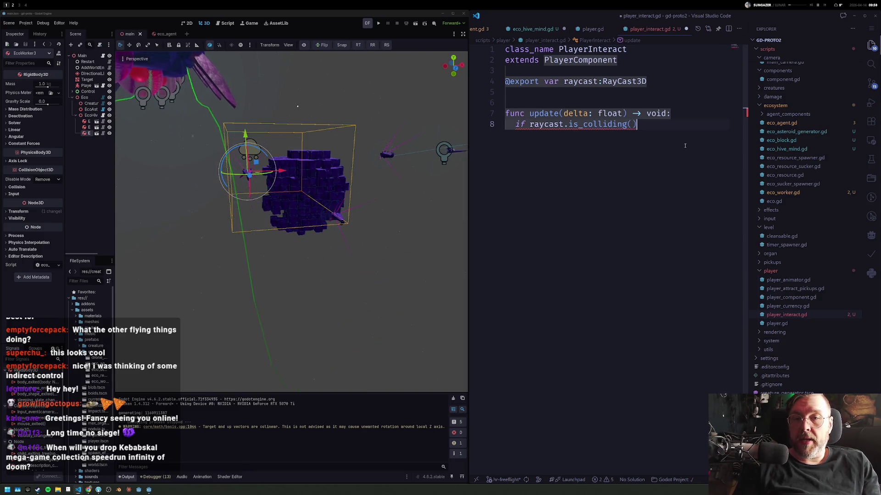
{"action": "type", "text": ":"}
{"action": "key", "text": "Return"}
Step: Store raycast.get_collider() in target, and print the collider when it is an EcoBlock
{"action": "type", "text": "var node :m"}
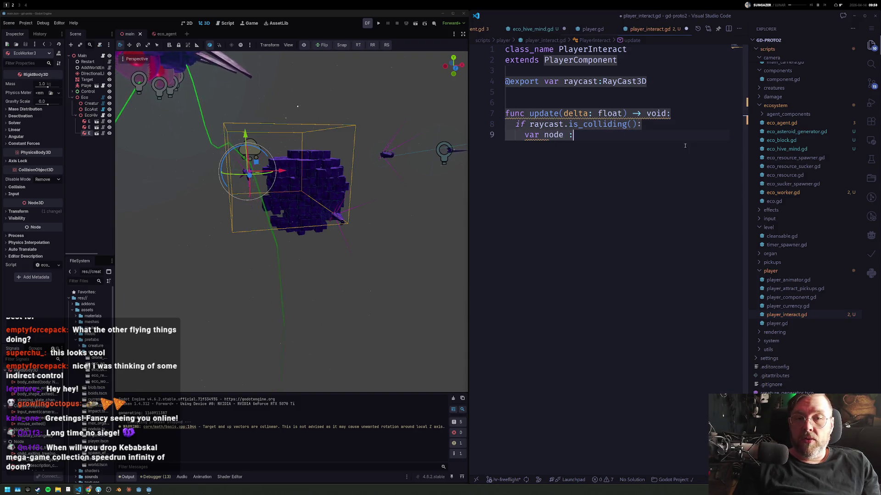
{"action": "key", "text": "Escape"}
{"action": "key", "text": "ctrl+Left"}
{"action": "key", "text": "ctrl+Left"}
{"action": "key", "text": "ctrl+Left"}
{"action": "key", "text": "shift+End"}
{"action": "type", "text": "colli"}
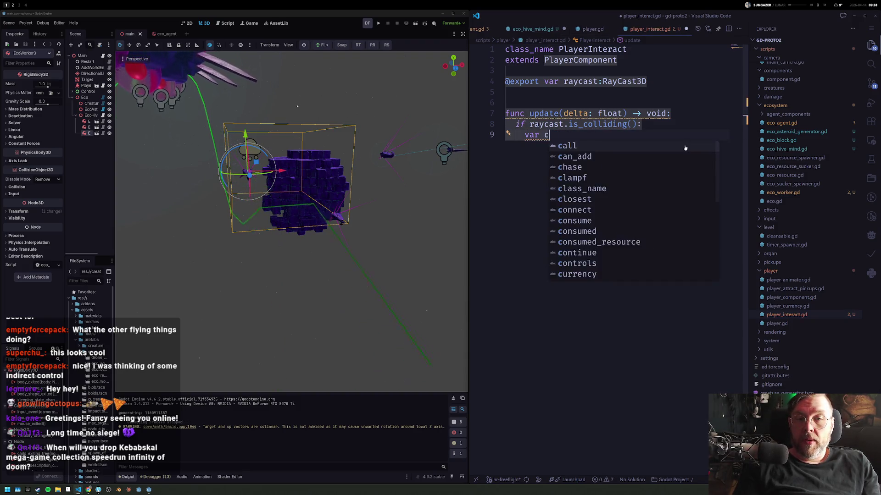
{"action": "key", "text": "BackSpace"}
{"action": "key", "text": "BackSpace"}
{"action": "key", "text": "BackSpace"}
{"action": "type", "text": "target:= "}
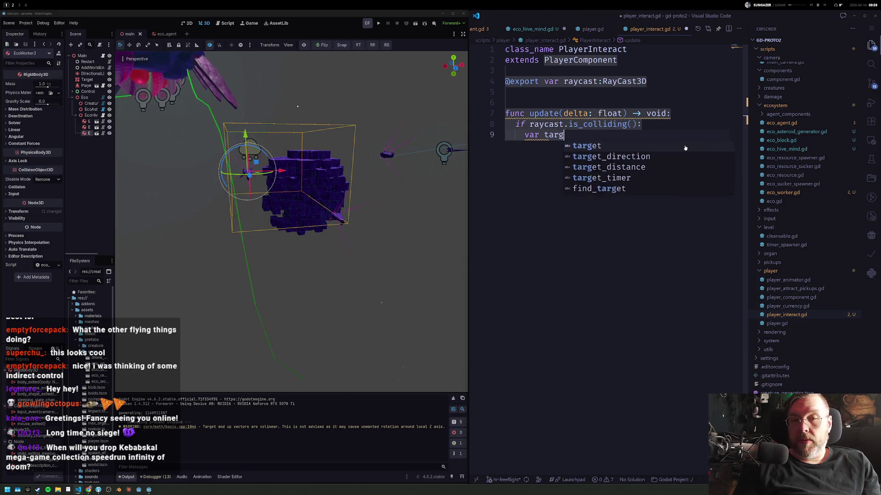
{"action": "type", "text": "raycast.node"}
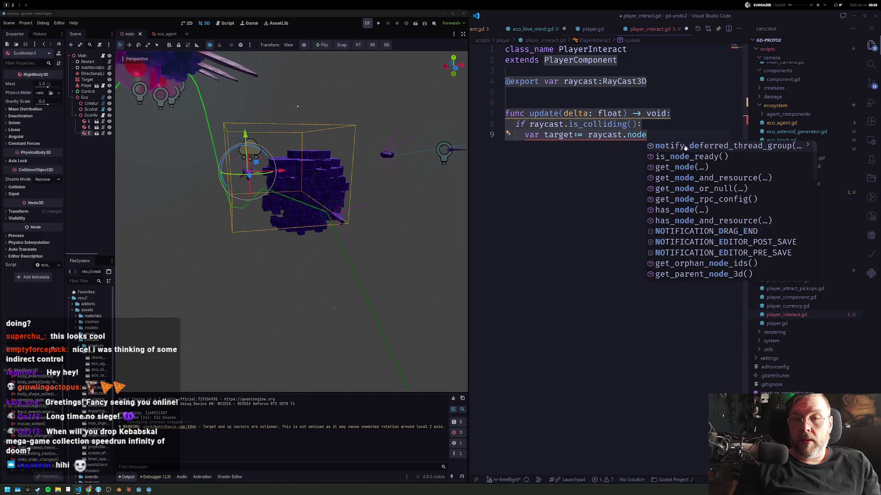
{"action": "key", "text": "BackSpace"}
{"action": "key", "text": "BackSpace"}
{"action": "key", "text": "BackSpace"}
{"action": "type", "text": "getcoll"}
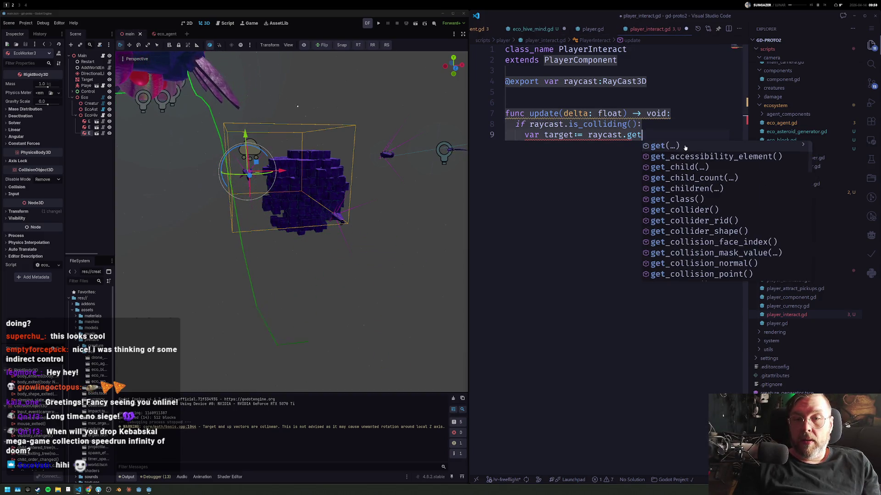
{"action": "key", "text": "Return"}
{"action": "type", "text": "if collider is EcoBl"}
{"action": "key", "text": "Return"}
{"action": "type", "text": ":"}
{"action": "key", "text": "Return"}
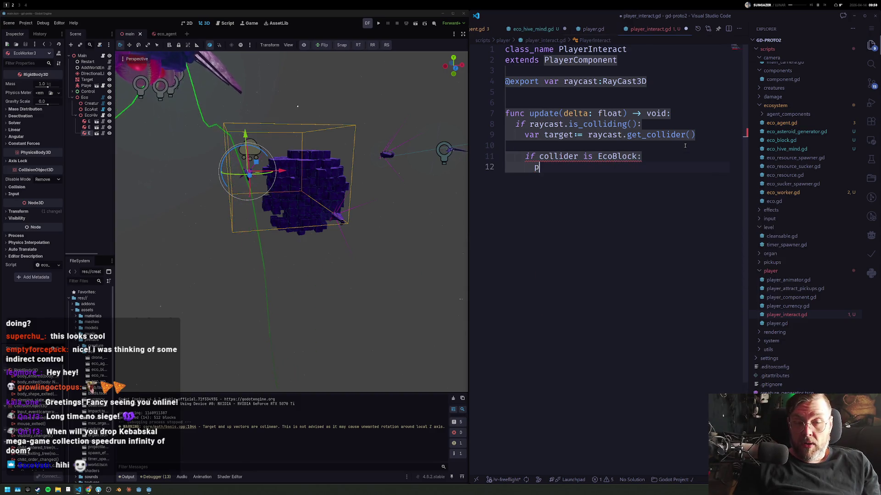
{"action": "type", "text": "print("}
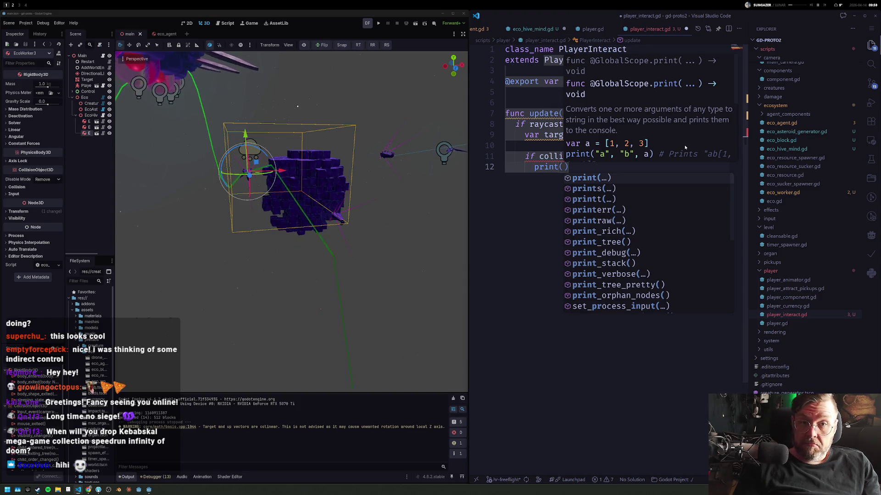
{"action": "type", "text": "collider"}
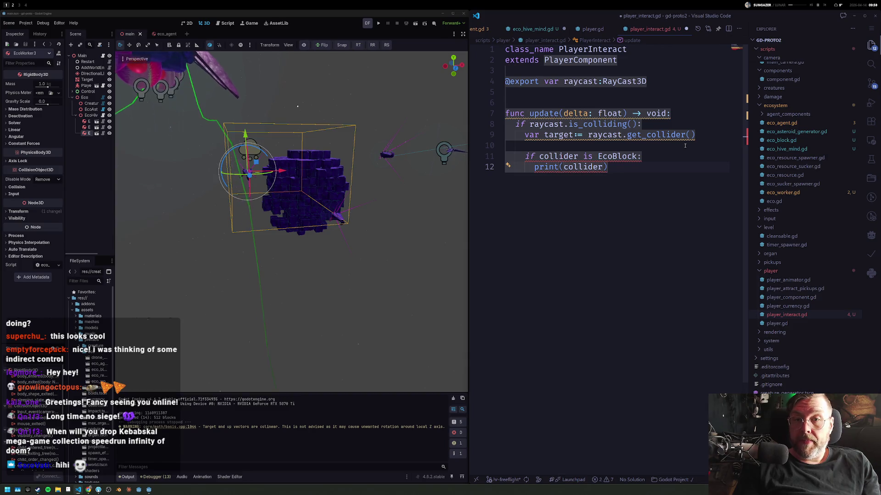
Step: Type the target variable as Node3D and save the script
{"action": "key", "text": "Up"}
{"action": "key", "text": "Up"}
{"action": "key", "text": "Up"}
{"action": "key", "text": "ctrl+Left"}
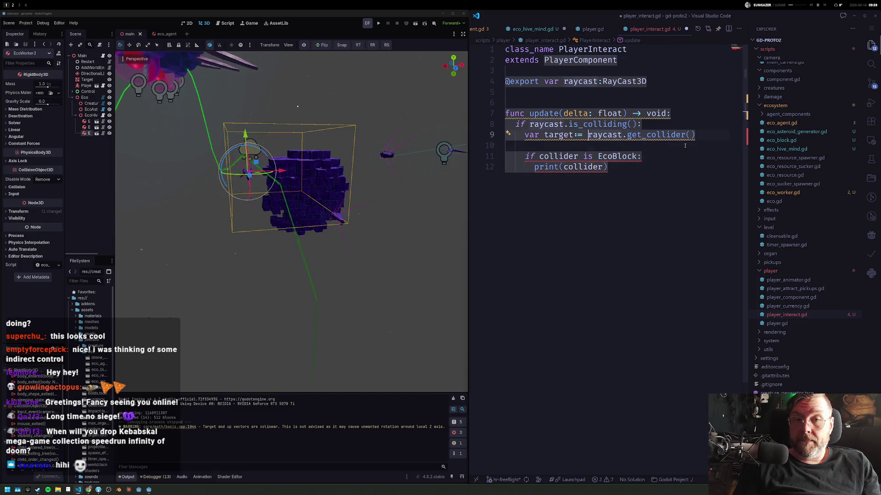
{"action": "type", "text": "Node"}
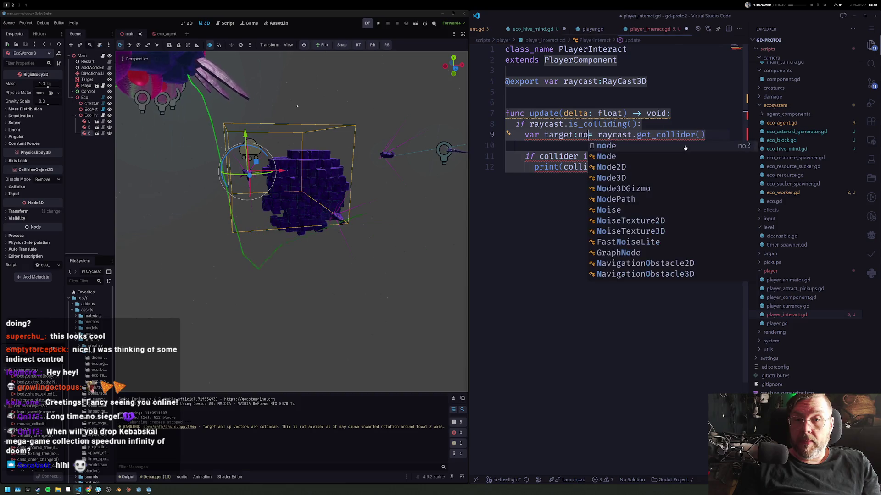
{"action": "key", "text": "Down"}
{"action": "key", "text": "Down"}
{"action": "key", "text": "Return"}
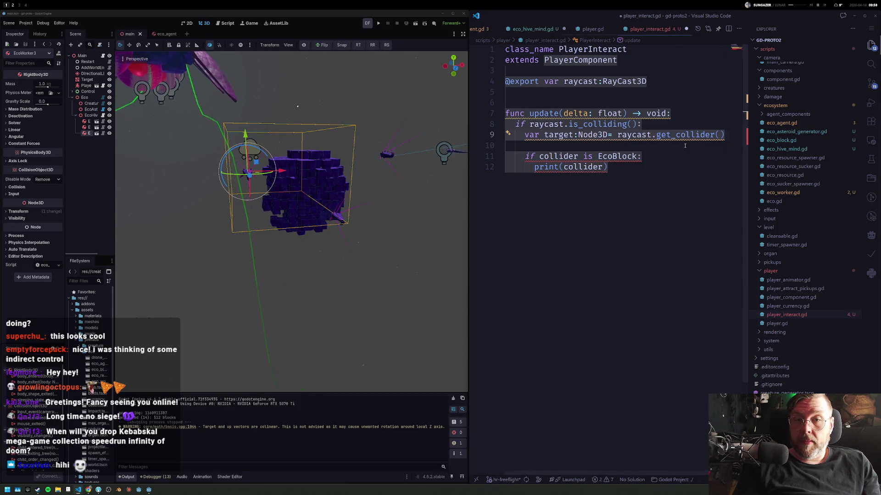
{"action": "key", "text": "ctrl+s"}
Step: Replace collider with target in the EcoBlock check and print call, then save
{"action": "key", "text": "Down"}
{"action": "key", "text": "Down"}
{"action": "key", "text": "ctrl+Right"}
{"action": "key", "text": "ctrl+shift+Right"}
{"action": "type", "text": "target"}
{"action": "key", "text": "Down"}
{"action": "key", "text": "End"}
{"action": "key", "text": "Left"}
{"action": "key", "text": "ctrl+BackSpace"}
{"action": "type", "text": "target"}
{"action": "key", "text": "Escape"}
{"action": "key", "text": "ctrl+s"}
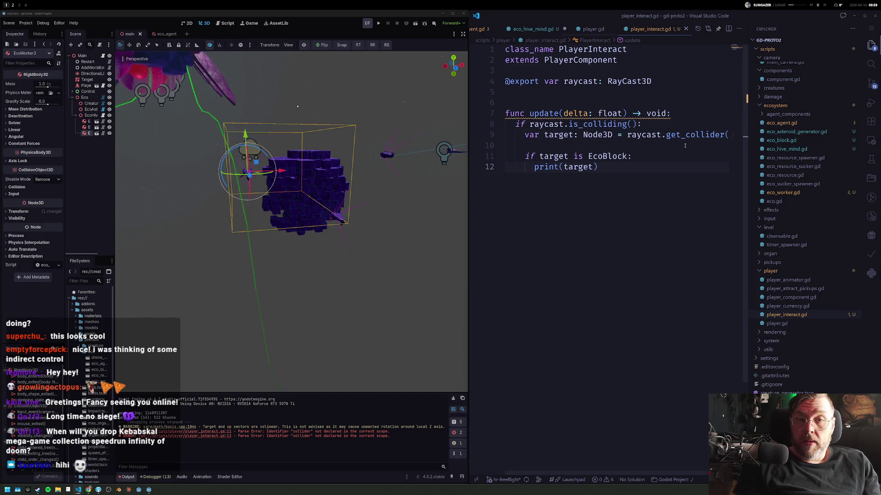
{"action": "left_click", "coordinate": [395, 115]}
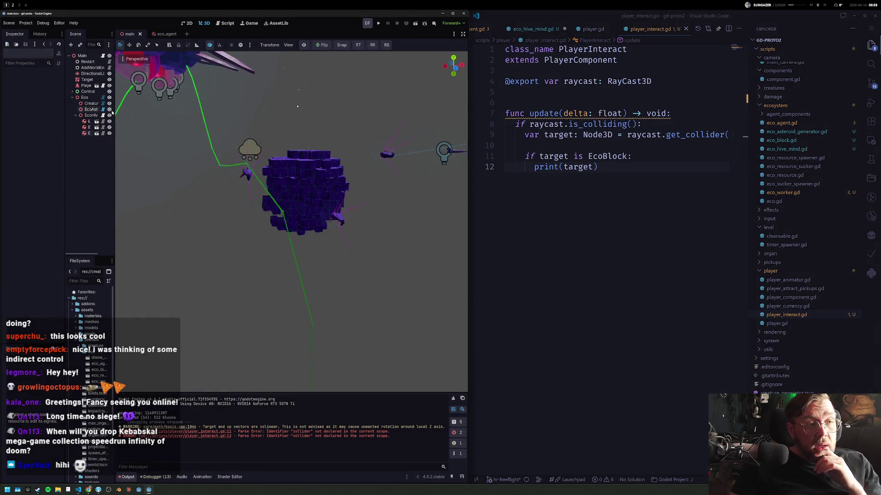
Step: In player.tscn, add a PlayerInteract child node to Player, placed just below PlayerCurrency
{"action": "left_click_drag", "start_coordinate": [115, 114], "coordinate": [166, 115]}
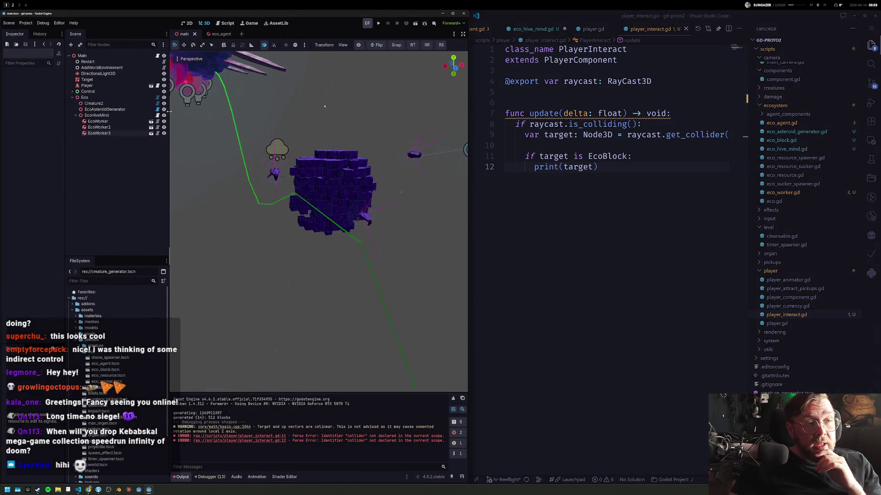
{"action": "double_click", "coordinate": [77, 86]}
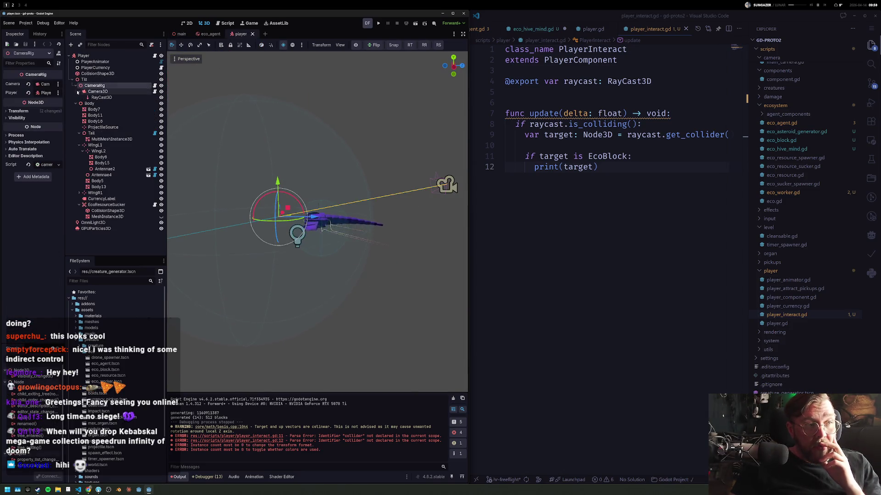
{"action": "left_click", "coordinate": [110, 97]}
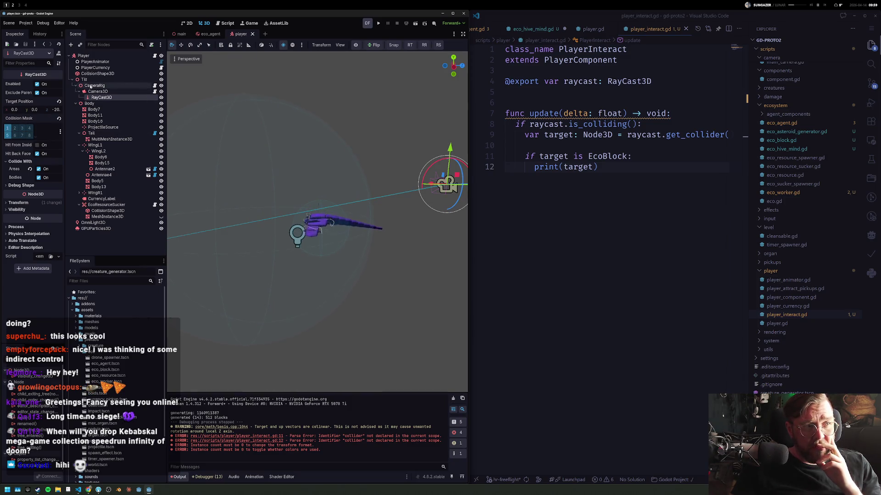
{"action": "right_click", "coordinate": [88, 57]}
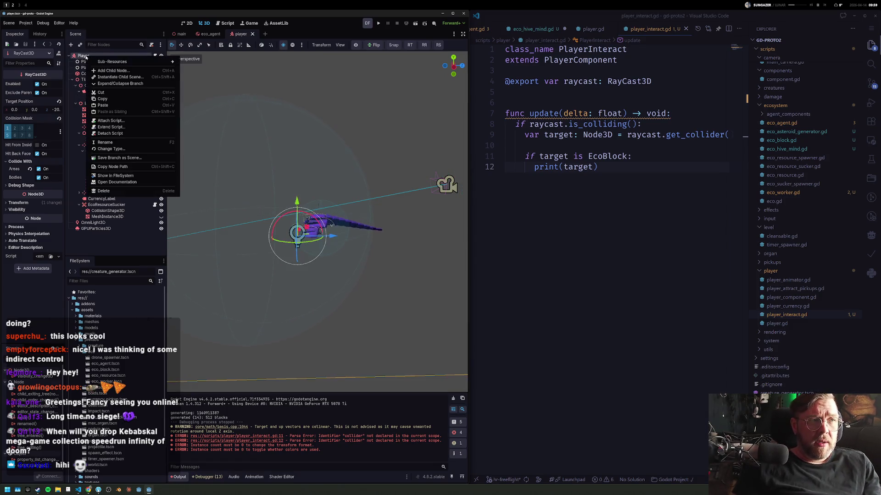
{"action": "left_click", "coordinate": [109, 71]}
{"action": "type", "text": "playerInter"}
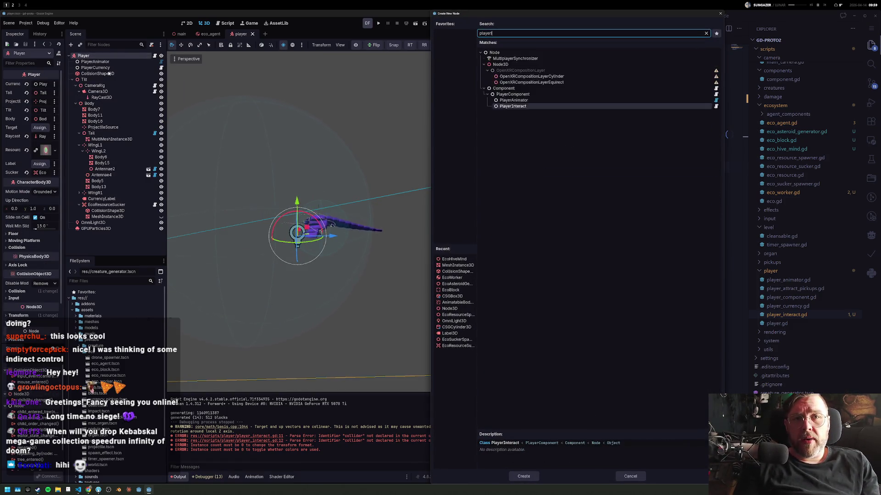
{"action": "key", "text": "Return"}
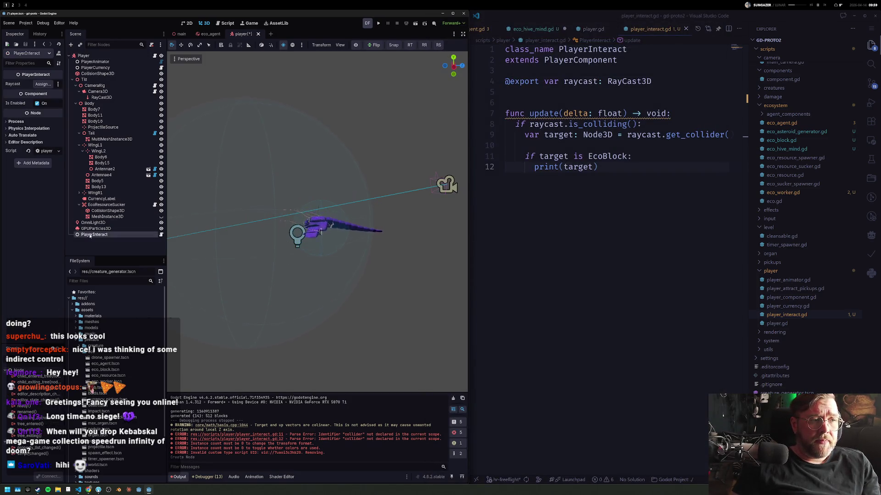
{"action": "left_click_drag", "start_coordinate": [122, 72], "coordinate": [121, 71]}
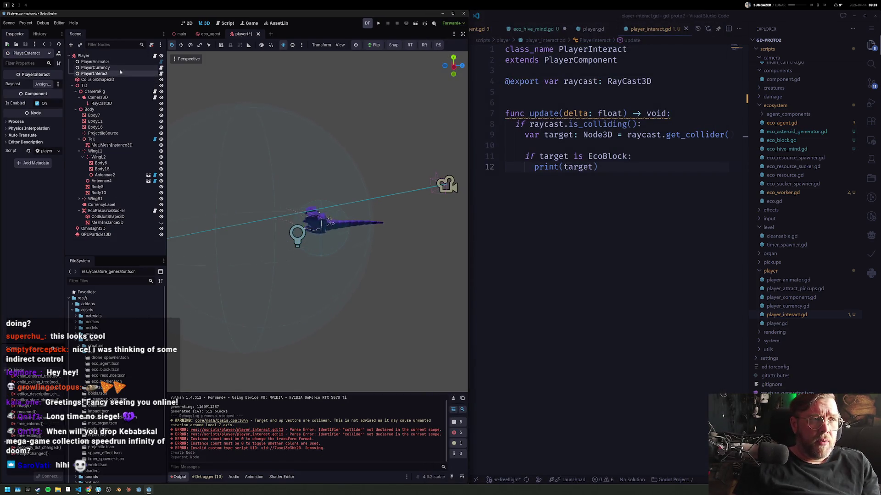
Step: Assign the RayCast3D node to PlayerInteract's Raycast property and run the game
{"action": "left_click", "coordinate": [41, 84]}
{"action": "left_click", "coordinate": [419, 199]}
{"action": "left_click", "coordinate": [417, 339]}
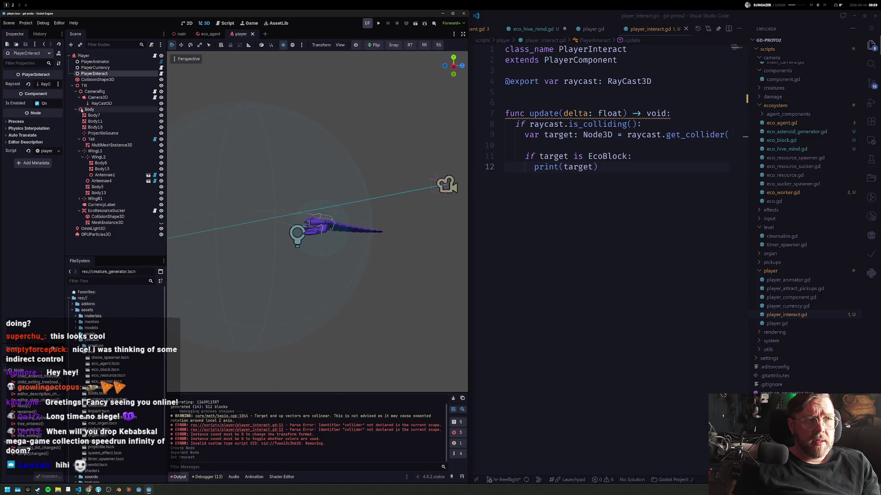
{"action": "left_click", "coordinate": [378, 24]}
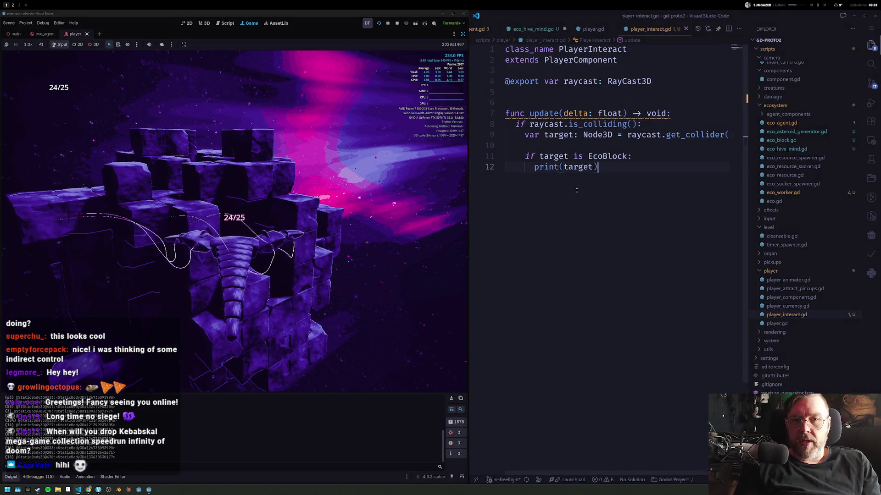
Step: Below print(target), start a DebugDraw3D.draw_box call with target as its first argument
{"action": "key", "text": "Return"}
{"action": "type", "text": "Debugr"}
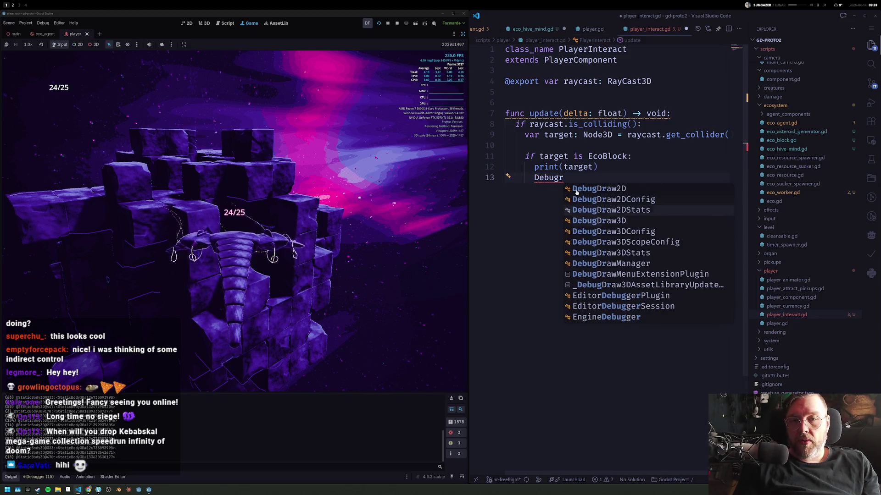
{"action": "key", "text": "Down"}
{"action": "key", "text": "Return"}
{"action": "type", "text": ".draw"}
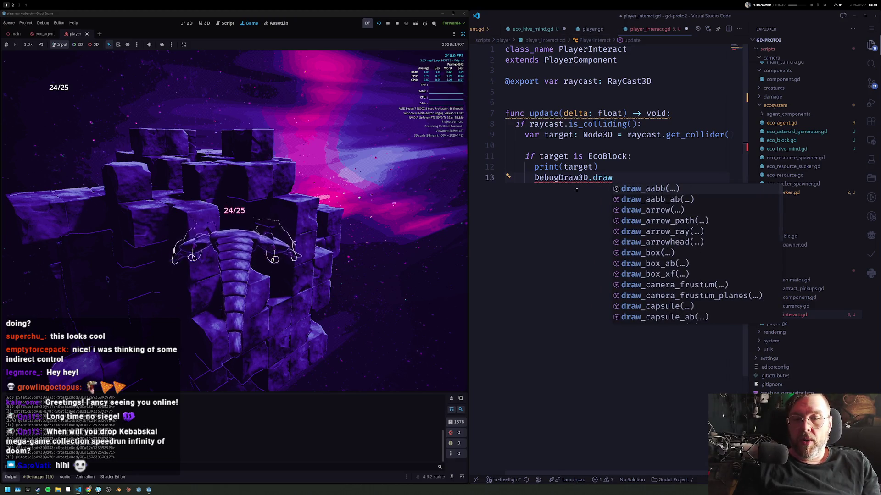
{"action": "key", "text": "Down"}
{"action": "key", "text": "Down"}
{"action": "key", "text": "Down"}
{"action": "key", "text": "Return"}
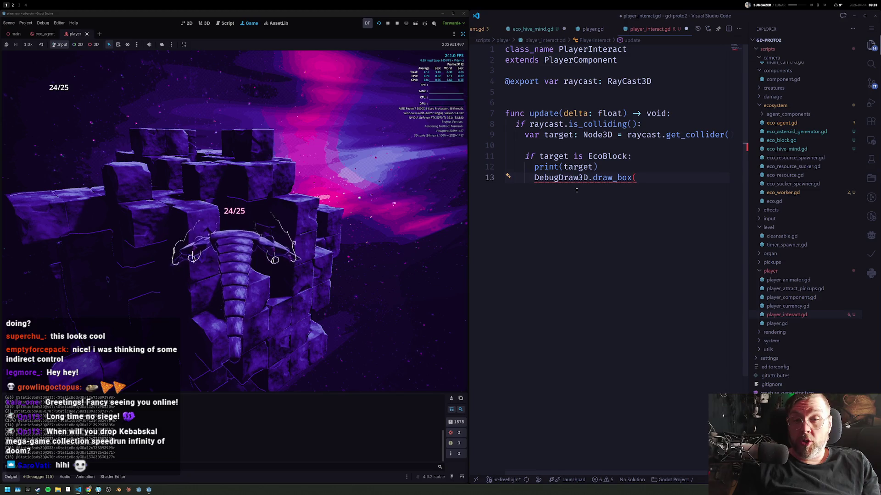
{"action": "type", "text": "target"}
{"action": "key", "text": "Escape"}
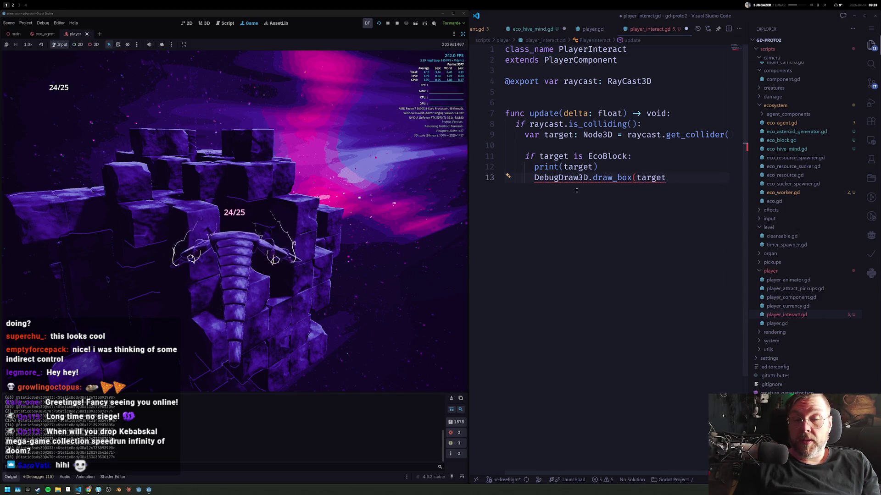
Step: Pass Quaternion.IDENTITY as the box rotation, replacing an attempted global_rotation conversion
{"action": "type", "text": ","}
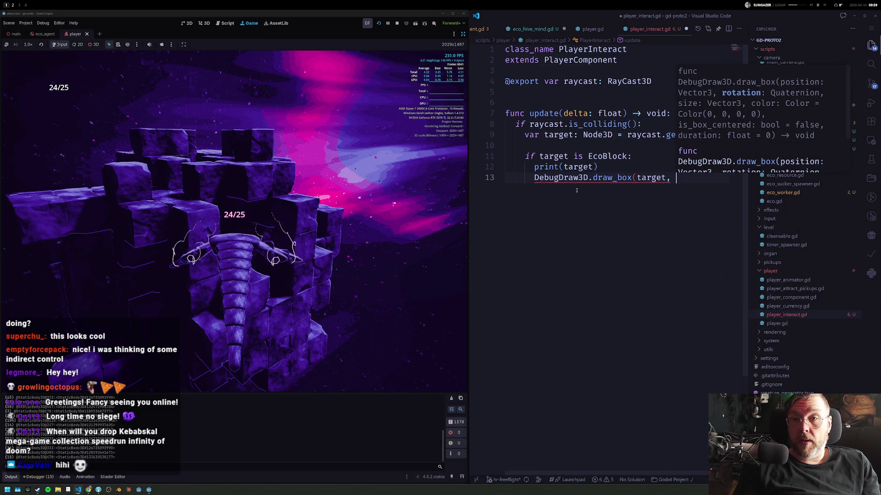
{"action": "type", "text": " target.qua"}
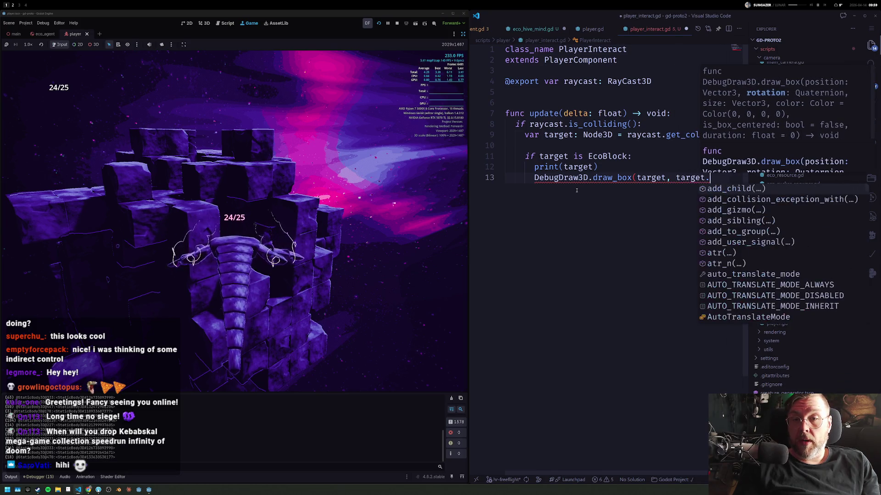
{"action": "key", "text": "BackSpace"}
{"action": "key", "text": "BackSpace"}
{"action": "key", "text": "BackSpace"}
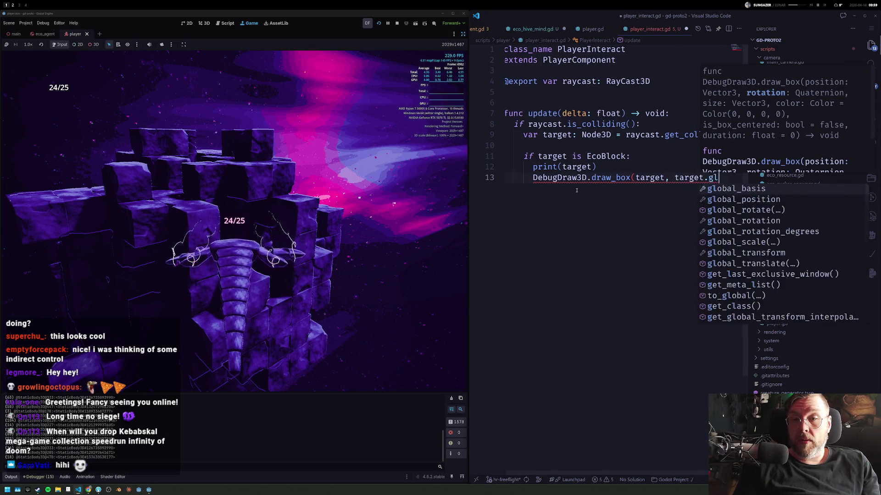
{"action": "type", "text": "globalro"}
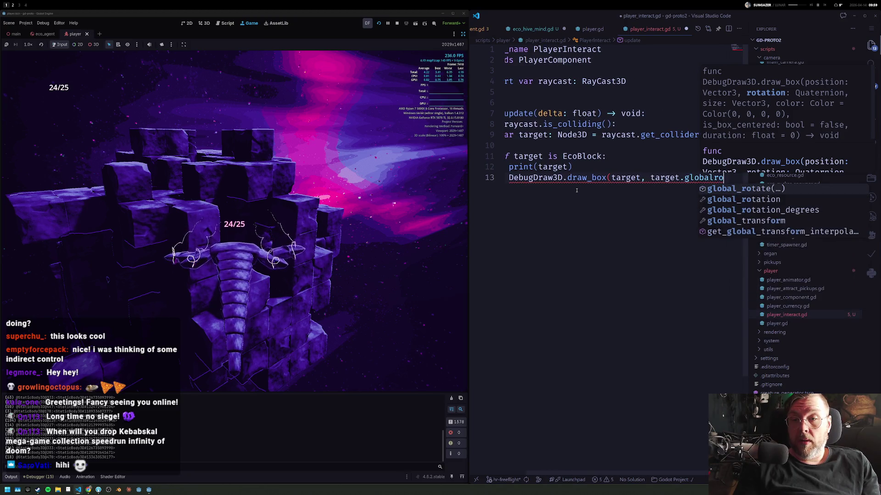
{"action": "key", "text": "Return"}
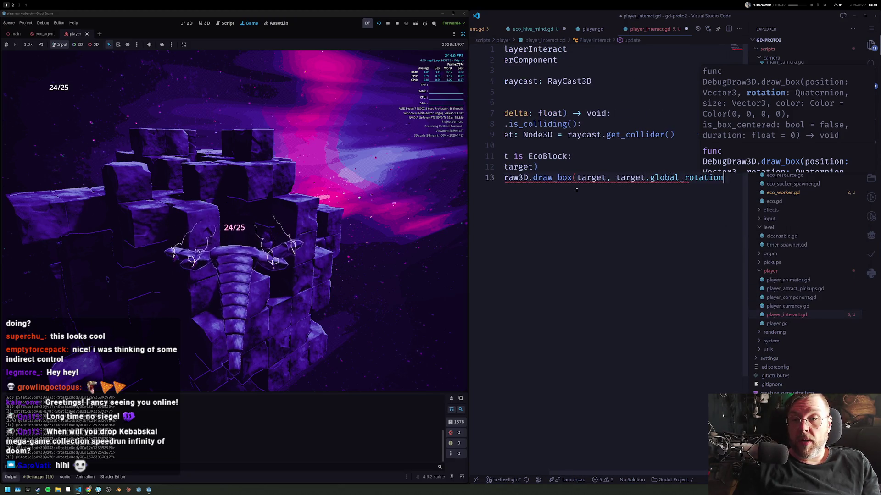
{"action": "type", "text": ".toqu"}
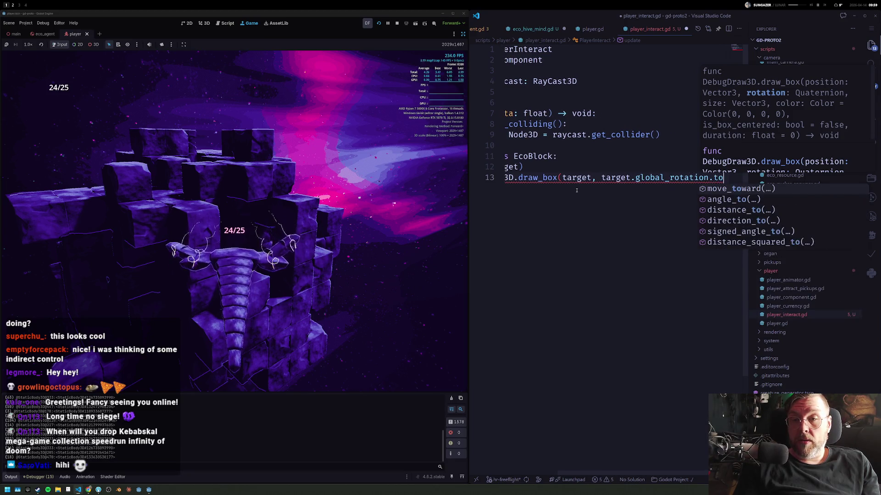
{"action": "type", "text": "quat"}
{"action": "key", "text": "BackSpace"}
{"action": "key", "text": "ctrl+space"}
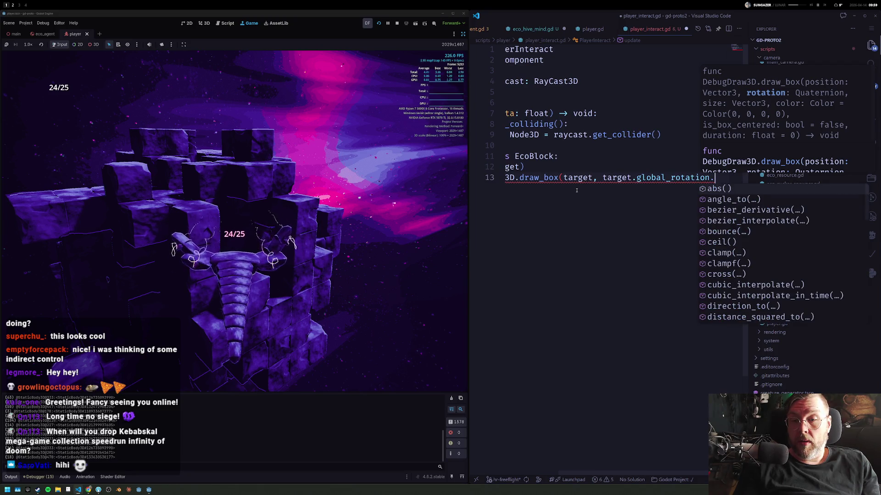
{"action": "key", "text": "BackSpace"}
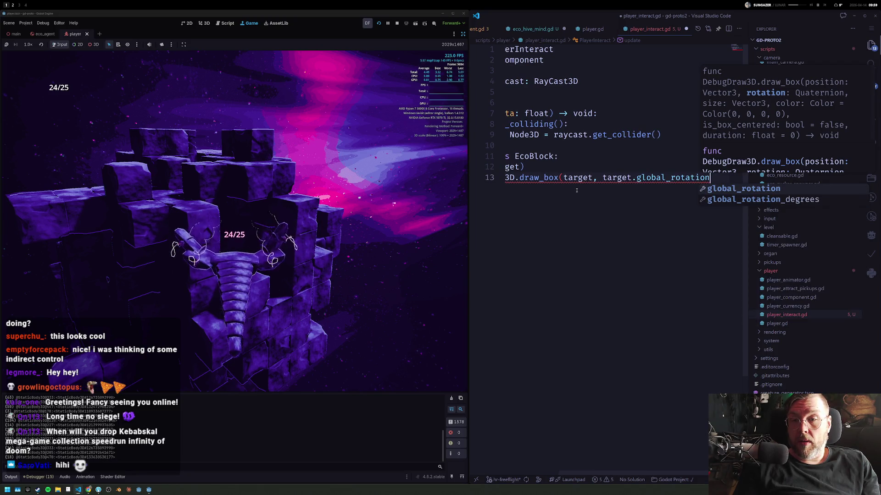
{"action": "key", "text": "ctrl+Left"}
{"action": "key", "text": "ctrl+Left"}
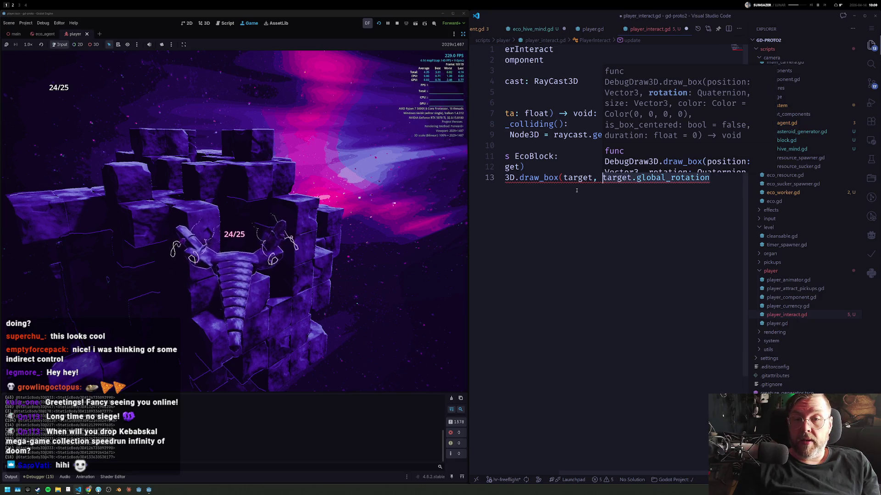
{"action": "key", "text": "shift+End"}
{"action": "type", "text": "Quaternion.i"}
{"action": "key", "text": "Return"}
Step: Finish the draw_box arguments with target.scale + 0.5, Color.RED and true
{"action": "type", "text": ", "}
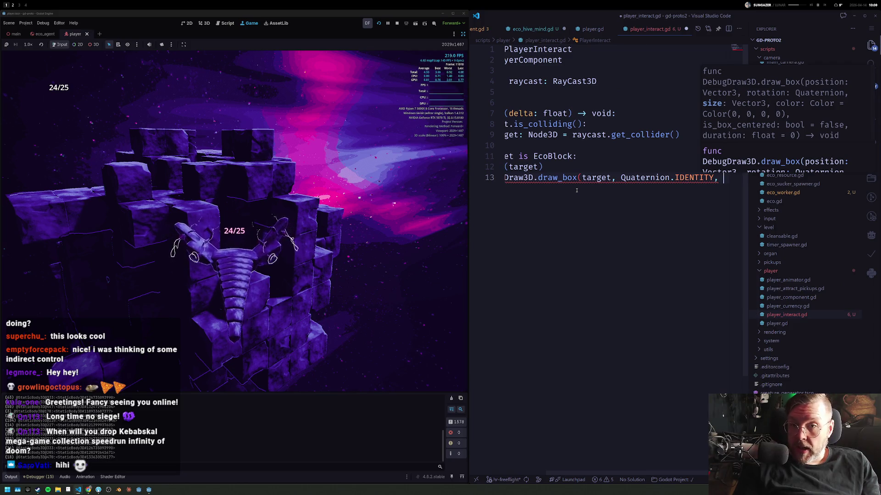
{"action": "type", "text": "4"}
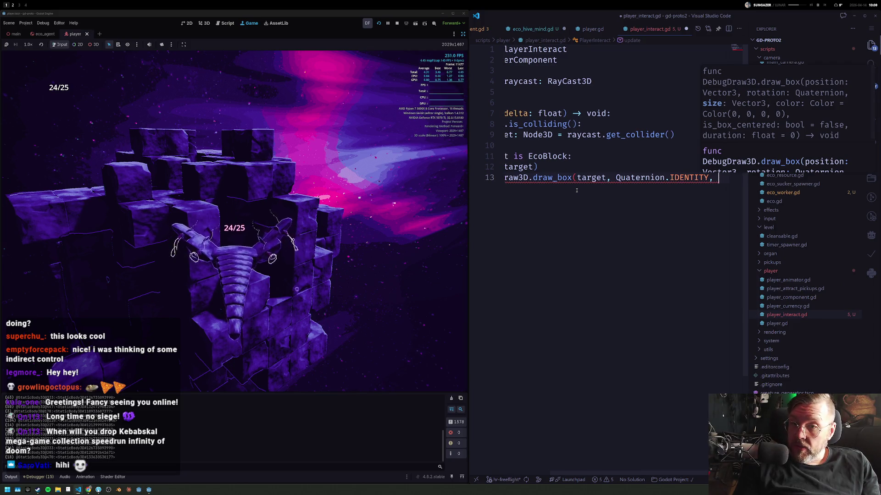
{"action": "type", "text": "target.scale"}
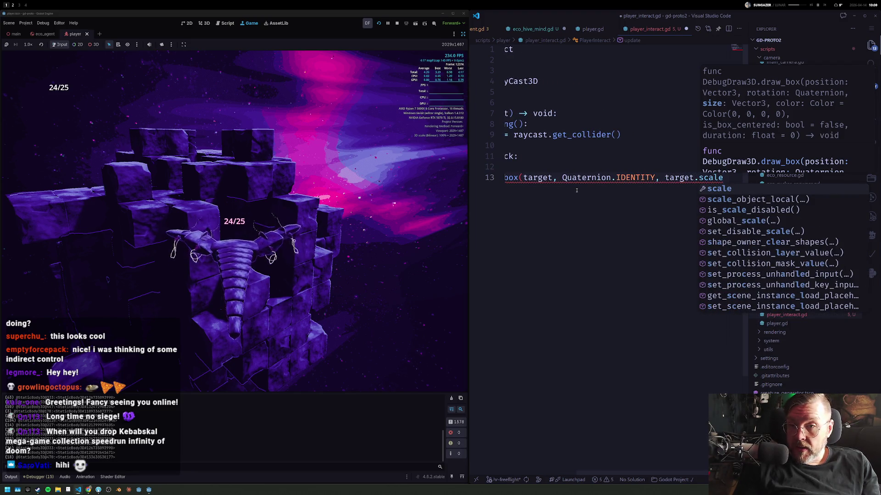
{"action": "type", "text": ","}
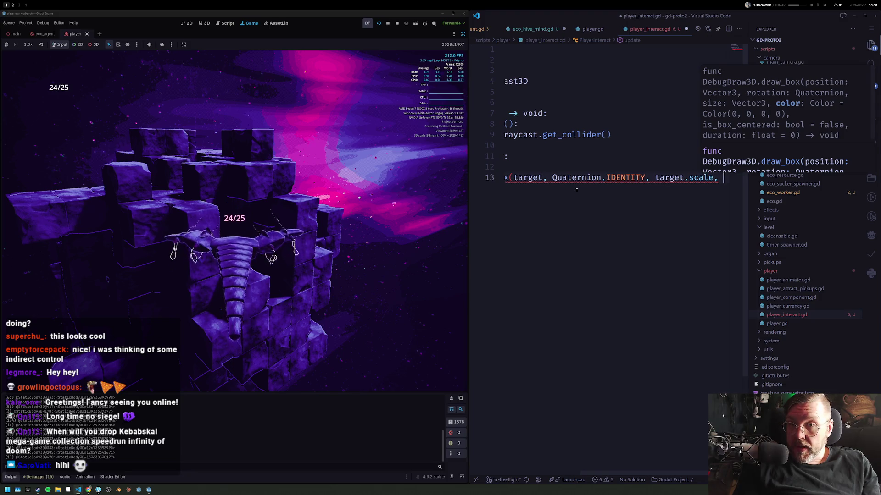
{"action": "type", "text": " Colo"}
{"action": "key", "text": "Escape"}
{"action": "key", "text": "ctrl+Left"}
{"action": "key", "text": "ctrl+Left"}
{"action": "type", "text": "+ 0.5"}
{"action": "key", "text": "End"}
{"action": "type", "text": "r"}
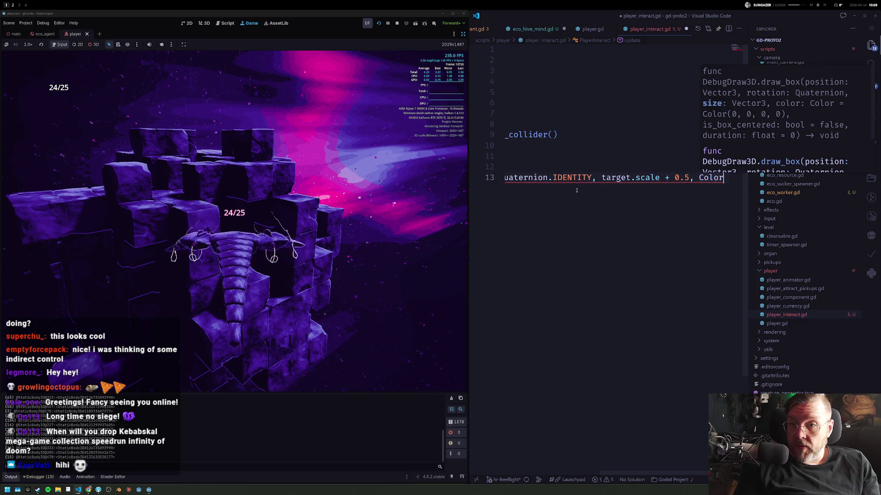
{"action": "type", "text": ".red"}
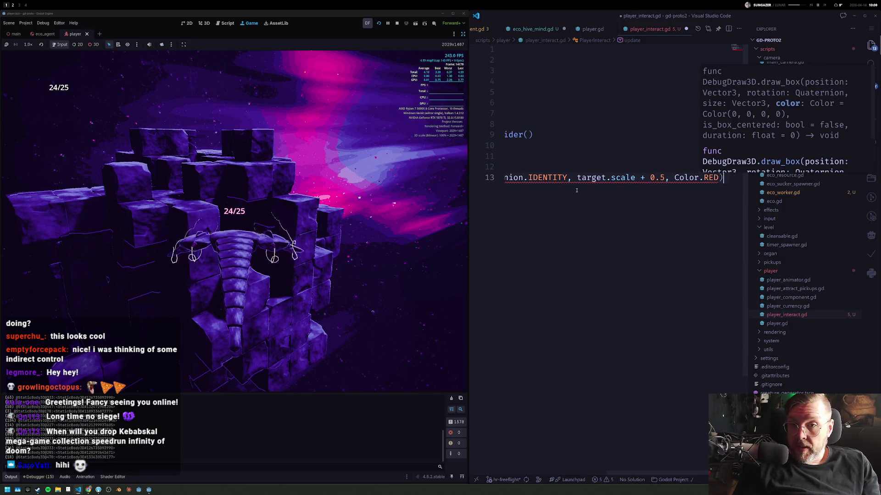
{"action": "key", "text": "Return"}
{"action": "type", "text": ")"}
{"action": "type", "text": ","}
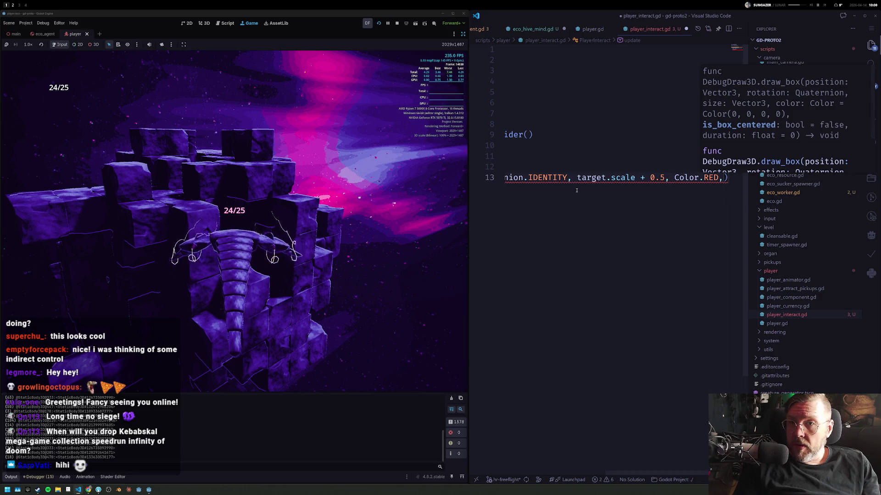
{"action": "type", "text": " true"}
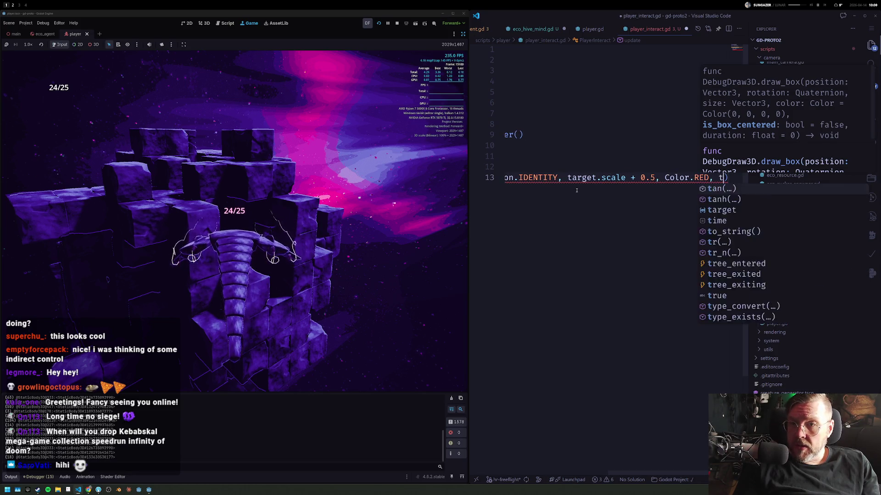
{"action": "key", "text": "Escape"}
{"action": "key", "text": "Home"}
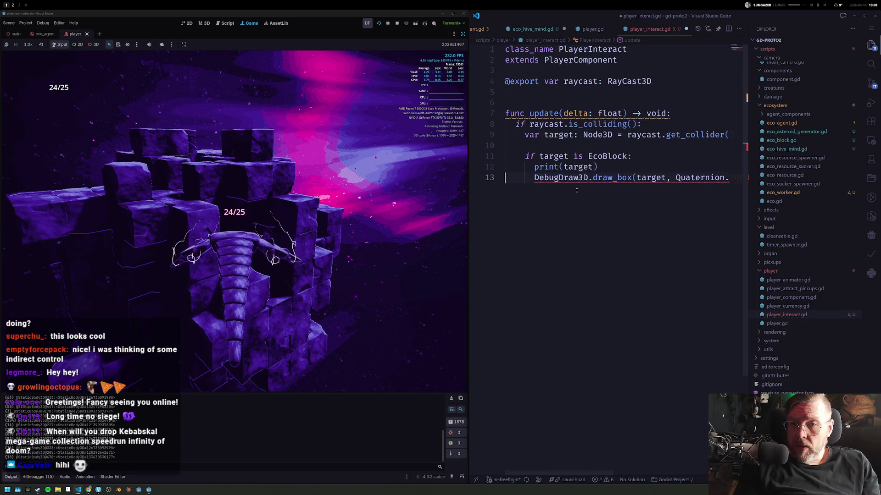
{"action": "key", "text": "ctrl+Right"}
{"action": "key", "text": "ctrl+Right"}
{"action": "key", "text": "ctrl+Right"}
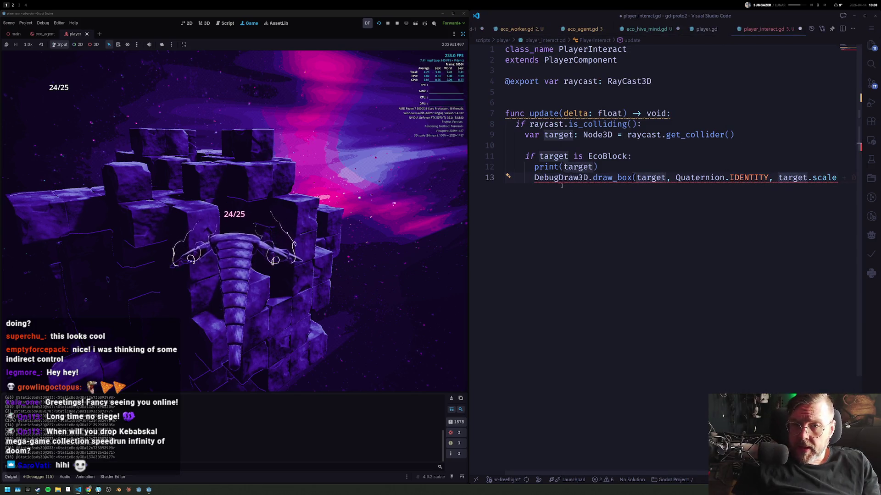
Step: Insert Vector3.ONE * before 0.5 in the draw_box size argument
{"action": "mouse_move", "coordinate": [638, 176]}
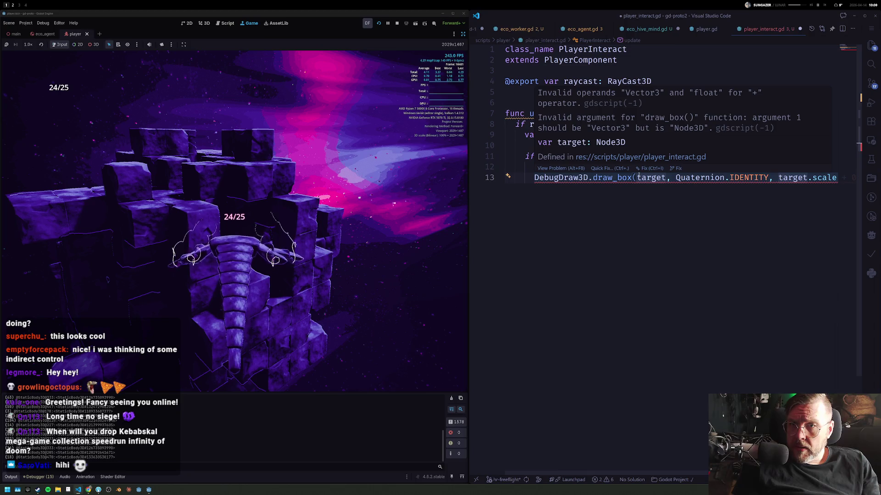
{"action": "key", "text": "End"}
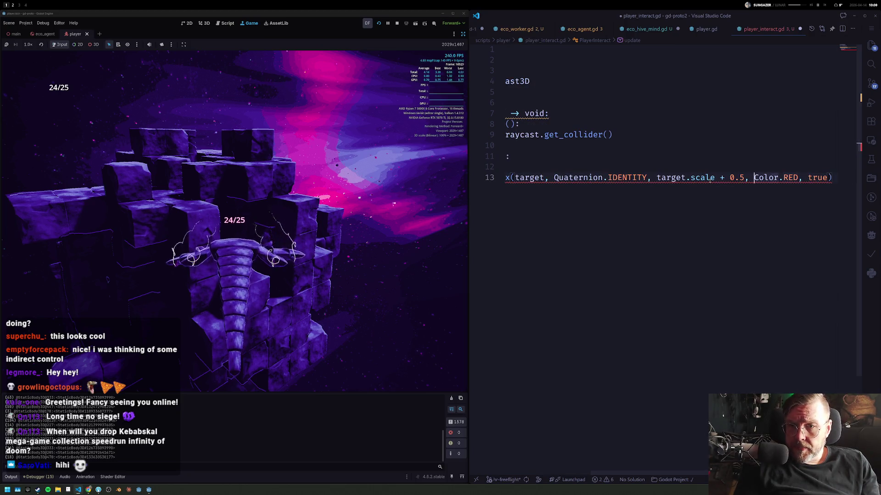
{"action": "type", "text": "Vecto"}
{"action": "type", "text": "r3.ONE *"}
{"action": "key", "text": "Return"}
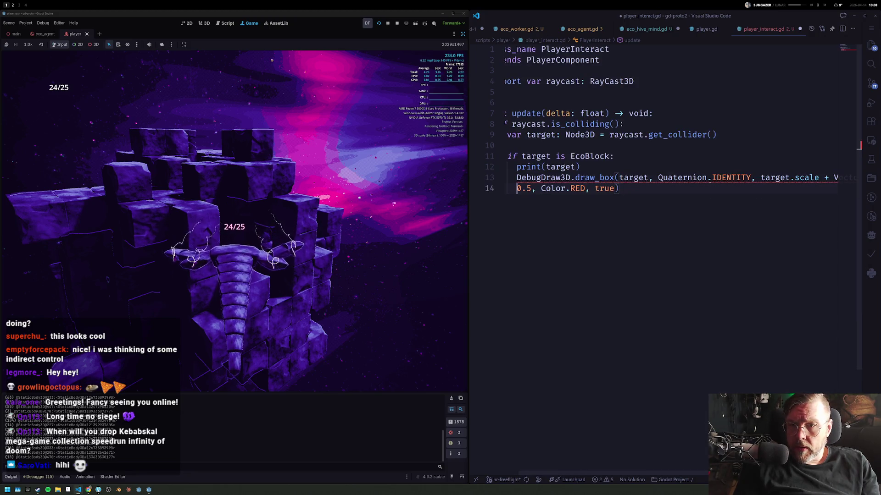
{"action": "key", "text": "BackSpace"}
{"action": "type", "text": "r3.on"}
{"action": "key", "text": "Up"}
{"action": "key", "text": "Up"}
{"action": "key", "text": "Up"}
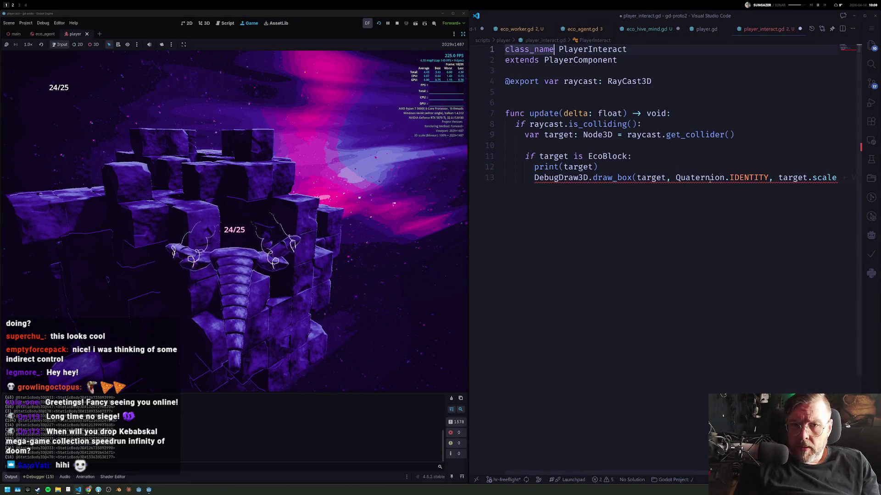
Step: Split the draw_box arguments onto separate lines, one argument per line
{"action": "left_click", "coordinate": [637, 177]}
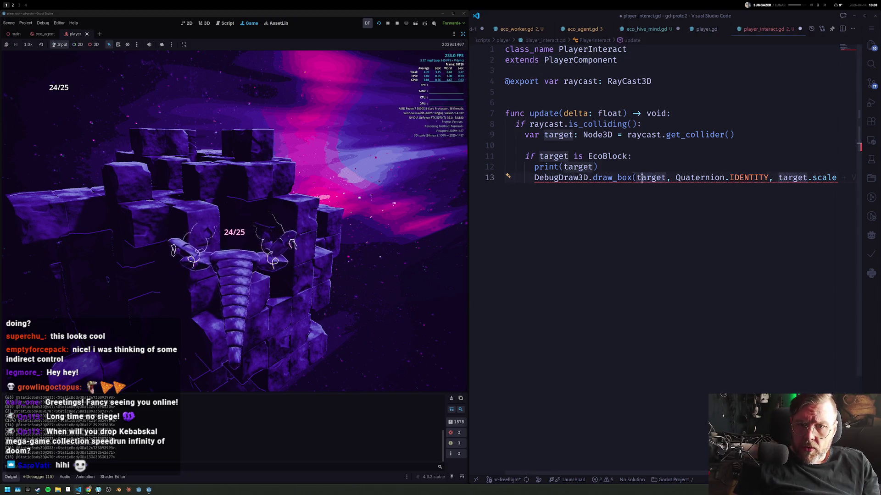
{"action": "key", "text": "Return"}
{"action": "key", "text": "ctrl+Right"}
{"action": "key", "text": "ctrl+Right"}
{"action": "key", "text": "Return"}
{"action": "key", "text": "ctrl+Right"}
{"action": "key", "text": "ctrl+Right"}
{"action": "key", "text": "ctrl+Right"}
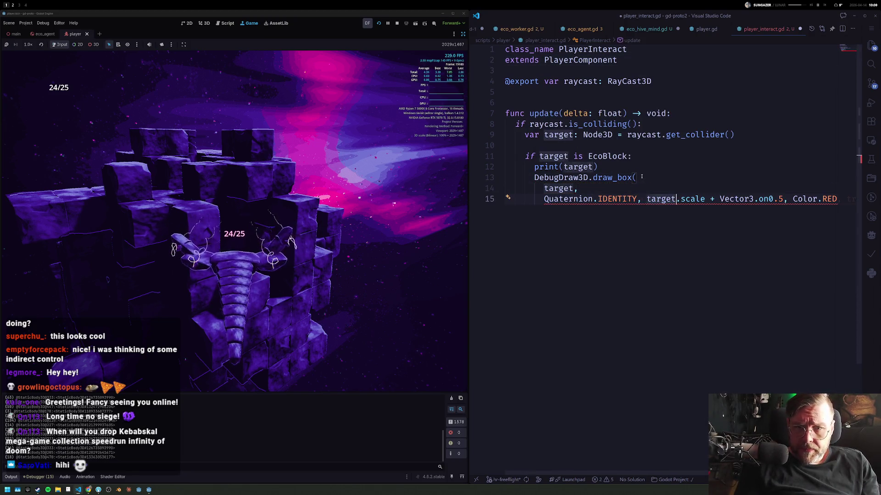
{"action": "key", "text": "Return"}
{"action": "key", "text": "ctrl+Right"}
{"action": "key", "text": "ctrl+Right"}
{"action": "key", "text": "ctrl+Right"}
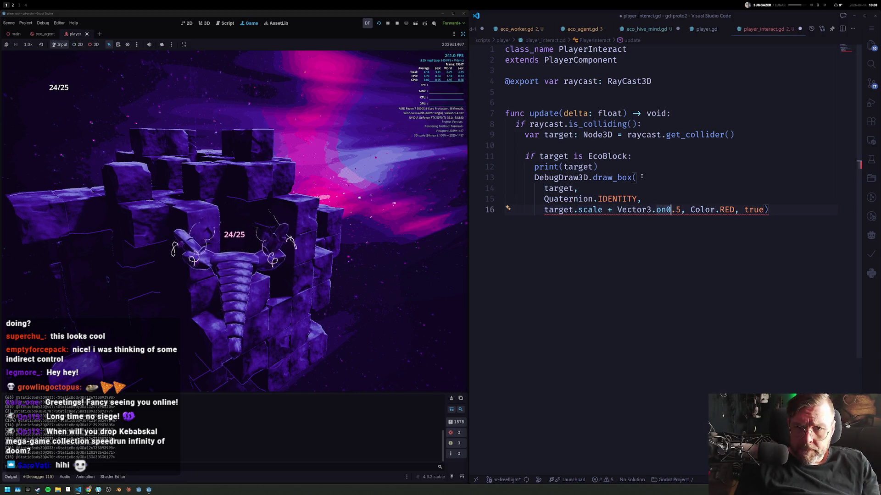
{"action": "key", "text": "BackSpace"}
{"action": "key", "text": "Return"}
{"action": "type", "text": "* 0"}
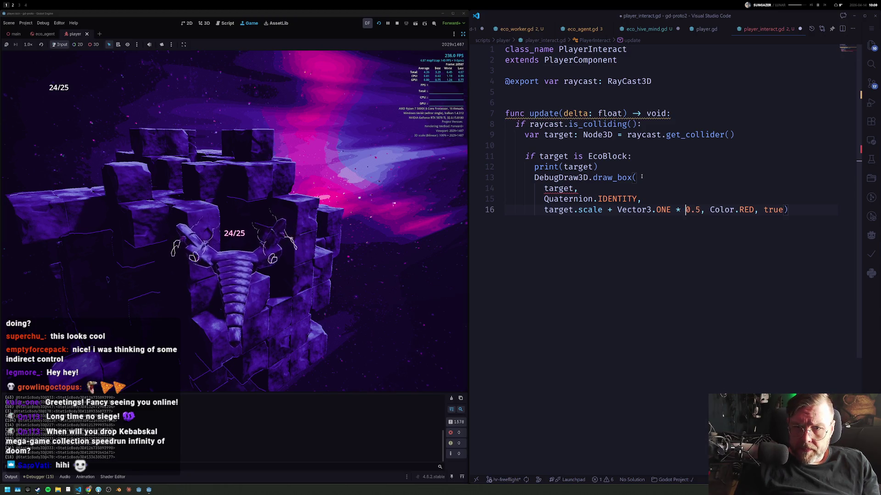
{"action": "key", "text": "Return"}
{"action": "key", "text": "Return"}
{"action": "key", "text": "ctrl+Right"}
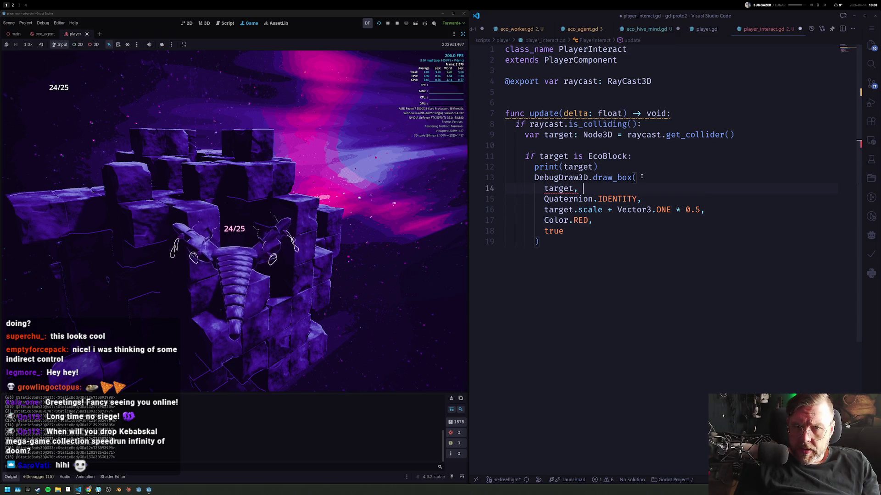
Step: Change the target argument to target.global_position and save the player interaction script
{"action": "key", "text": "Left"}
{"action": "type", "text": ".gl"}
{"action": "key", "text": "Down"}
{"action": "key", "text": "Return"}
{"action": "key", "text": "ctrl+s"}
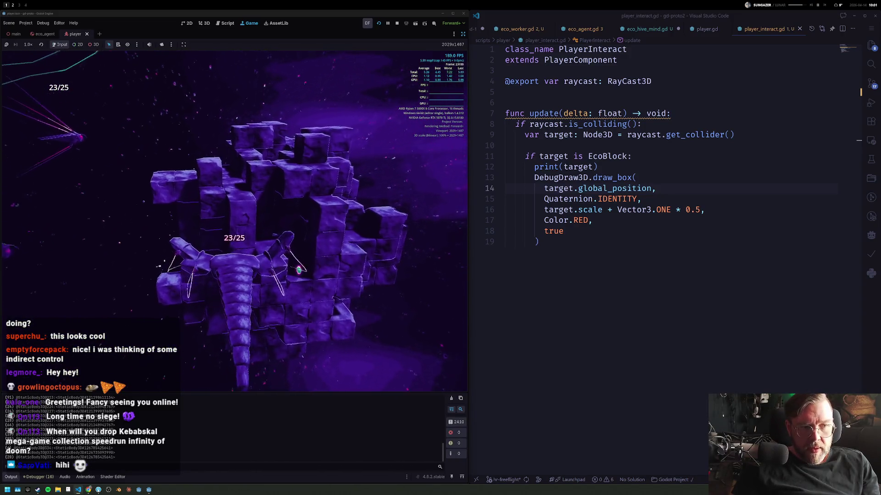
Step: Stop the game, set RayCast3D Target Position z to 100, and run again with F5
{"action": "key", "text": "F8"}
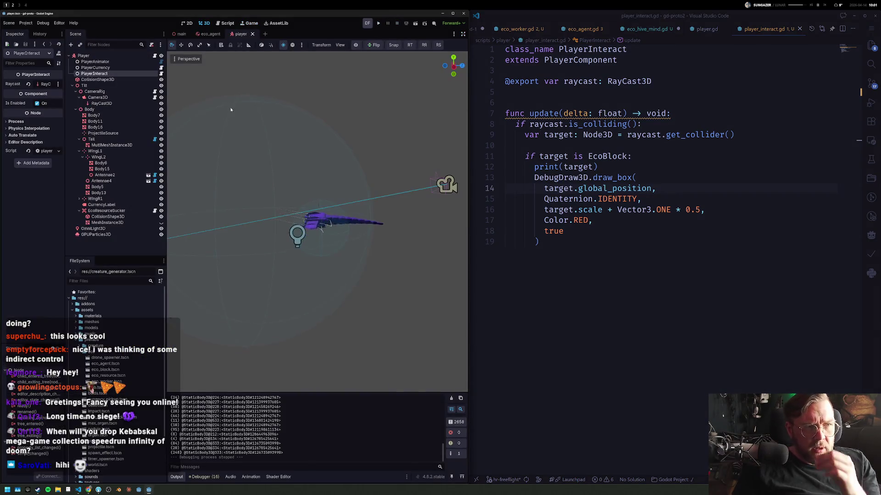
{"action": "left_click", "coordinate": [56, 110]}
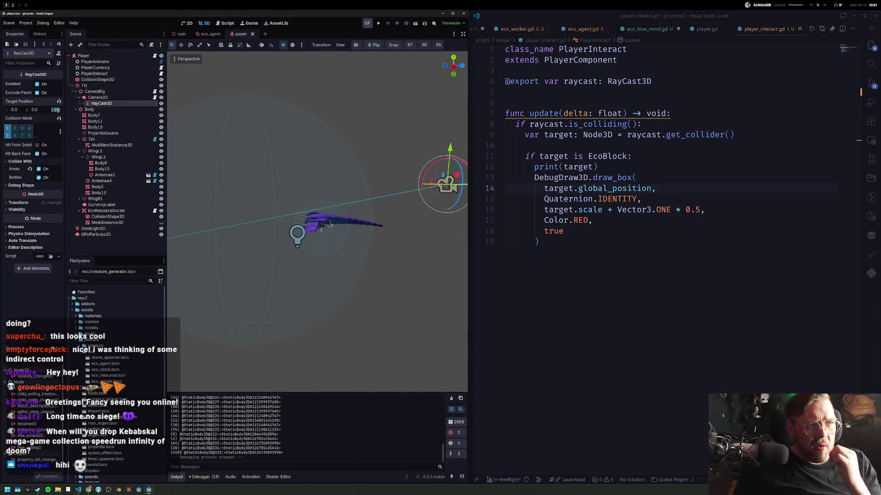
{"action": "type", "text": "100"}
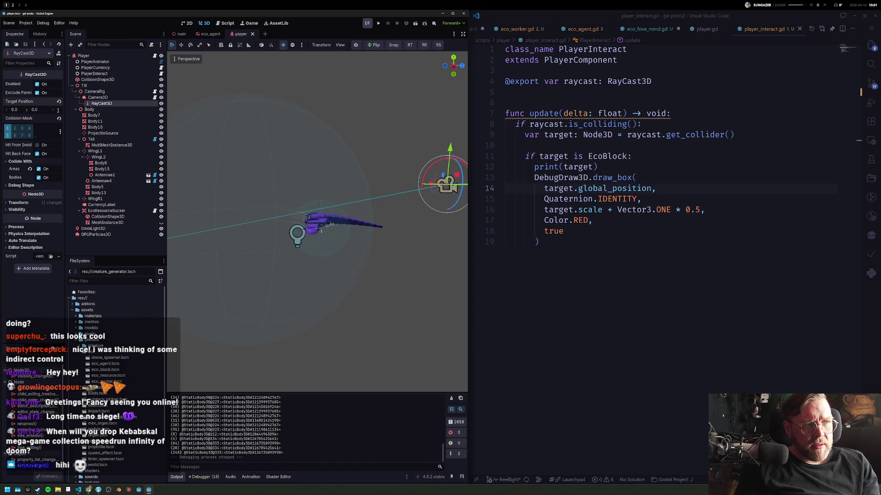
{"action": "key", "text": "F5"}
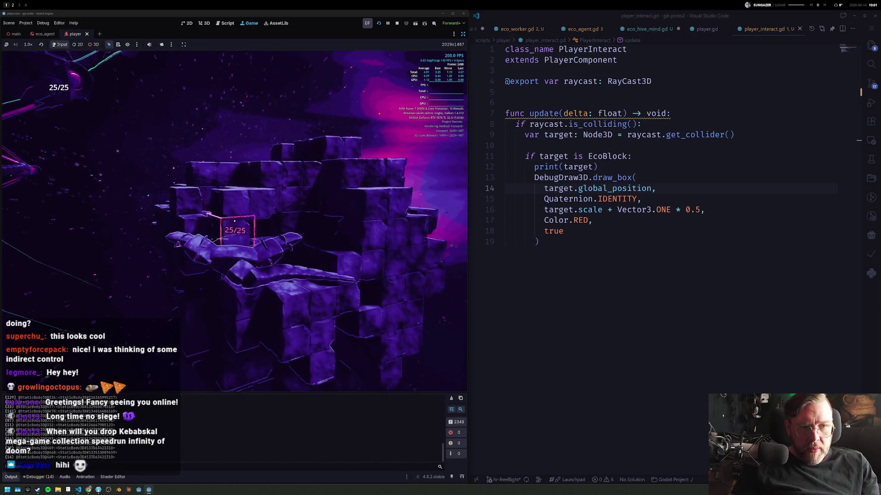
Step: Open player.gd through the quick file search
{"action": "left_click", "coordinate": [664, 178]}
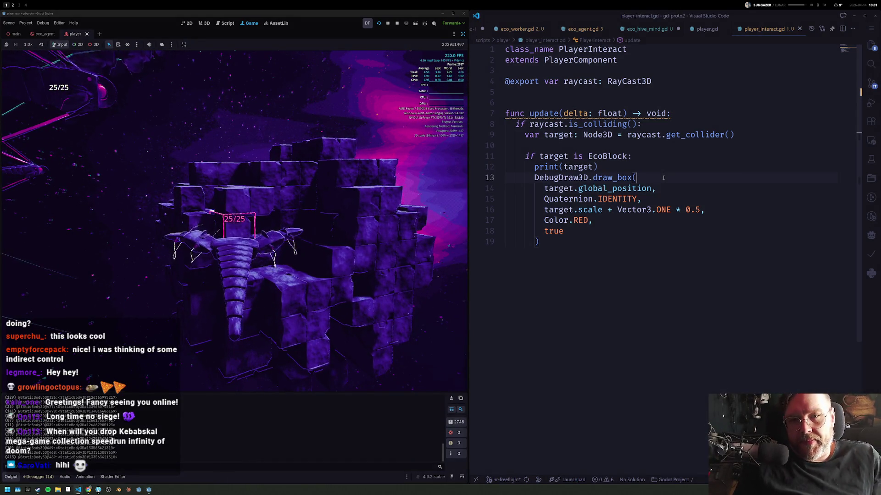
{"action": "key", "text": "ctrl+p"}
{"action": "type", "text": "player"}
{"action": "key", "text": "Return"}
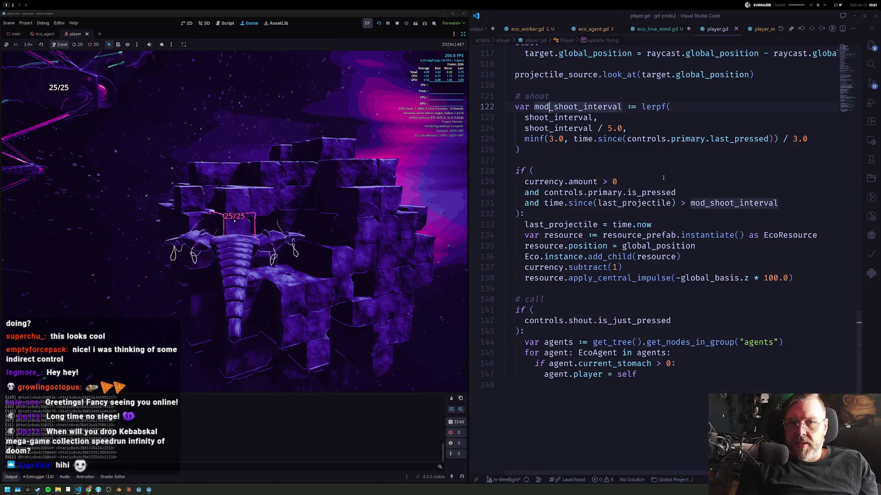
Step: Prefix the shoot if-condition with 'false and' to disable shooting, and save
{"action": "key", "text": "Up"}
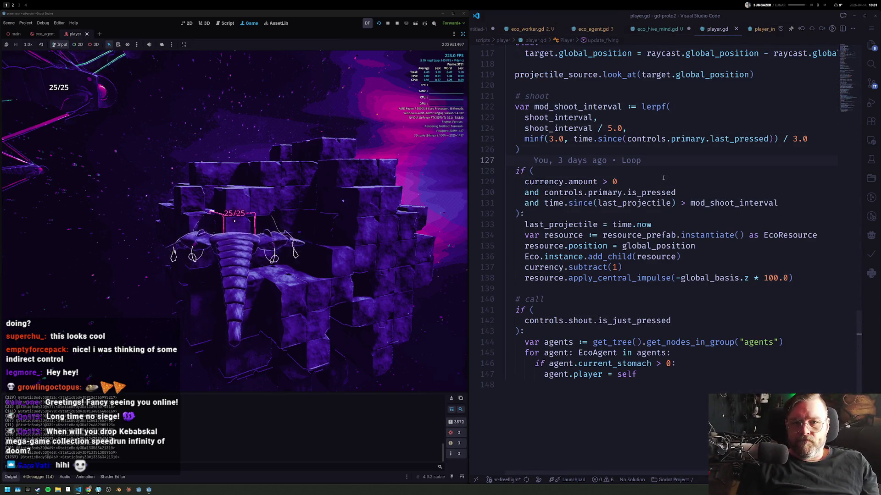
{"action": "key", "text": "Down"}
{"action": "key", "text": "Down"}
{"action": "key", "text": "Down"}
{"action": "key", "text": "Up"}
{"action": "key", "text": "Up"}
{"action": "key", "text": "End"}
{"action": "key", "text": "Return"}
{"action": "type", "text": "fal"}
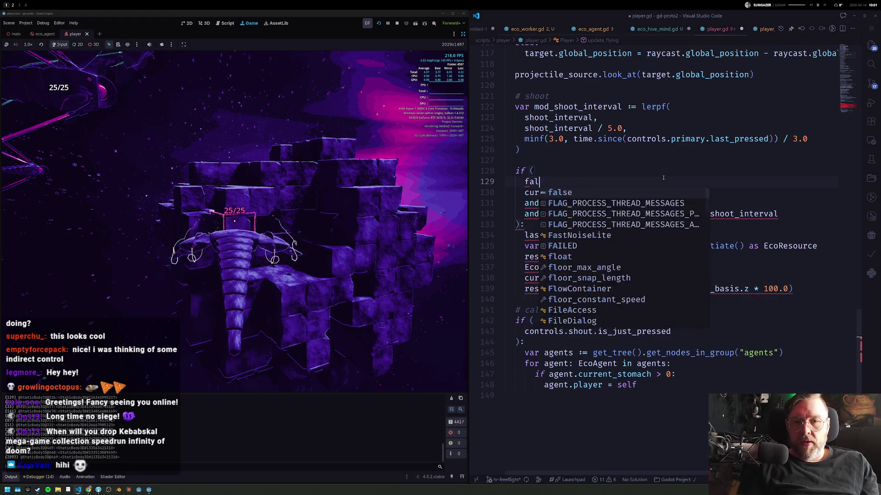
{"action": "key", "text": "Tab"}
{"action": "key", "text": "Down"}
{"action": "key", "text": "Home"}
{"action": "type", "text": "and"}
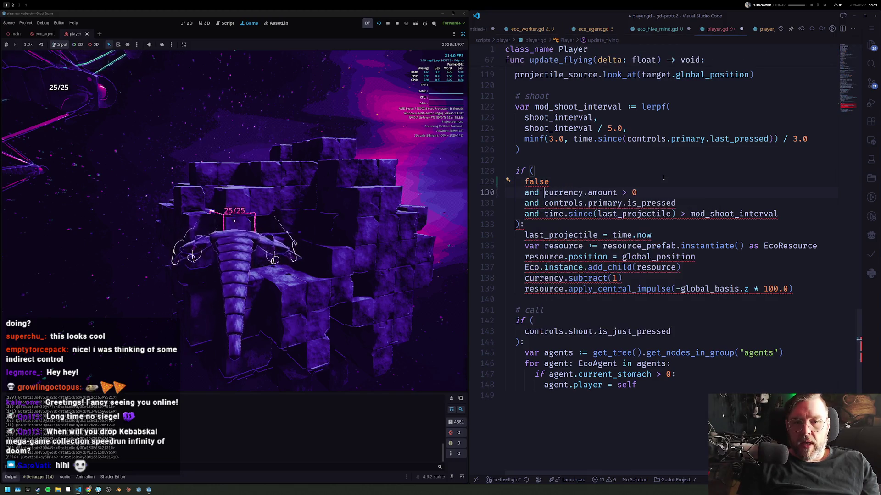
{"action": "key", "text": "ctrl+s"}
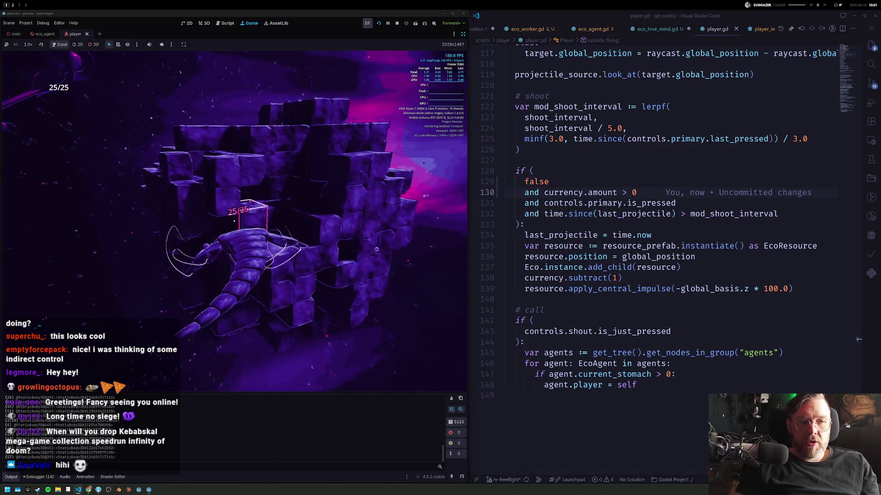
Step: Go through the EcoHiveMind and TODAY tabs back to player_interact.gd
{"action": "left_click", "coordinate": [674, 29]}
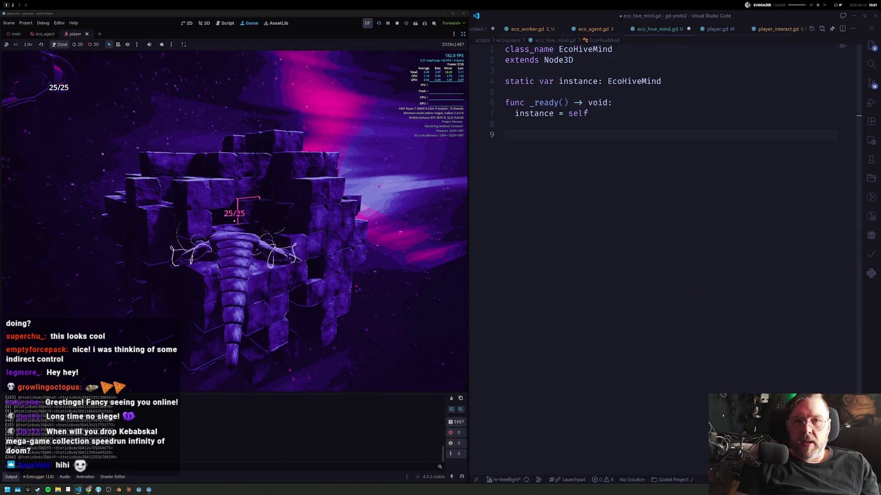
{"action": "left_click", "coordinate": [475, 29]}
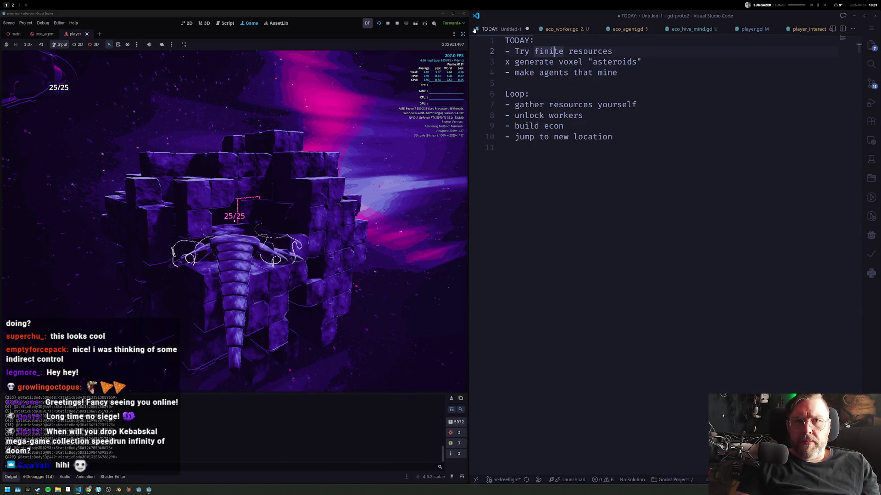
{"action": "left_click", "coordinate": [808, 29]}
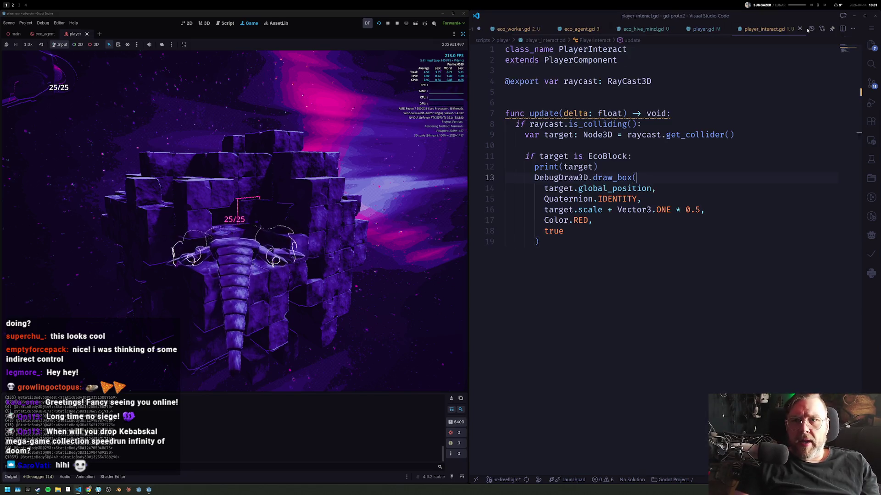
Step: On controls.primary.is_pressed, call EcoHiveMind.instance.add_target(target as EcoBlock), then save
{"action": "key", "text": "Down"}
{"action": "key", "text": "Down"}
{"action": "key", "text": "Down"}
{"action": "key", "text": "Return"}
{"action": "key", "text": "Return"}
{"action": "type", "text": "if coo"}
{"action": "key", "text": "BackSpace"}
{"action": "type", "text": "ntrols."}
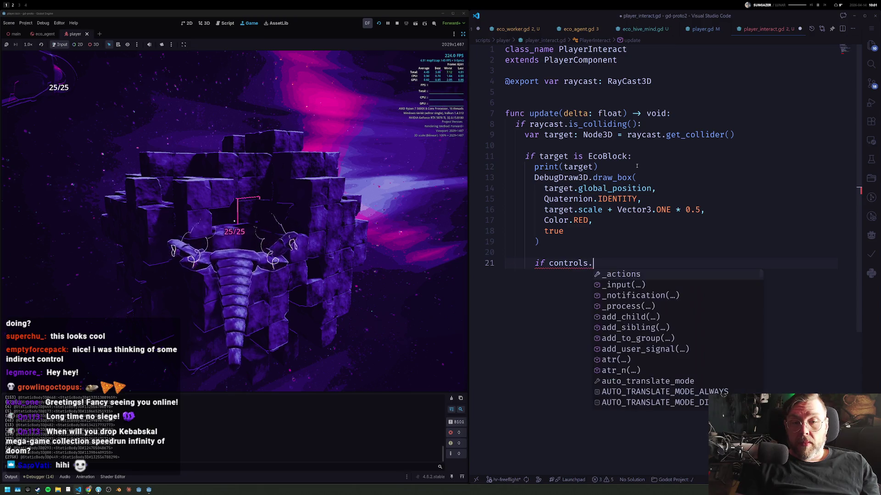
{"action": "type", "text": "primary.is_pressed:"}
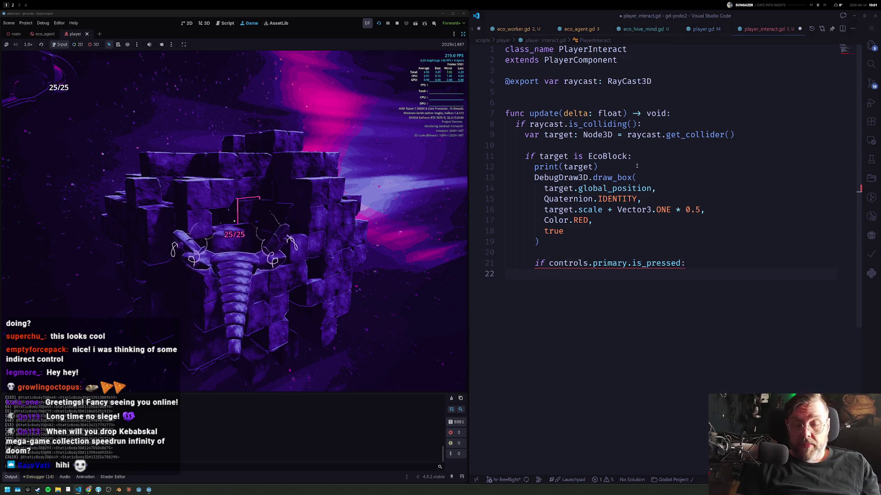
{"action": "type", "text": "Echiu"}
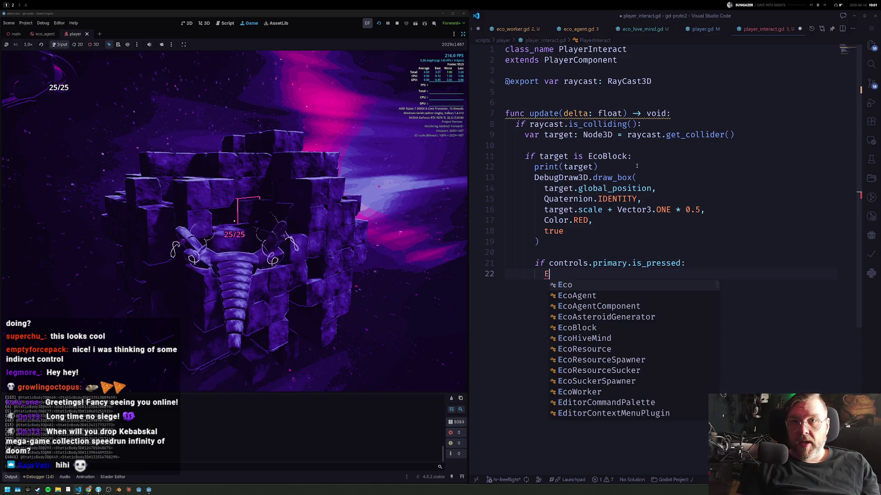
{"action": "type", "text": "oHiveMind."}
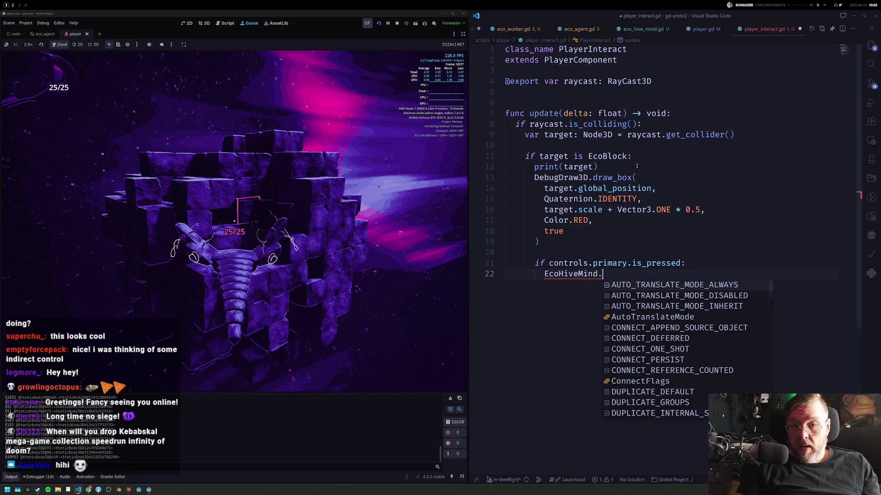
{"action": "type", "text": "instance.set"}
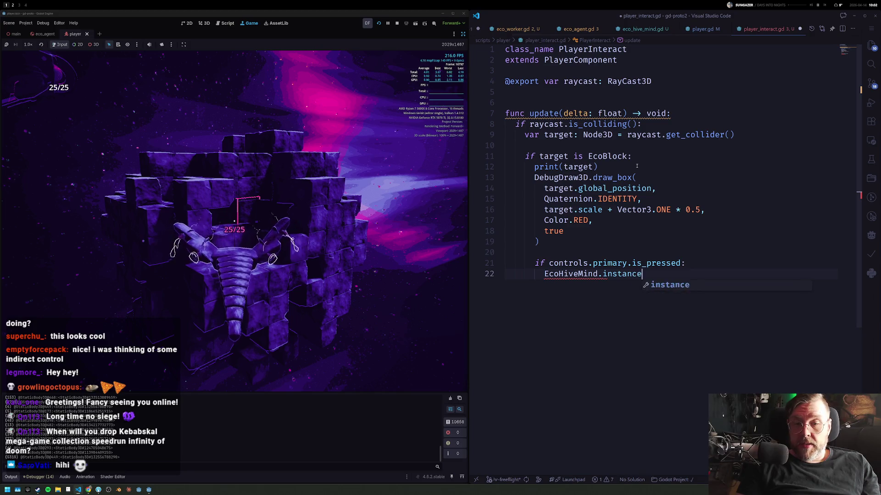
{"action": "key", "text": "BackSpace"}
{"action": "key", "text": "BackSpace"}
{"action": "key", "text": "BackSpace"}
{"action": "type", "text": "add_target("}
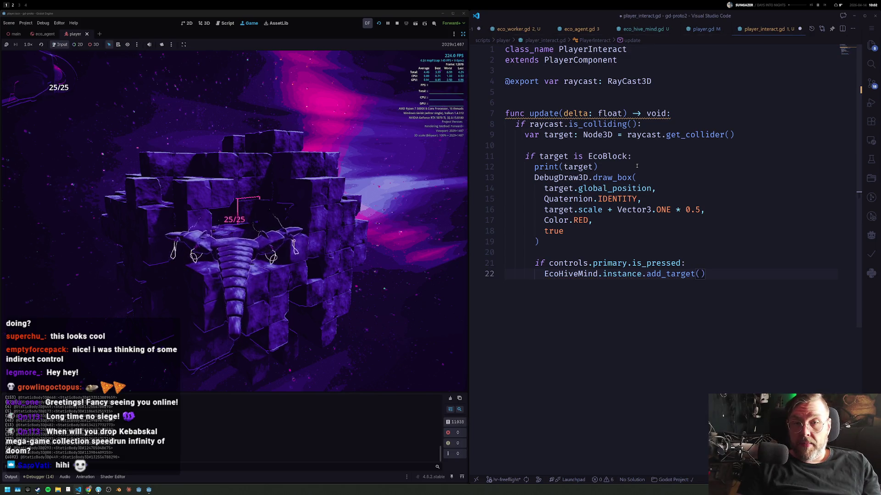
{"action": "type", "text": "target as B"}
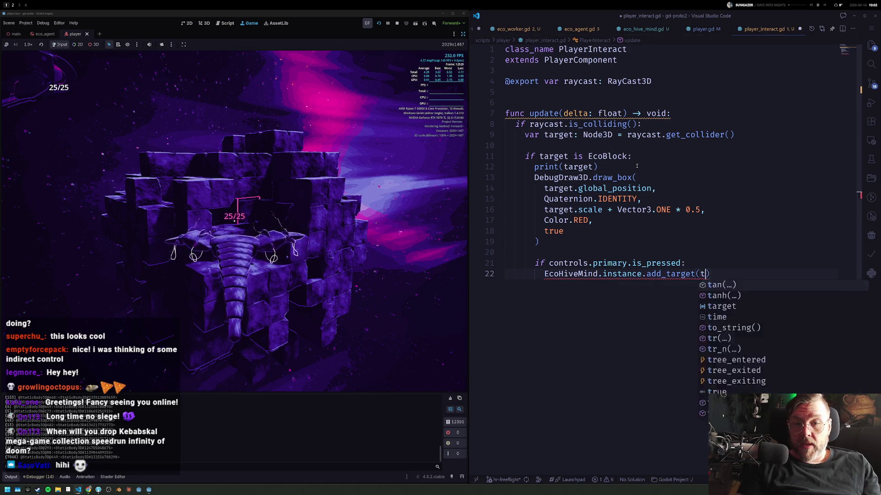
{"action": "key", "text": "BackSpace"}
{"action": "type", "text": "Ecobvl"}
{"action": "type", "text": "Bl"}
{"action": "key", "text": "Return"}
{"action": "key", "text": "ctrl+s"}
Step: Open eco_hive_mind.gd and begin typing a new func
{"action": "key", "text": "ctrl+p"}
{"action": "type", "text": "hive"}
{"action": "key", "text": "Return"}
{"action": "type", "text": "func ecoh"}
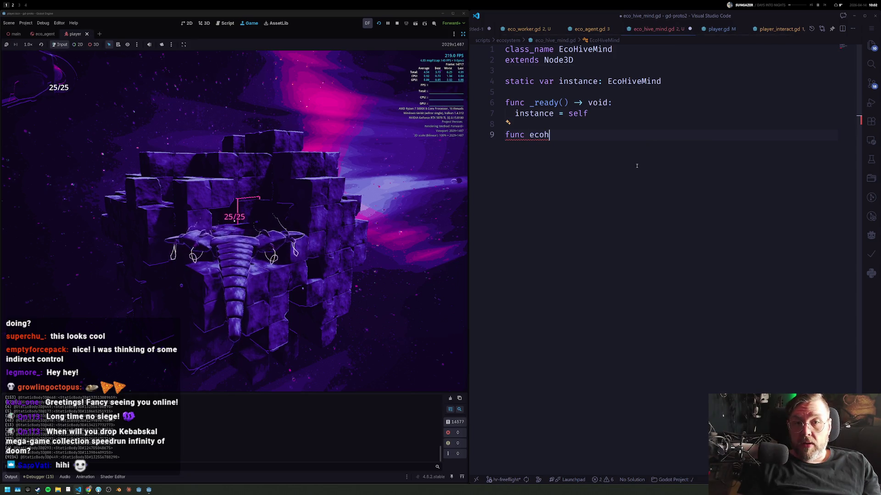
Step: Define func add_target(block: EcoBlock) printing "added target: ", block, and save
{"action": "key", "text": "ctrl+shift+Left"}
{"action": "key", "text": "BackSpace"}
{"action": "type", "text": "s"}
{"action": "key", "text": "BackSpace"}
{"action": "type", "text": "add_tar"}
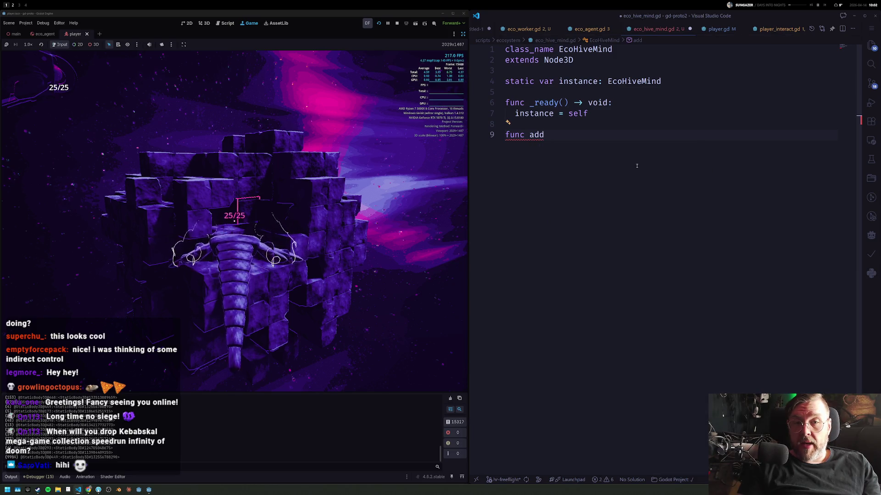
{"action": "type", "text": "get(block:E"}
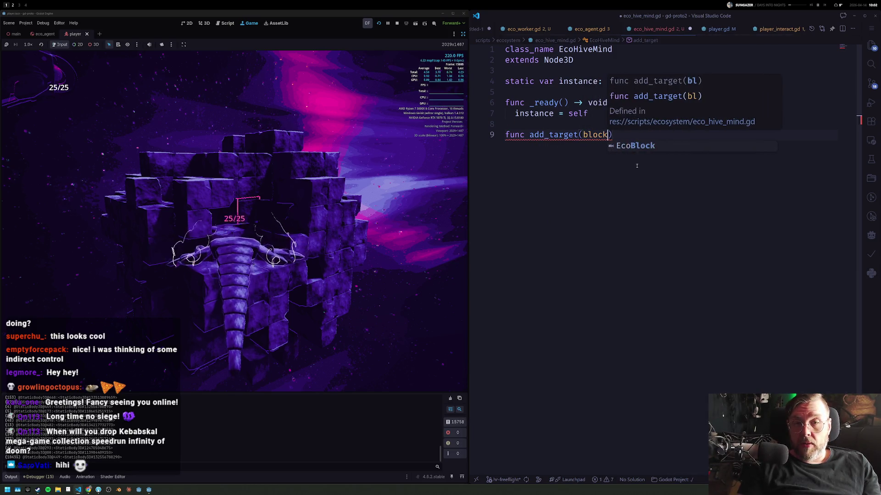
{"action": "type", "text": "coB"}
{"action": "key", "text": "Return"}
{"action": "type", "text": "):"}
{"action": "key", "text": "Return"}
{"action": "type", "text": "print("}
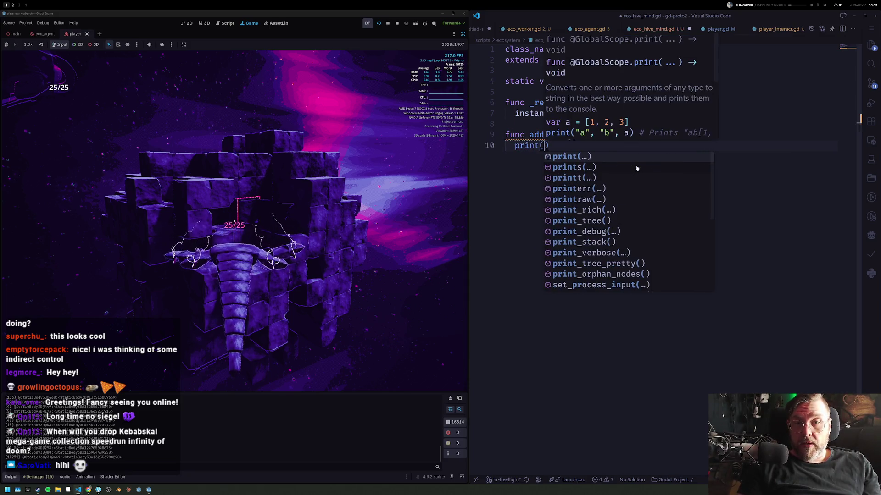
{"action": "key", "text": "BackSpace"}
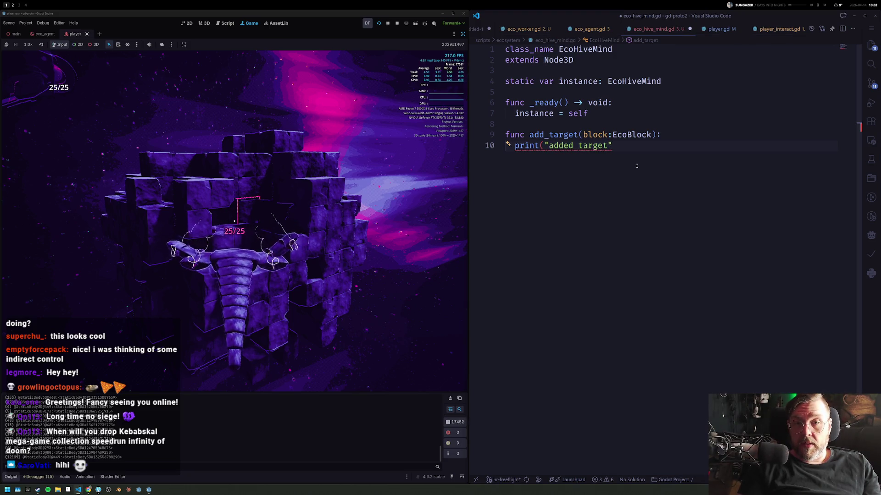
{"action": "type", "text": "\", block)"}
{"action": "key", "text": "ctrl+s"}
Step: Close the eco_worker.gd and eco_agent.gd tabs and delete print(target) from player_interact.gd
{"action": "left_click", "coordinate": [284, 248]}
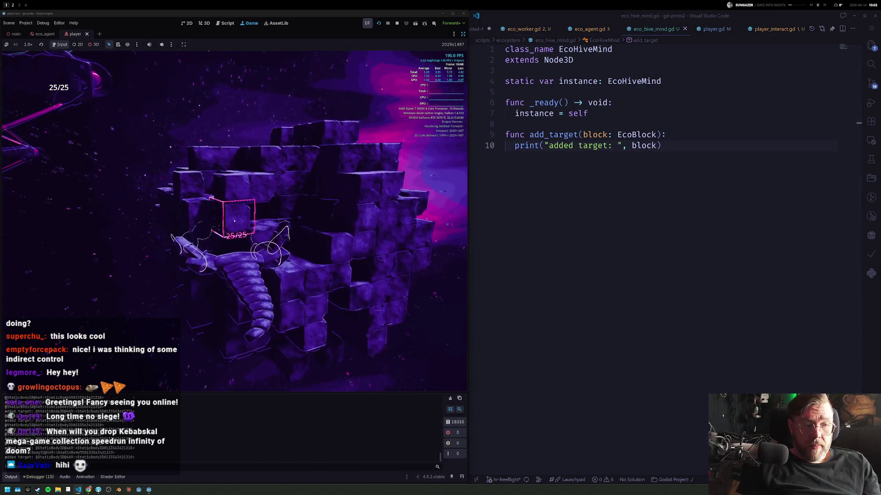
{"action": "left_click", "coordinate": [581, 29]}
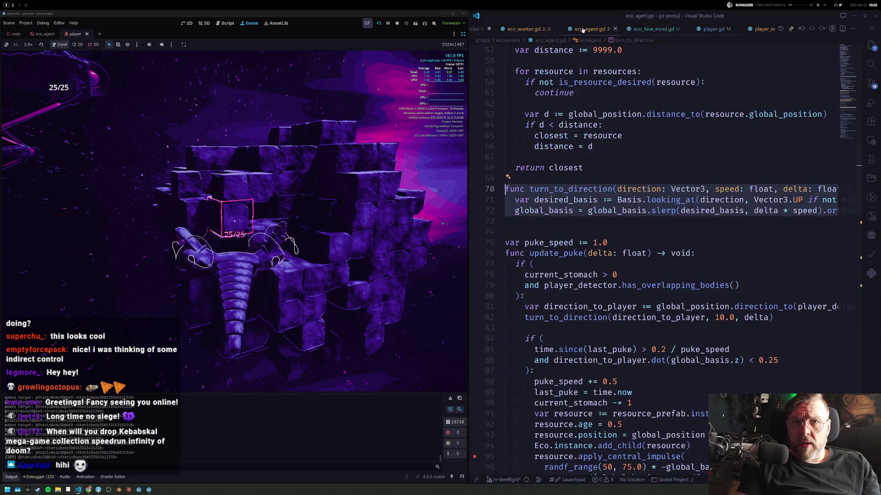
{"action": "left_click", "coordinate": [556, 29]}
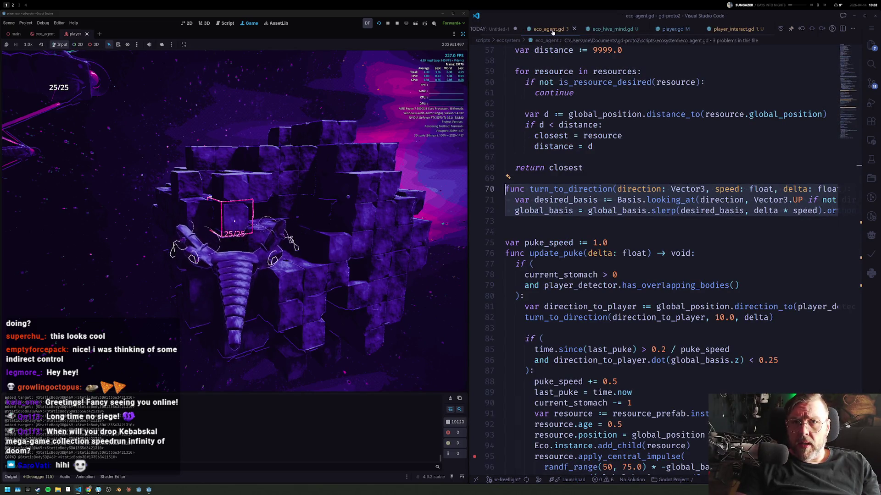
{"action": "middle_click", "coordinate": [553, 32]}
{"action": "left_click", "coordinate": [666, 30]}
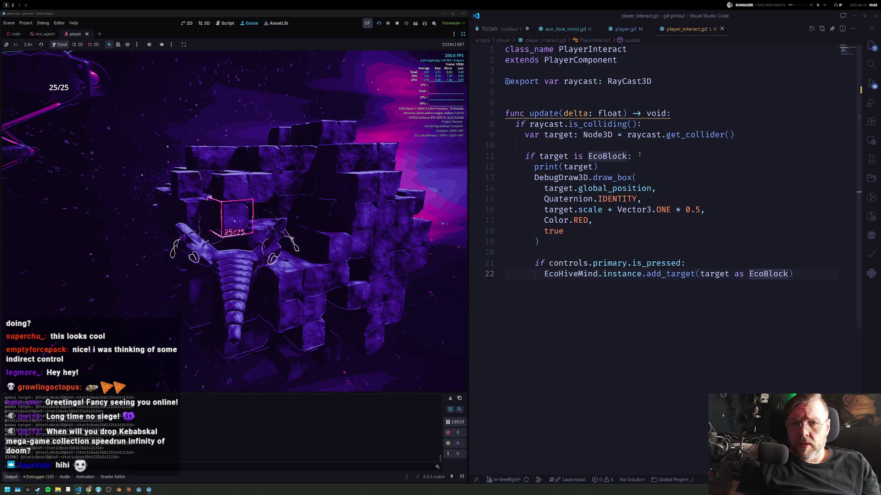
{"action": "left_click_drag", "start_coordinate": [599, 167], "coordinate": [641, 158]}
{"action": "key", "text": "BackSpace"}
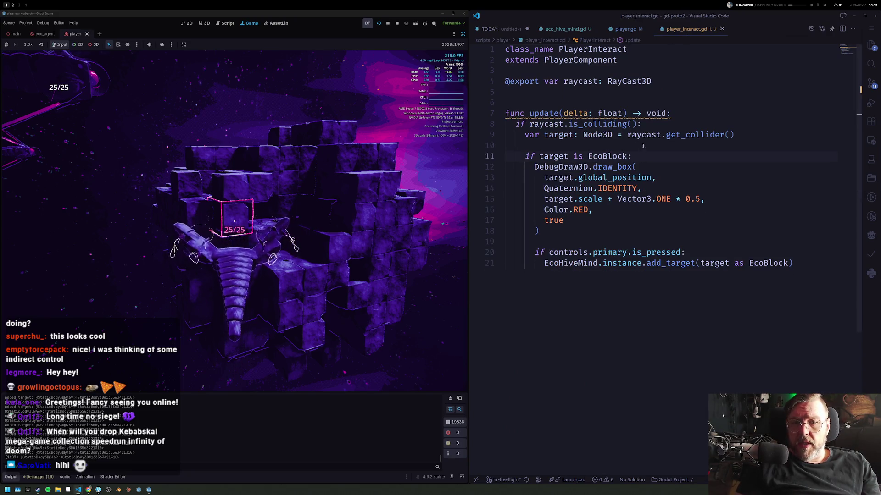
Step: Back in eco_hive_mind.gd, add a blank line below the static instance declaration
{"action": "left_click", "coordinate": [563, 30]}
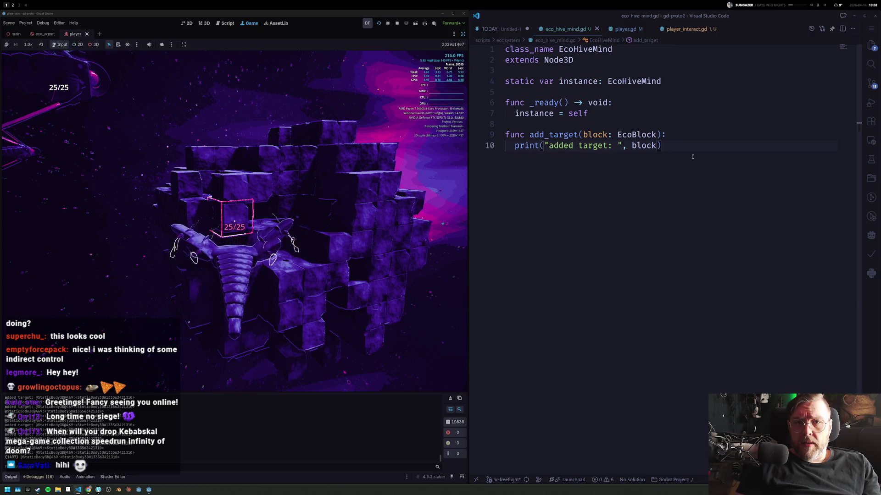
{"action": "key", "text": "Home"}
{"action": "key", "text": "Up"}
{"action": "key", "text": "Up"}
{"action": "key", "text": "Up"}
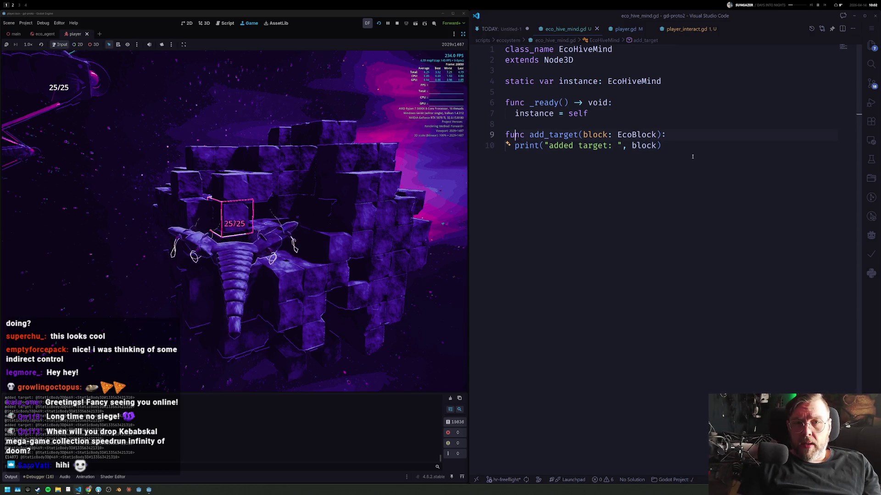
{"action": "key", "text": "Down"}
{"action": "key", "text": "Return"}
{"action": "key", "text": "Return"}
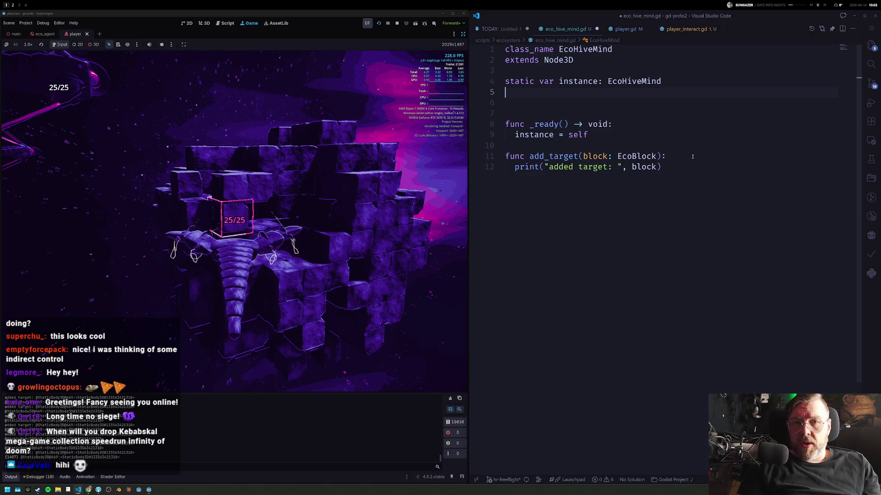
Step: Declare var block_queue: Array[EcoBlock] = [] below the instance variable
{"action": "key", "text": "Down"}
{"action": "key", "text": "Return"}
{"action": "key", "text": "BackSpace"}
{"action": "key", "text": "Up"}
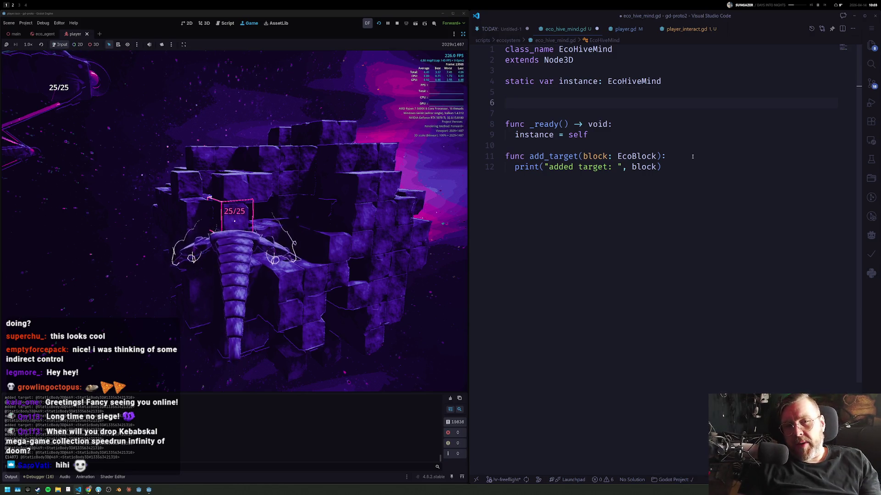
{"action": "type", "text": "var queue"}
{"action": "type", "text": "block:"}
{"action": "key", "text": "BackSpace"}
{"action": "key", "text": "BackSpace"}
{"action": "key", "text": "BackSpace"}
{"action": "type", "text": "_queue:"}
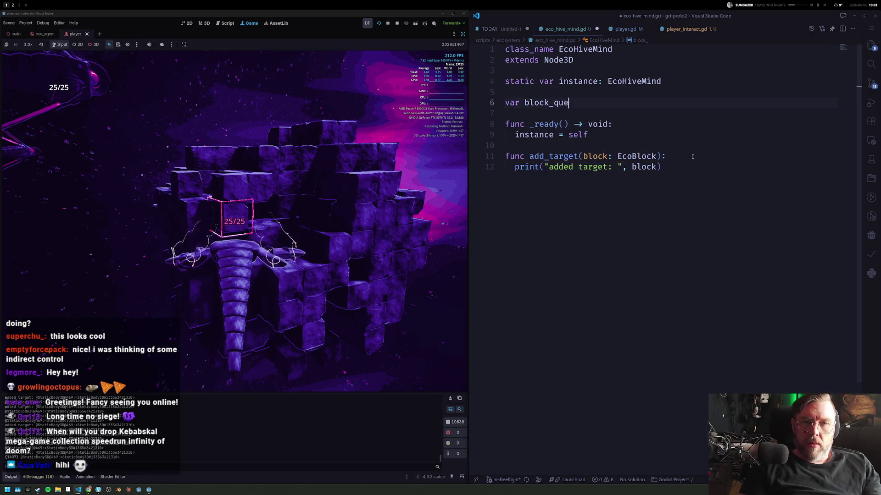
{"action": "type", "text": "Array[Eco"}
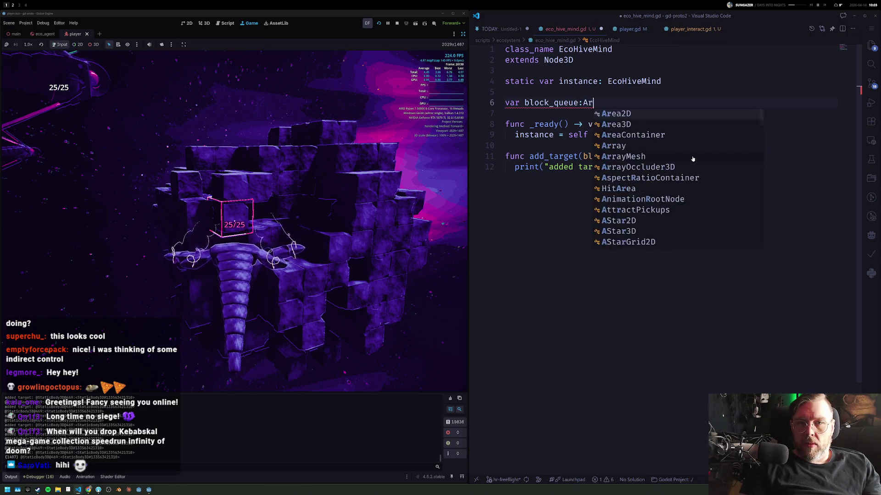
{"action": "type", "text": "Block"}
{"action": "key", "text": "Return"}
{"action": "type", "text": "] ="}
{"action": "key", "text": "Down"}
{"action": "type", "text": "<"}
{"action": "key", "text": "Down"}
{"action": "key", "text": "Down"}
{"action": "key", "text": "Down"}
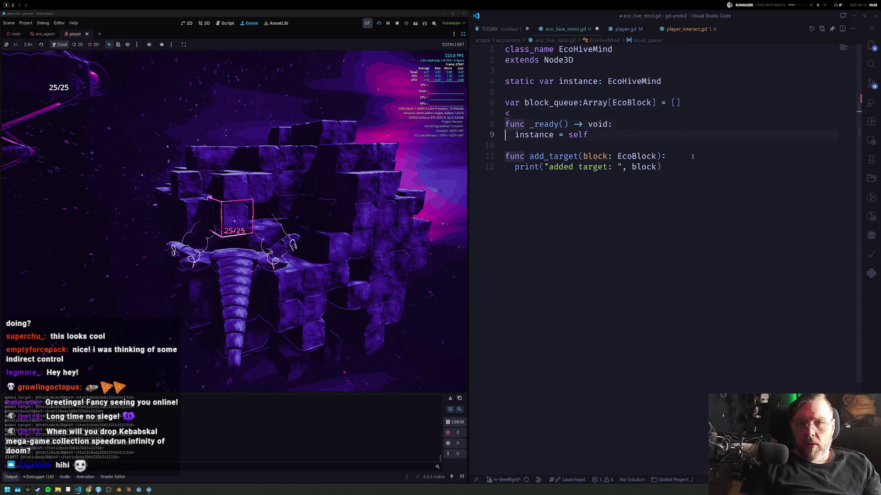
{"action": "key", "text": "Up"}
{"action": "key", "text": "Up"}
{"action": "key", "text": "Up"}
{"action": "key", "text": "Delete"}
Step: In add_target, append the block only if not block_queue.has(block), then save
{"action": "key", "text": "Down"}
{"action": "key", "text": "Down"}
{"action": "key", "text": "Down"}
{"action": "key", "text": "End"}
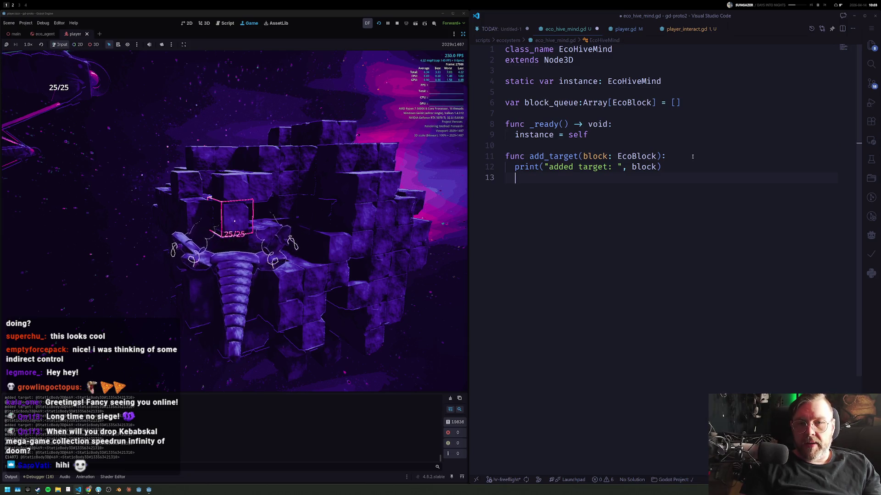
{"action": "type", "text": "if block"}
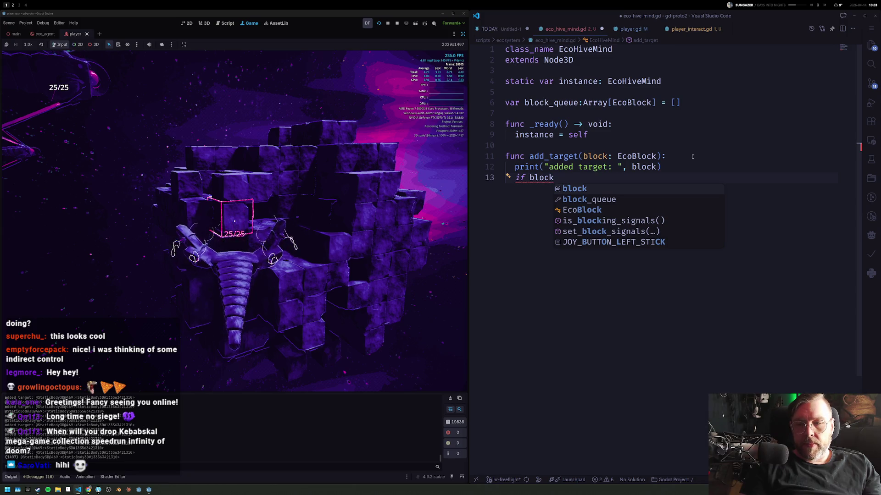
{"action": "type", "text": "."}
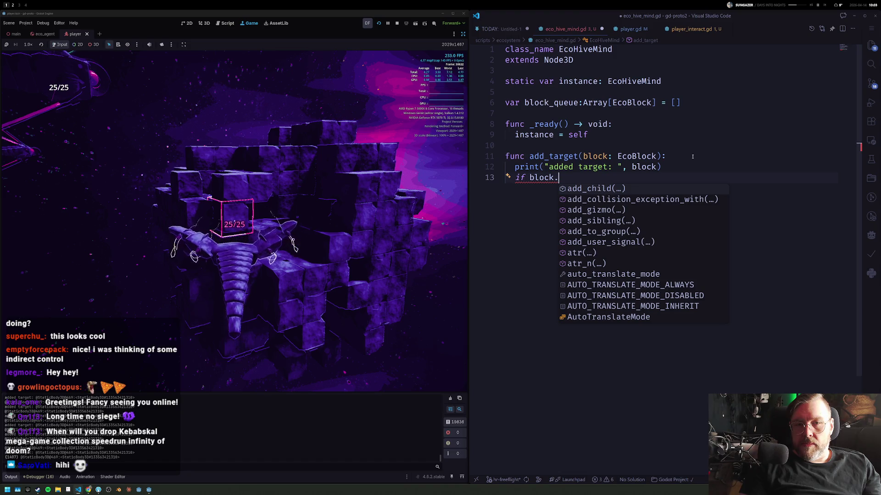
{"action": "key", "text": "BackSpace"}
{"action": "key", "text": "ctrl+BackSpace"}
{"action": "type", "text": "block_queue.has("}
{"action": "key", "text": "ctrl+Left"}
{"action": "key", "text": "ctrl+Left"}
{"action": "type", "text": "not"}
{"action": "key", "text": "End"}
{"action": "type", "text": "block)"}
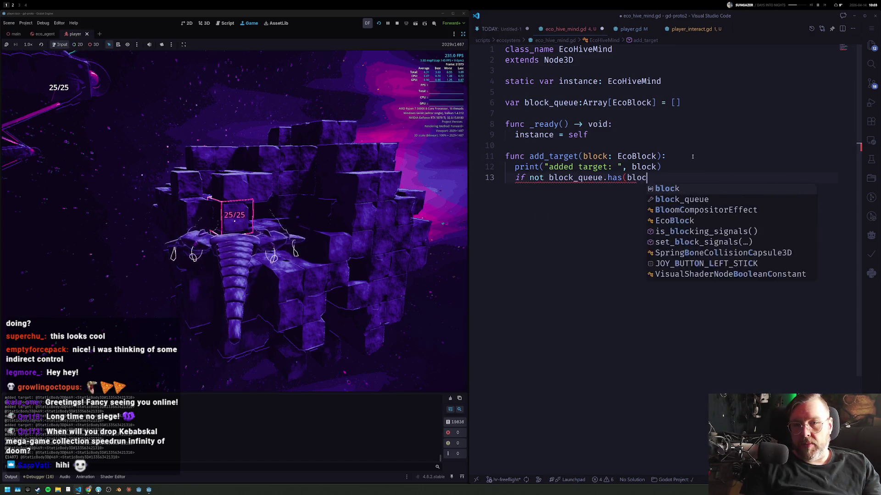
{"action": "type", "text": ":"}
{"action": "key", "text": "Return"}
{"action": "type", "text": "block_queue.appe"}
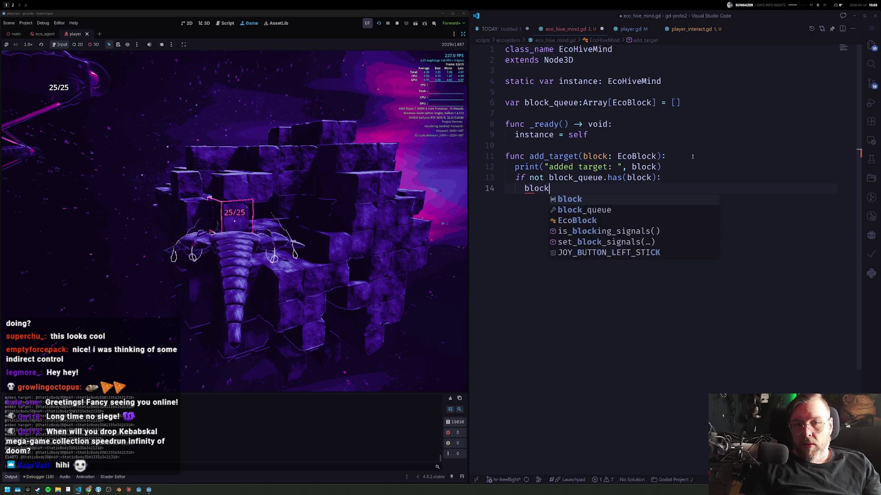
{"action": "type", "text": "nd(block"}
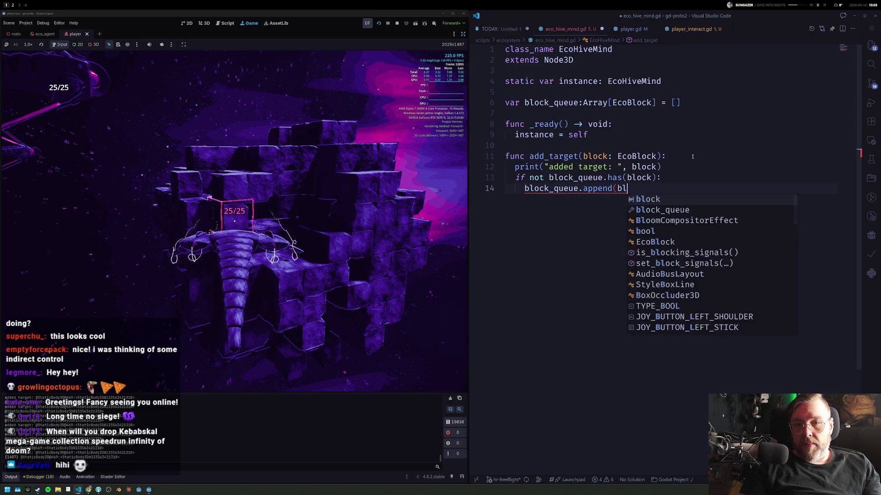
{"action": "key", "text": "ctrl+s"}
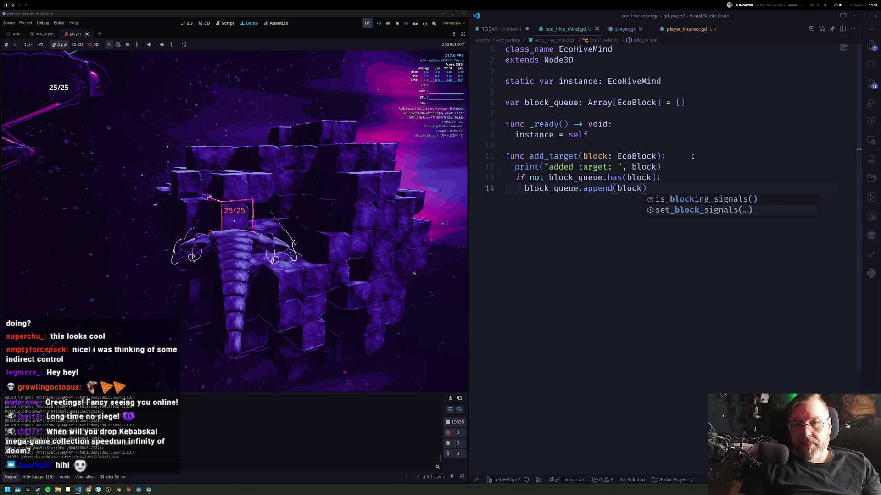
Step: Add spacing before add_target and start a workers array declaration above block_queue
{"action": "key", "text": "Escape"}
{"action": "key", "text": "Up"}
{"action": "key", "text": "Up"}
{"action": "key", "text": "Up"}
{"action": "key", "text": "Return"}
{"action": "key", "text": "Return"}
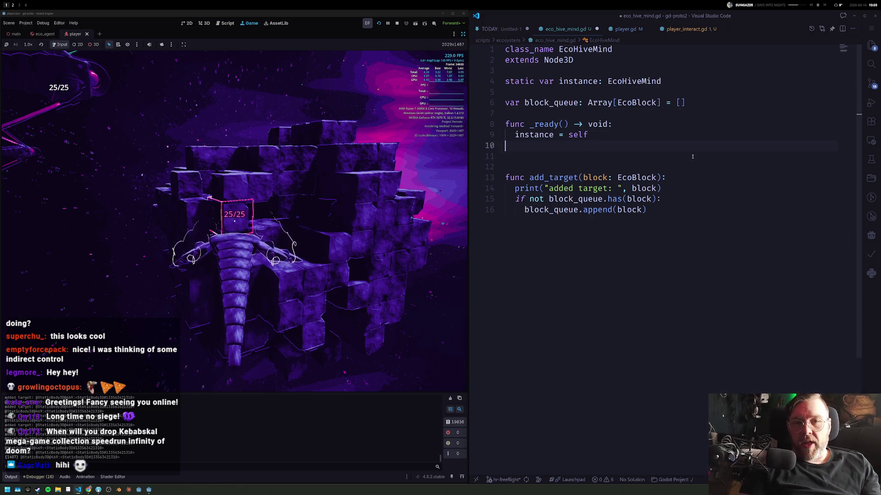
{"action": "key", "text": "Up"}
{"action": "key", "text": "ctrl+shift+Return"}
{"action": "type", "text": "var workers"}
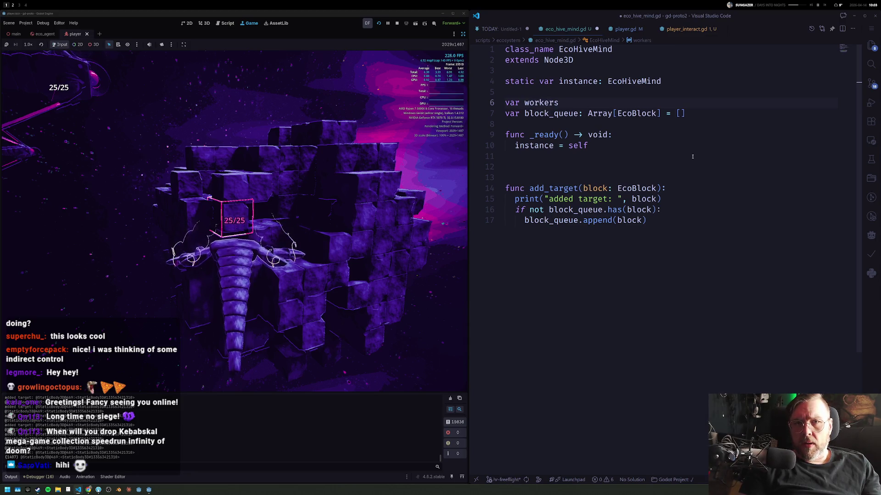
{"action": "type", "text": ":Array[e"}
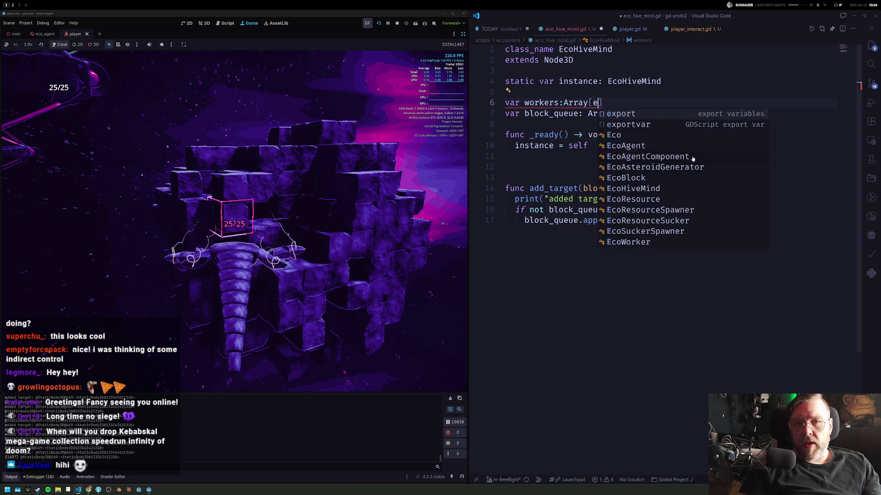
{"action": "type", "text": "cov"}
Step: Fix the declaration to var workers: Array[EcoWorker] = [] and save
{"action": "key", "text": "BackSpace"}
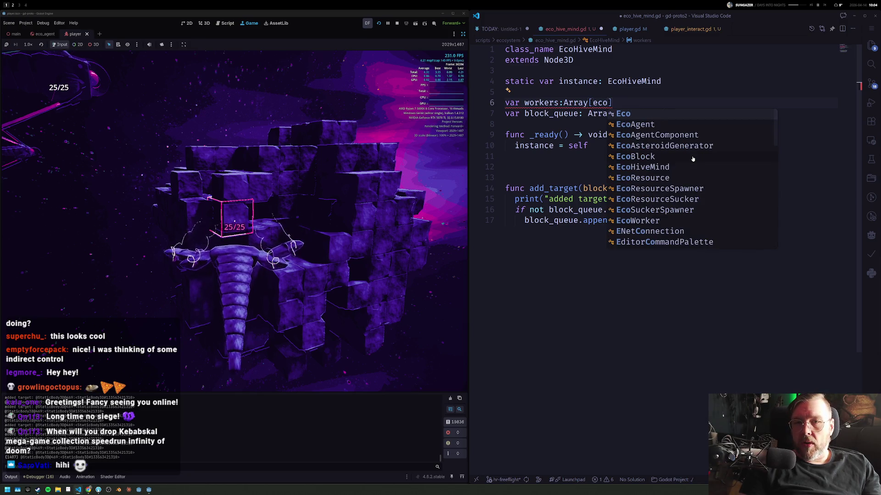
{"action": "key", "text": "Down"}
{"action": "key", "text": "Down"}
{"action": "key", "text": "Down"}
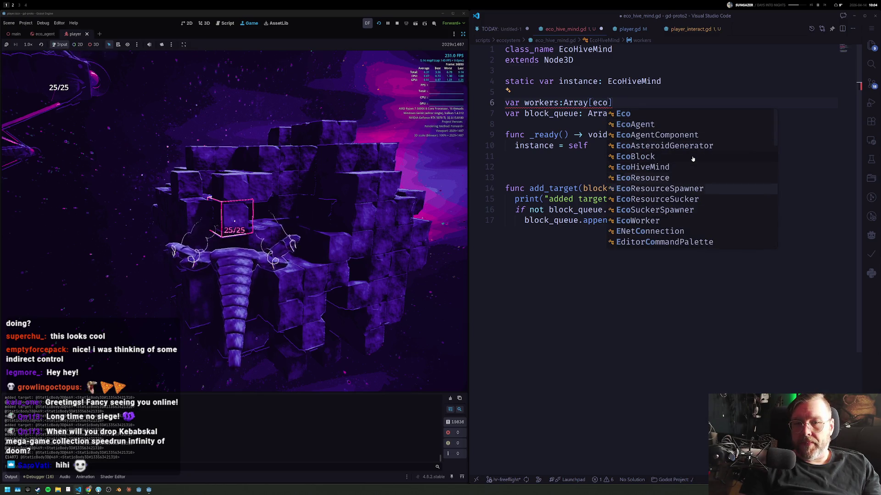
{"action": "key", "text": "Return"}
{"action": "key", "text": "BackSpace"}
{"action": "key", "text": "BackSpace"}
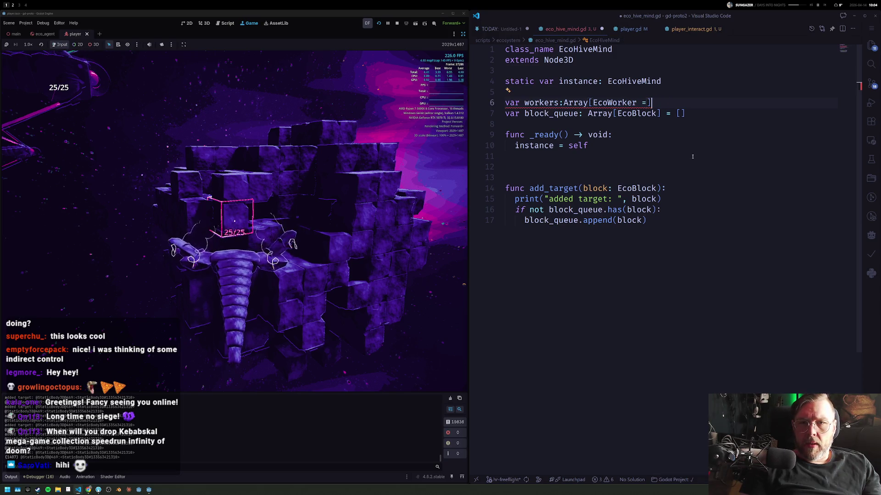
{"action": "key", "text": "Delete"}
{"action": "type", "text": "="}
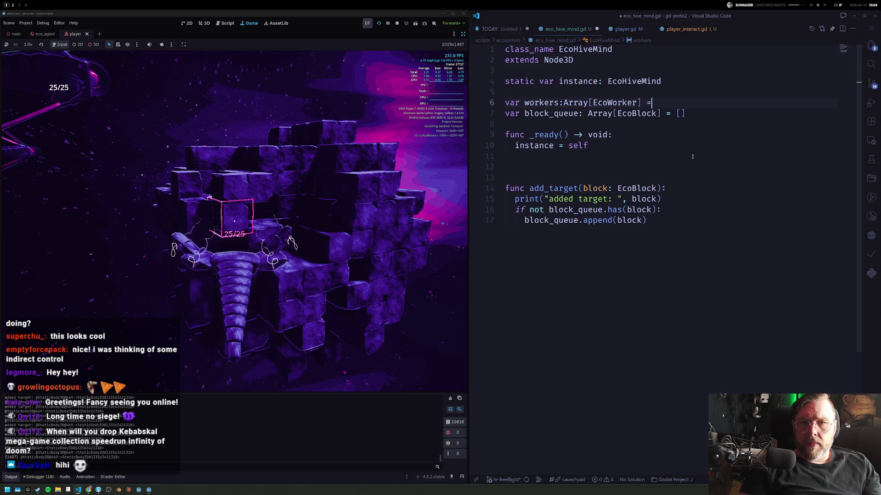
{"action": "key", "text": "ctrl+s"}
{"action": "key", "text": "Down"}
{"action": "key", "text": "Down"}
{"action": "key", "text": "Down"}
Step: Write func add_worker(worker: EcoWorker) with the body workers.append(worker)
{"action": "key", "text": "Up"}
{"action": "type", "text": "func add_"}
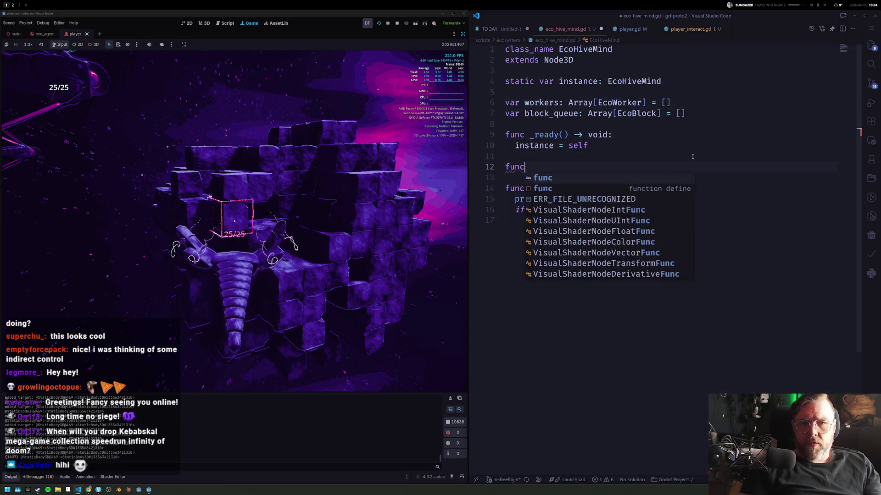
{"action": "type", "text": "(eco"}
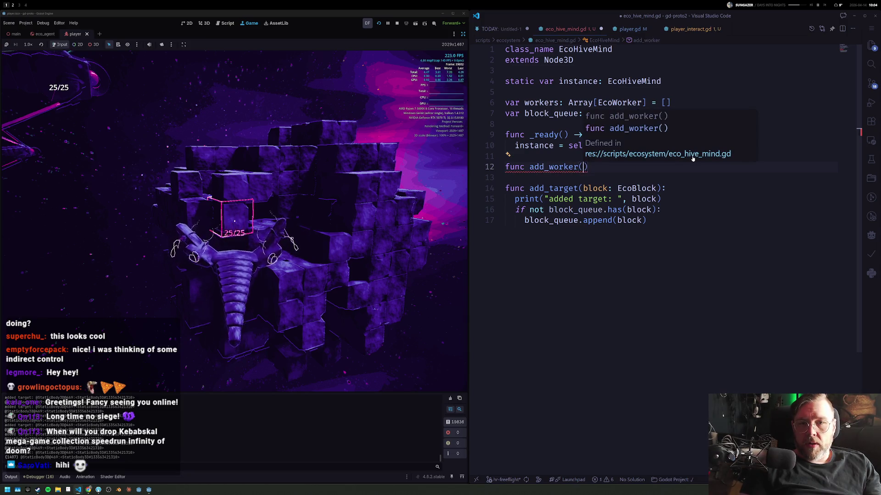
{"action": "key", "text": "BackSpace"}
{"action": "key", "text": "BackSpace"}
{"action": "key", "text": "BackSpace"}
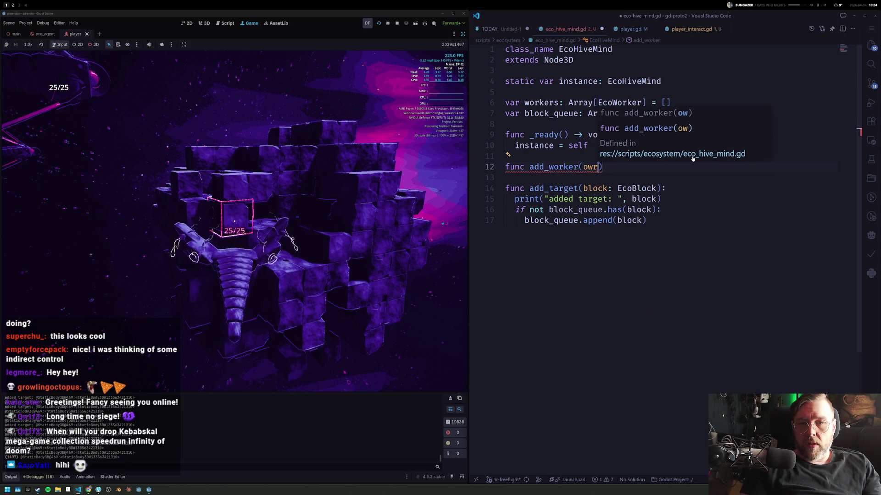
{"action": "type", "text": "worke"}
{"action": "type", "text": "r_eco_"}
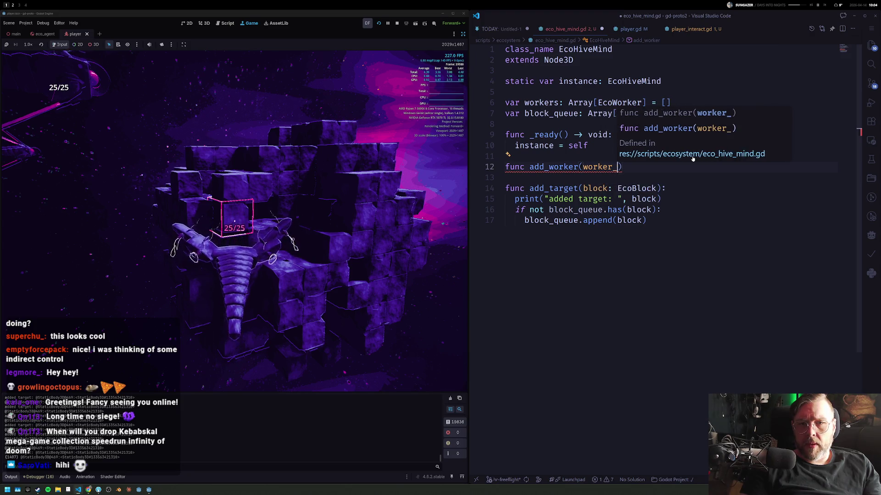
{"action": "key", "text": "BackSpace"}
{"action": "key", "text": "BackSpace"}
{"action": "key", "text": "BackSpace"}
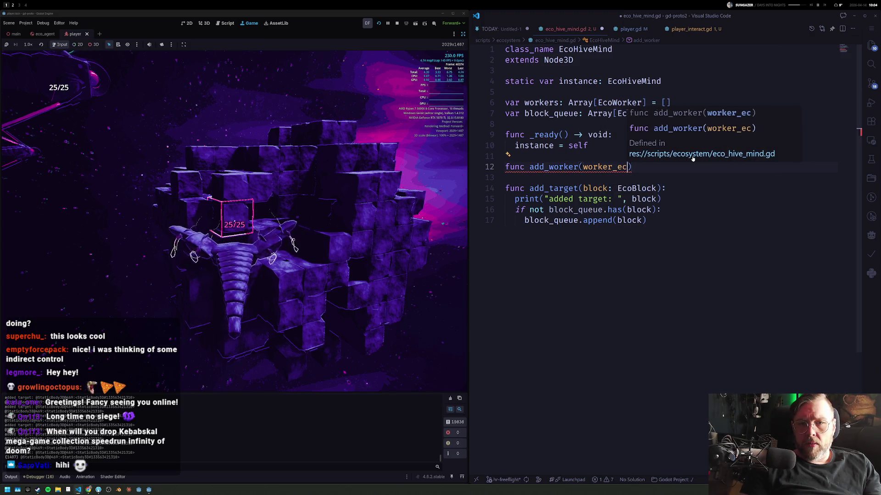
{"action": "type", "text": ":e"}
{"action": "type", "text": "cow"}
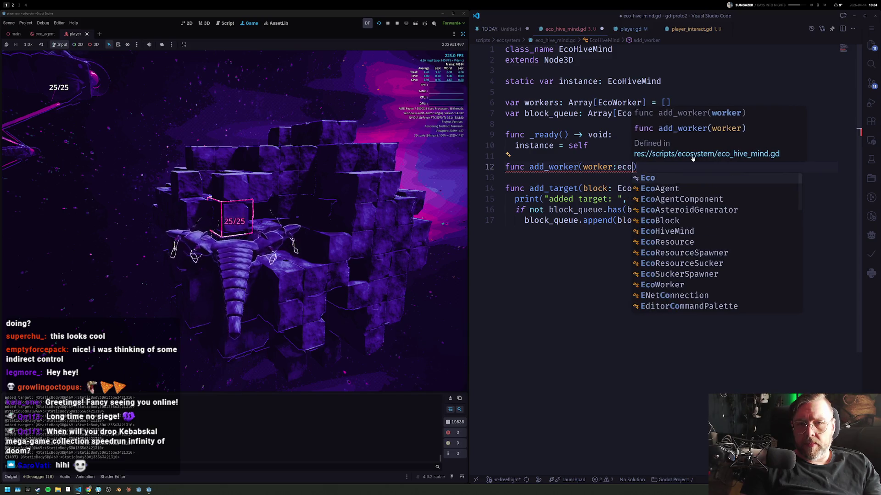
{"action": "key", "text": "Return"}
{"action": "type", "text": ")"}
{"action": "type", "text": ":"}
{"action": "key", "text": "Return"}
{"action": "type", "text": "workers.ap"}
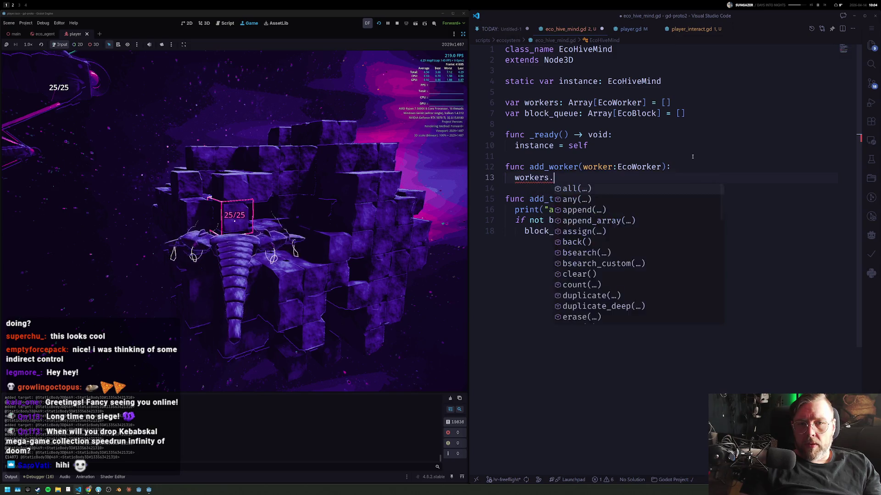
{"action": "key", "text": "Return"}
{"action": "type", "text": "(worker)"}
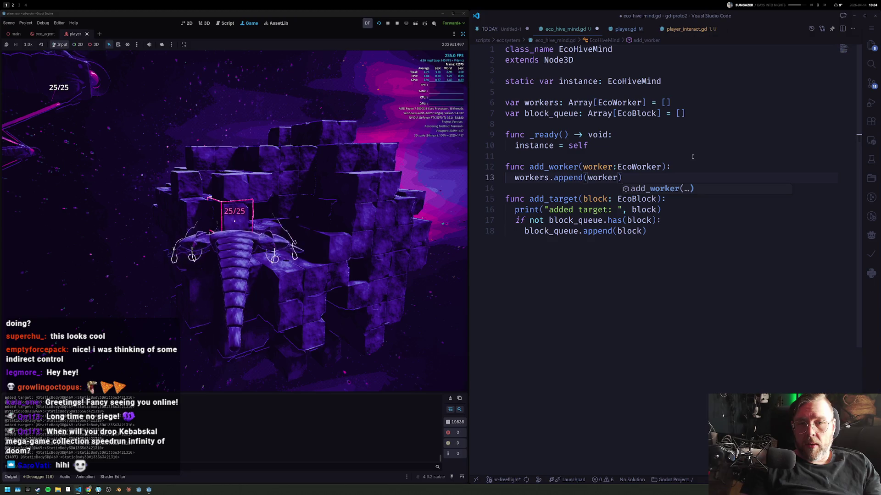
Step: Duplicate the add_worker and add_target functions in eco_hive_mind.gd
{"action": "key", "text": "shift+Up"}
{"action": "key", "text": "shift+Home"}
{"action": "key", "text": "ctrl+c"}
{"action": "key", "text": "Right"}
{"action": "key", "text": "ctrl+v"}
{"action": "key", "text": "Return"}
{"action": "key", "text": "Return"}
{"action": "key", "text": "Down"}
{"action": "key", "text": "Down"}
{"action": "key", "text": "Down"}
{"action": "key", "text": "shift+Down"}
{"action": "key", "text": "shift+Down"}
{"action": "key", "text": "shift+Down"}
{"action": "key", "text": "shift+End"}
{"action": "key", "text": "ctrl+c"}
{"action": "key", "text": "Right"}
{"action": "key", "text": "ctrl+v"}
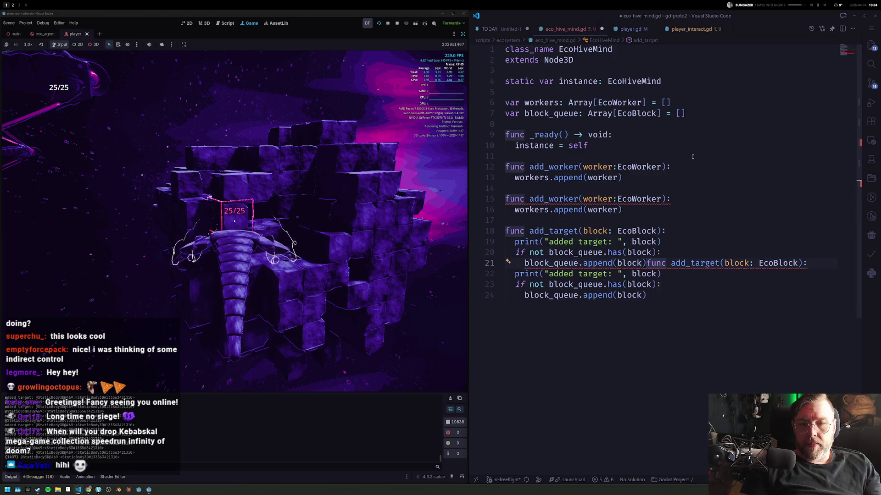
{"action": "key", "text": "Return"}
{"action": "key", "text": "Return"}
{"action": "key", "text": "shift+Tab"}
{"action": "key", "text": "shift+Tab"}
Step: Rename the add_worker copy to remove_worker and change its append call to erase
{"action": "key", "text": "Down"}
{"action": "key", "text": "Right"}
{"action": "key", "text": "ctrl+Right"}
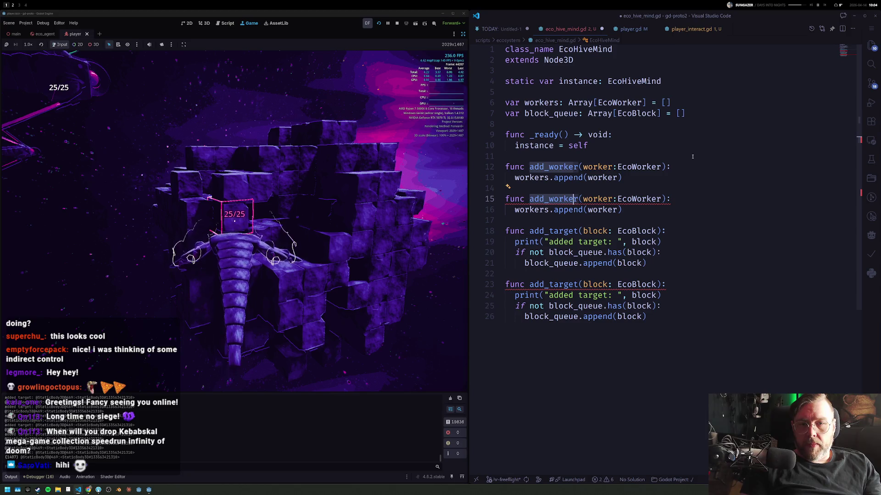
{"action": "key", "text": "BackSpace"}
{"action": "key", "text": "BackSpace"}
{"action": "key", "text": "BackSpace"}
{"action": "type", "text": "remove"}
{"action": "key", "text": "Down"}
{"action": "key", "text": "ctrl+Right"}
{"action": "key", "text": "ctrl+BackSpace"}
{"action": "type", "text": "ea"}
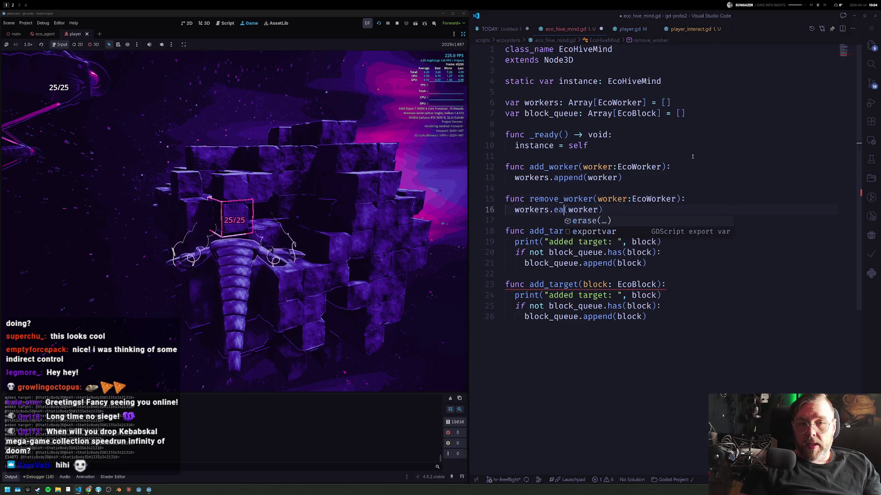
{"action": "type", "text": "rase"}
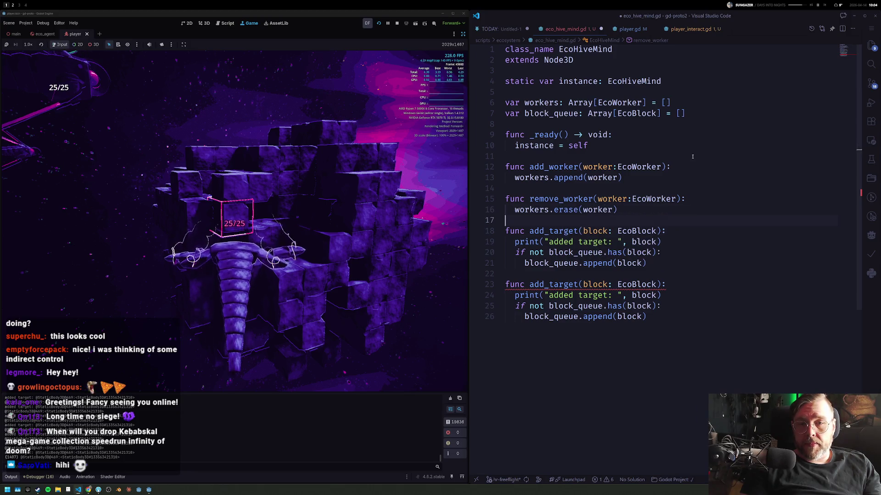
Step: Delete the print lines from add_target and its duplicate
{"action": "key", "text": "Down"}
{"action": "key", "text": "Down"}
{"action": "key", "text": "Down"}
{"action": "key", "text": "Up"}
{"action": "key", "text": "Up"}
{"action": "key", "text": "Up"}
{"action": "key", "text": "ctrl+shift+k"}
{"action": "key", "text": "Down"}
{"action": "key", "text": "Down"}
{"action": "key", "text": "Down"}
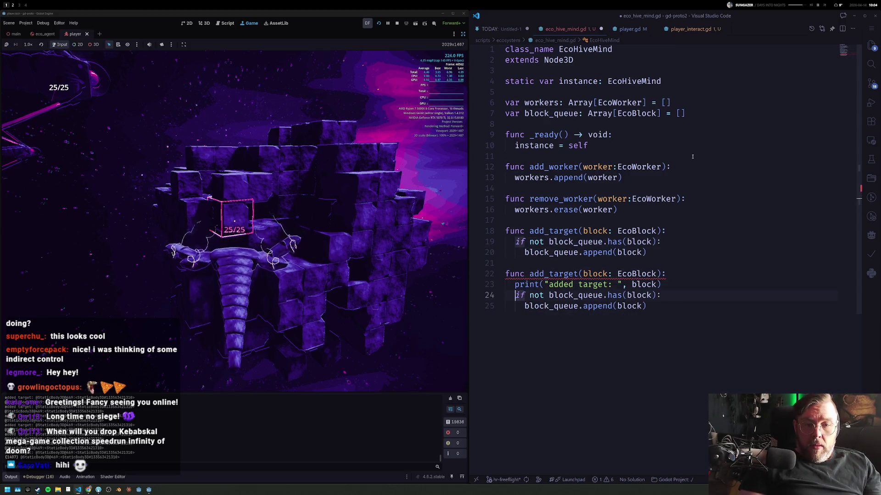
{"action": "key", "text": "Up"}
{"action": "key", "text": "ctrl+shift+k"}
Step: Turn the add_target copy into remove_target, dropping the not and erasing from block_queue, then save
{"action": "key", "text": "Up"}
{"action": "key", "text": "ctrl+Right"}
{"action": "key", "text": "Delete"}
{"action": "key", "text": "Delete"}
{"action": "key", "text": "Delete"}
{"action": "type", "text": "remove"}
{"action": "key", "text": "Down"}
{"action": "key", "text": "Left"}
{"action": "key", "text": "BackSpace"}
{"action": "key", "text": "Down"}
{"action": "key", "text": "ctrl+Right"}
{"action": "key", "text": "ctrl+Right"}
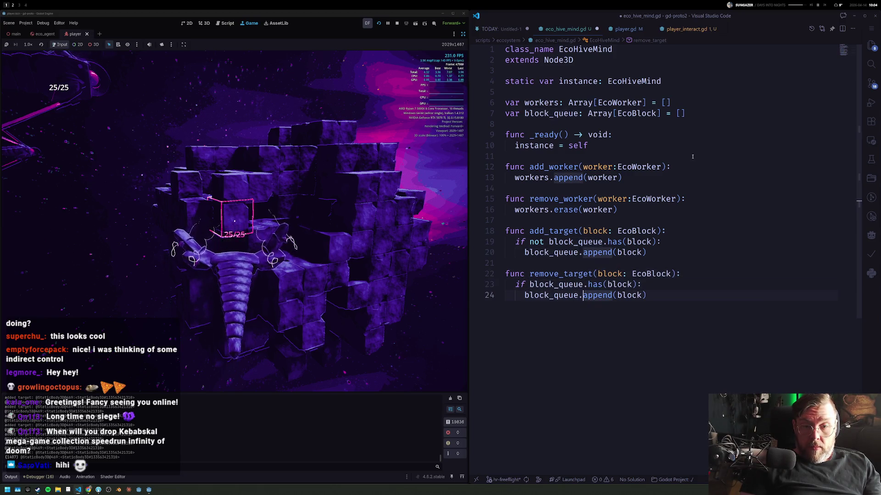
{"action": "key", "text": "ctrl+Delete"}
{"action": "type", "text": "remove"}
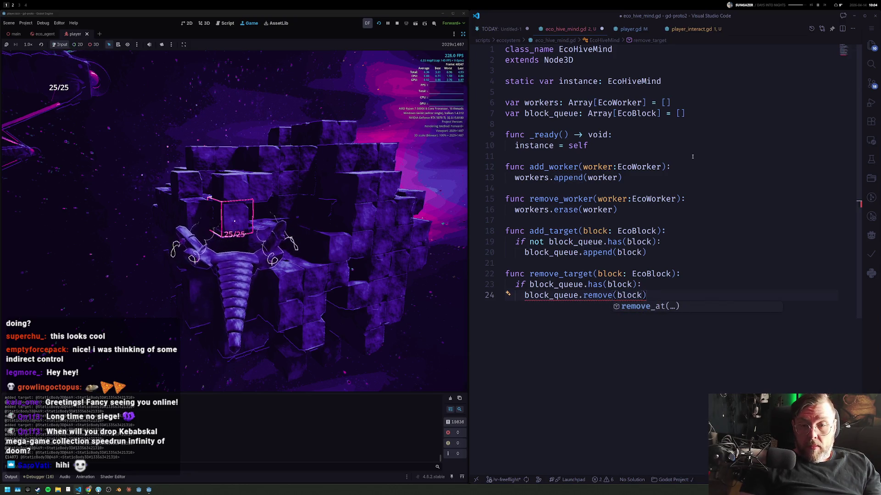
{"action": "key", "text": "ctrl+BackSpace"}
{"action": "type", "text": "erase"}
{"action": "key", "text": "ctrl+s"}
{"action": "key", "text": "ctrl+Tab"}
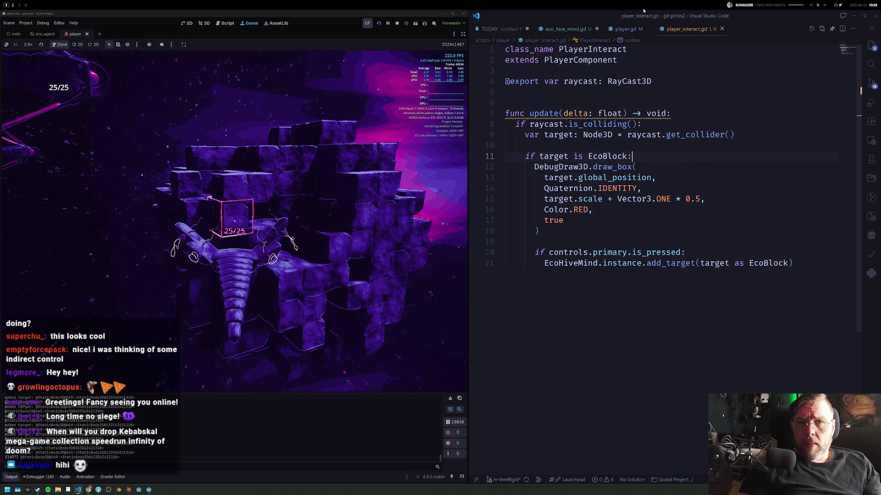
Step: Open eco_worker.gd through the quick file search with 'eco_w'
{"action": "key", "text": "ctrl+Tab"}
{"action": "left_click", "coordinate": [630, 211]}
{"action": "key", "text": "Up"}
{"action": "key", "text": "Up"}
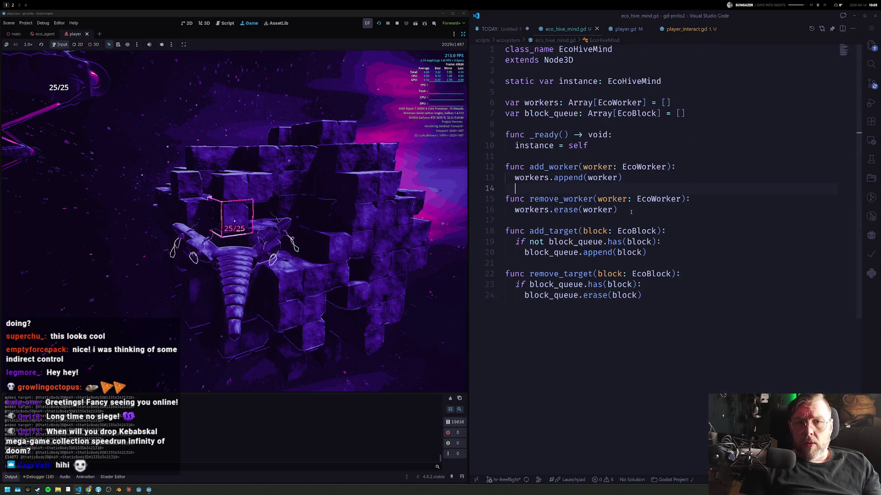
{"action": "key", "text": "ctrl+p"}
{"action": "type", "text": "eco"}
{"action": "type", "text": "_w"}
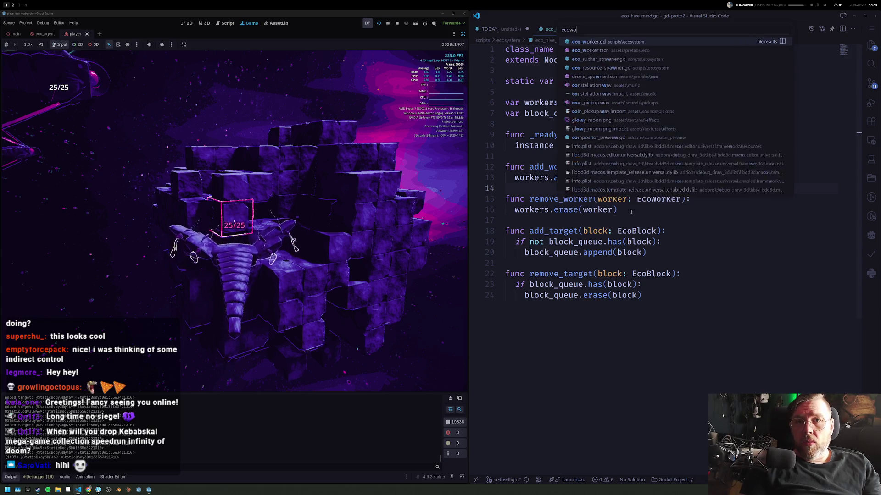
{"action": "key", "text": "Return"}
Step: Add a _ready function calling EcoHiveMind.instance.add_worker(self), and begin an exit function below it
{"action": "key", "text": "Up"}
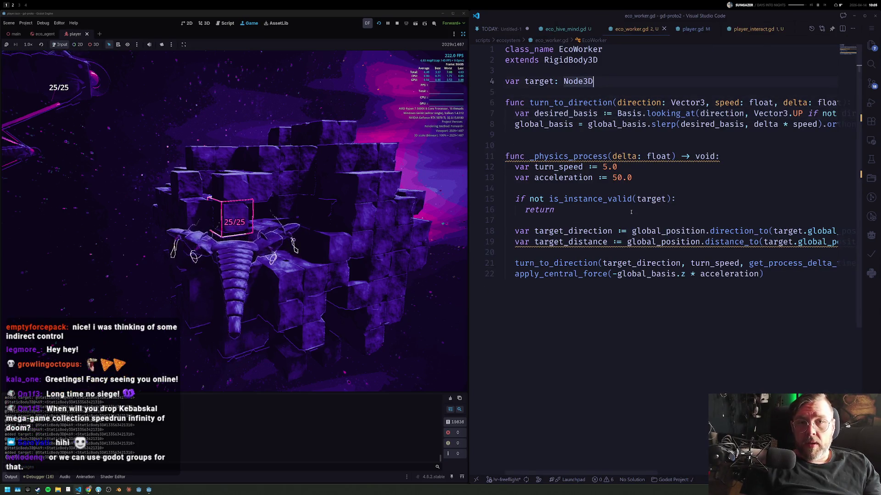
{"action": "key", "text": "ctrl+shift+Return"}
{"action": "key", "text": "ctrl+shift+Return"}
{"action": "type", "text": "func _ready"}
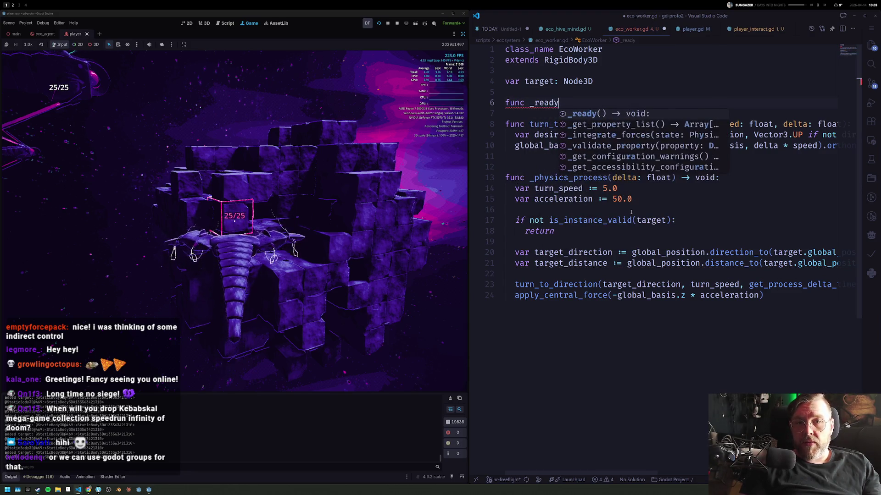
{"action": "key", "text": "Return"}
{"action": "key", "text": "Return"}
{"action": "type", "text": "EcoHiveMind."}
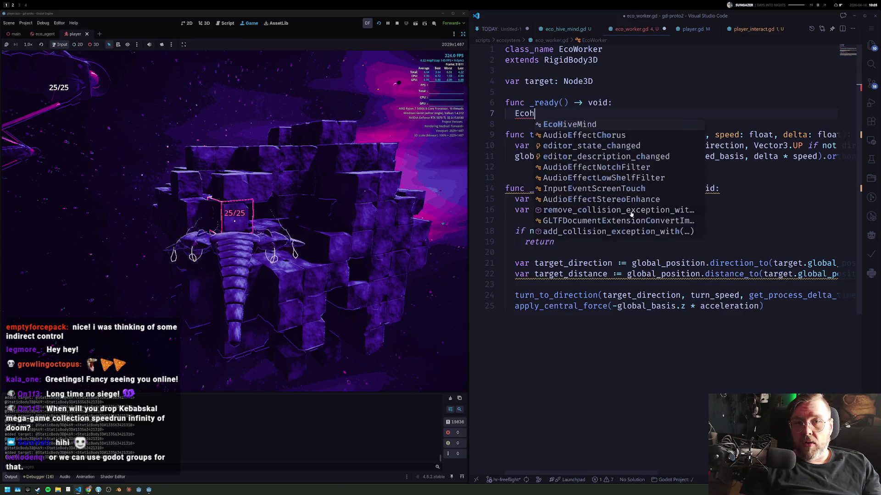
{"action": "type", "text": "instance."}
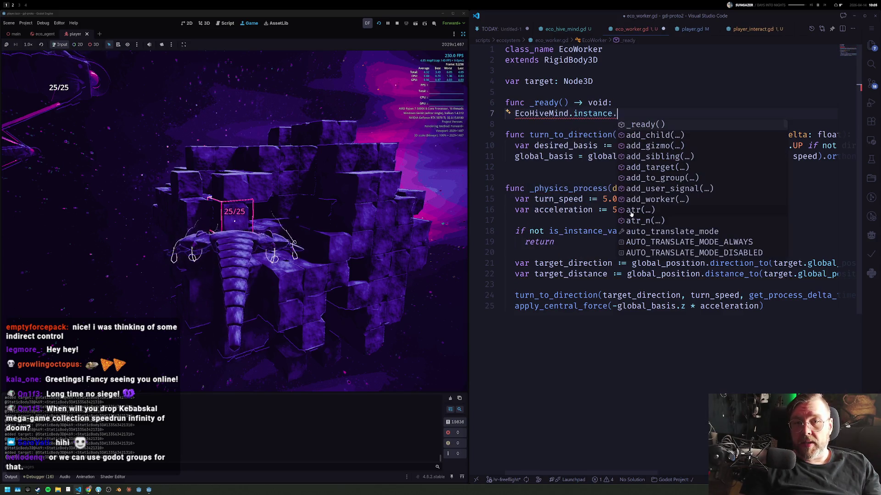
{"action": "type", "text": "add_wo"}
{"action": "key", "text": "Return"}
{"action": "type", "text": "self"}
{"action": "key", "text": "Return"}
{"action": "key", "text": "Return"}
{"action": "key", "text": "BackSpace"}
{"action": "key", "text": "Return"}
{"action": "type", "text": "func exit"}
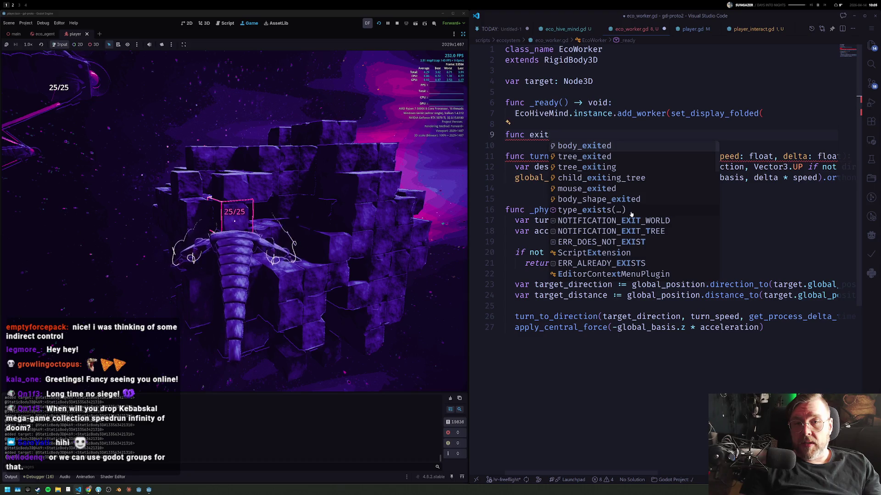
Step: Search the completion list for an exit callback, trying names like _exit, tree, remove and free
{"action": "key", "text": "Down"}
{"action": "key", "text": "Down"}
{"action": "key", "text": "Down"}
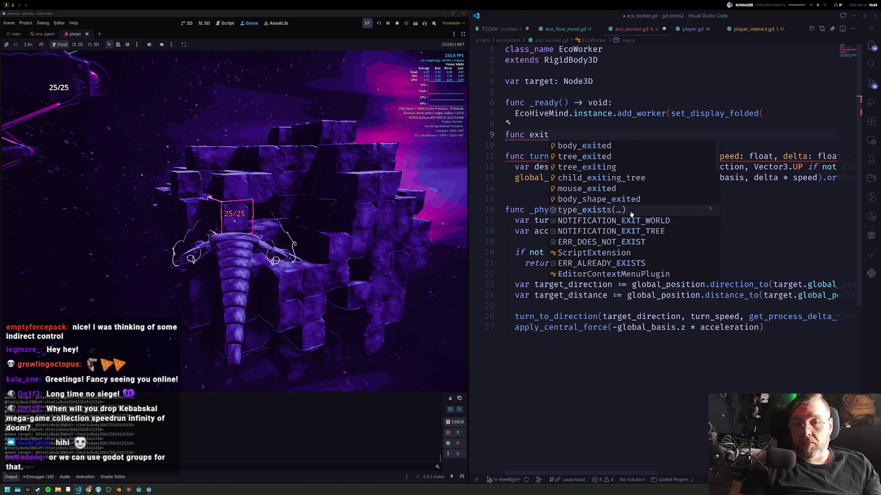
{"action": "type", "text": "tre"}
{"action": "key", "text": "ctrl+shift+Left"}
{"action": "type", "text": "_exit"}
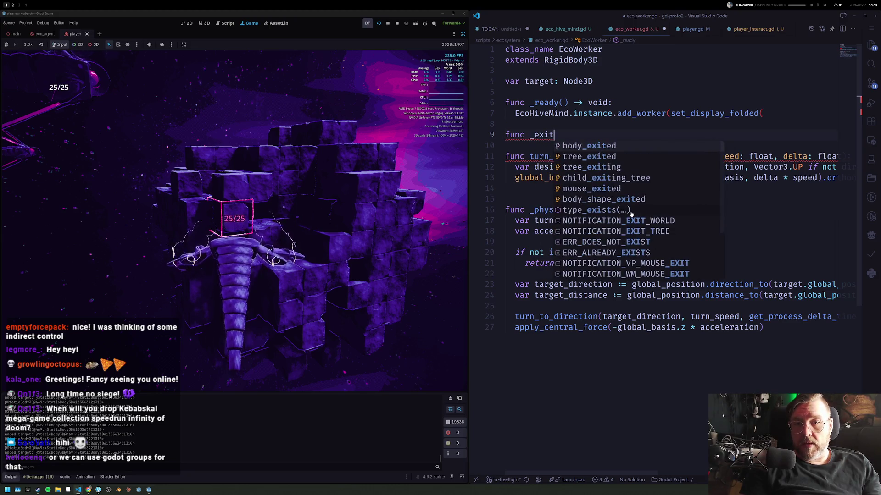
{"action": "key", "text": "ctrl+shift+Left"}
{"action": "type", "text": "tree"}
{"action": "key", "text": "Down"}
{"action": "key", "text": "BackSpace"}
{"action": "key", "text": "BackSpace"}
{"action": "key", "text": "BackSpace"}
{"action": "type", "text": "remove"}
{"action": "key", "text": "ctrl+shift+Left"}
{"action": "type", "text": "free"}
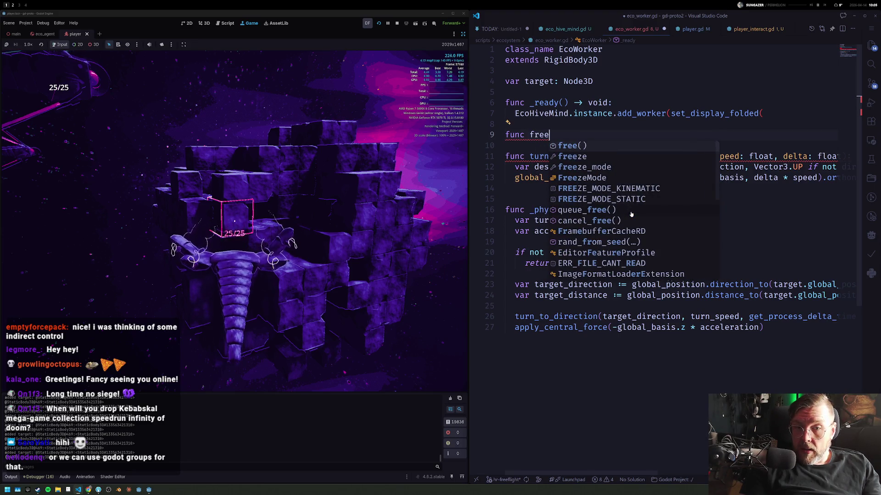
{"action": "key", "text": "ctrl+Left"}
{"action": "type", "text": "onexittre"}
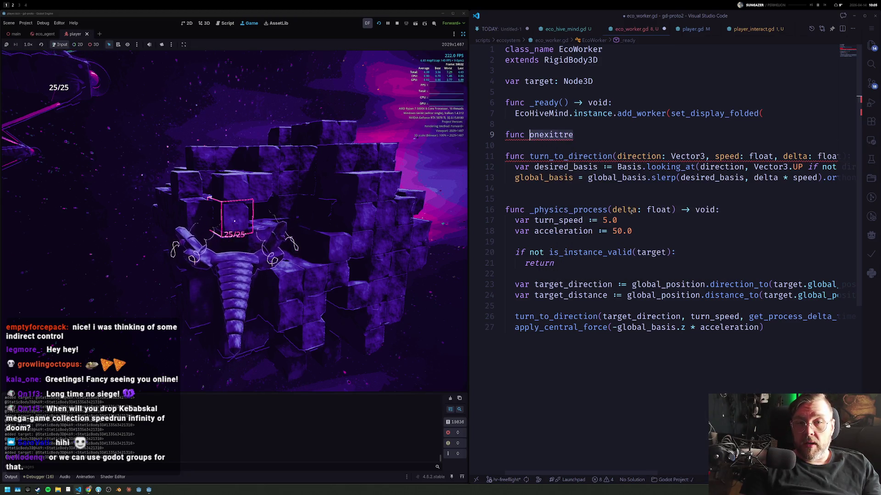
{"action": "type", "text": "func _exi"}
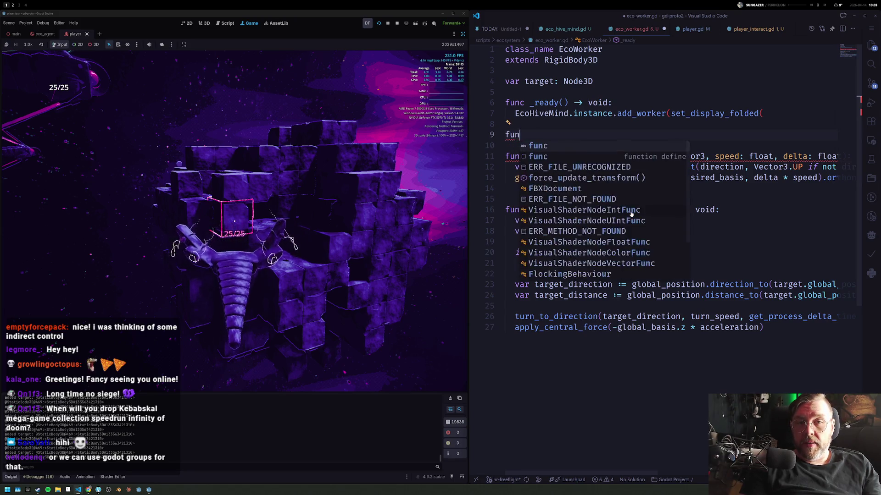
{"action": "type", "text": "ttre"}
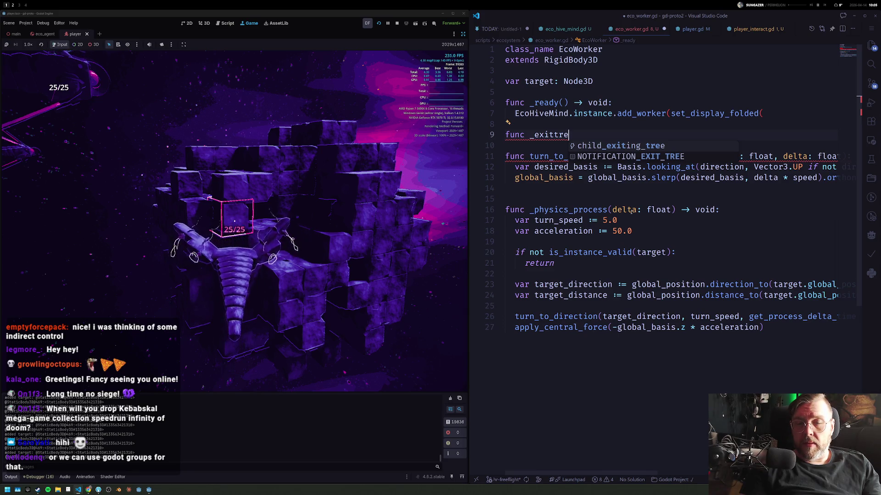
{"action": "key", "text": "ctrl+Left"}
{"action": "key", "text": "shift+End"}
{"action": "type", "text": "func"}
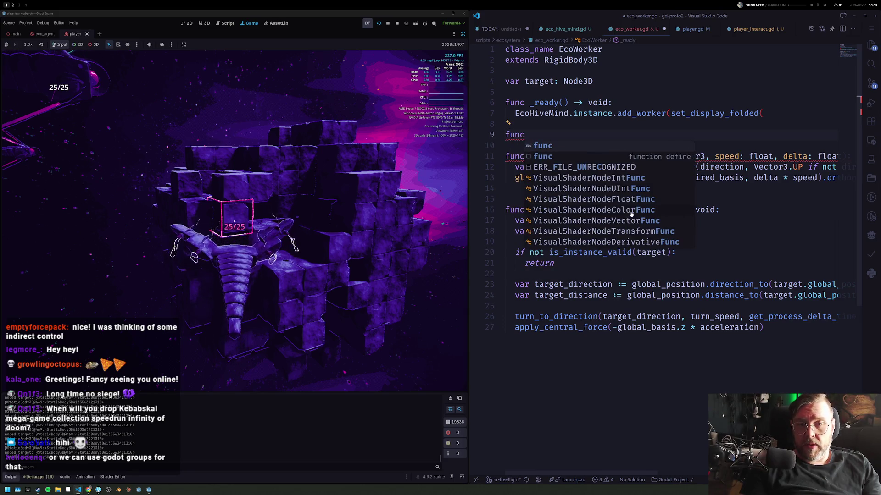
{"action": "type", "text": " exit"}
{"action": "key", "text": "Down"}
{"action": "key", "text": "Down"}
{"action": "key", "text": "Down"}
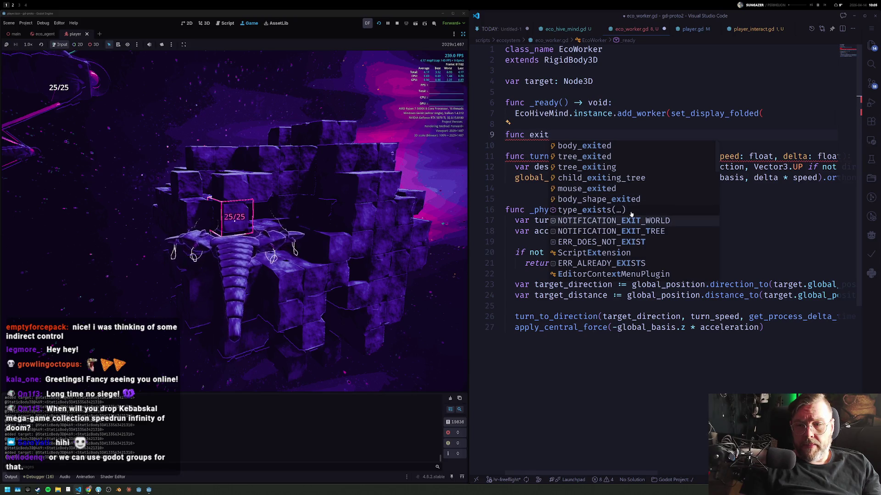
{"action": "key", "text": "Down"}
{"action": "key", "text": "Down"}
{"action": "key", "text": "Down"}
{"action": "key", "text": "Down"}
{"action": "key", "text": "Down"}
{"action": "key", "text": "Down"}
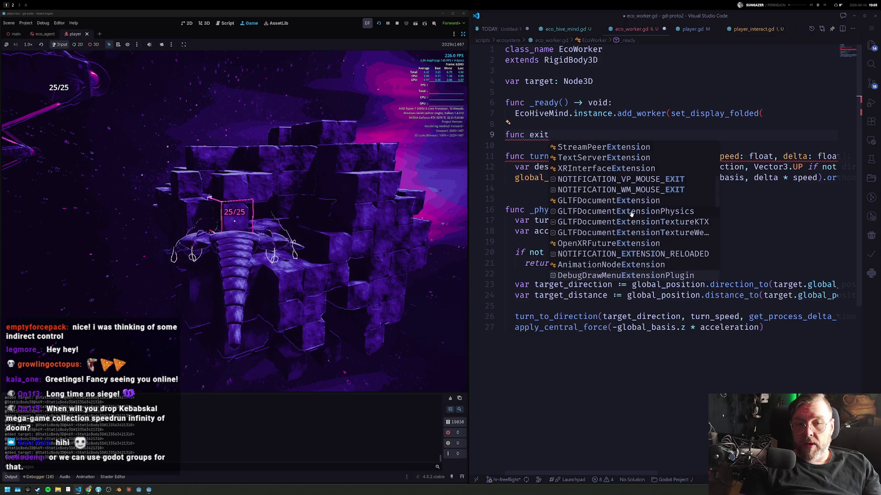
{"action": "key", "text": "Down"}
{"action": "key", "text": "Down"}
{"action": "key", "text": "Down"}
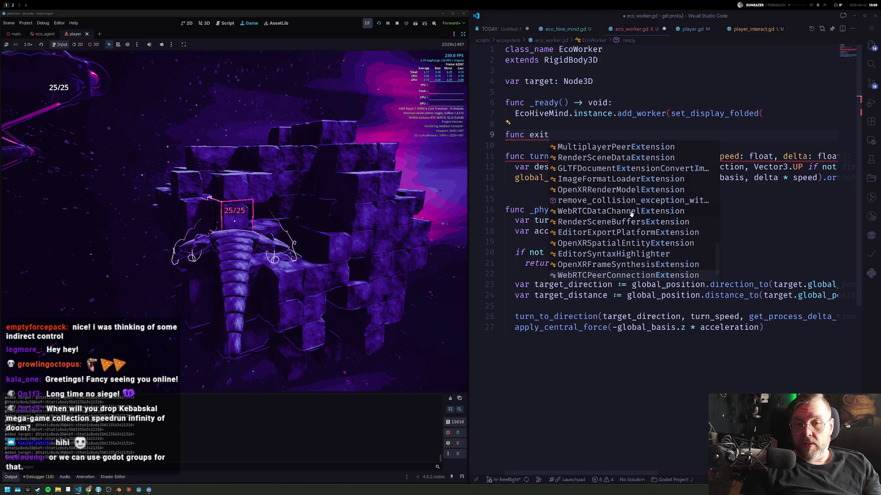
{"action": "key", "text": "Down"}
{"action": "key", "text": "Down"}
{"action": "key", "text": "Down"}
{"action": "key", "text": "Up"}
{"action": "key", "text": "Up"}
{"action": "key", "text": "Up"}
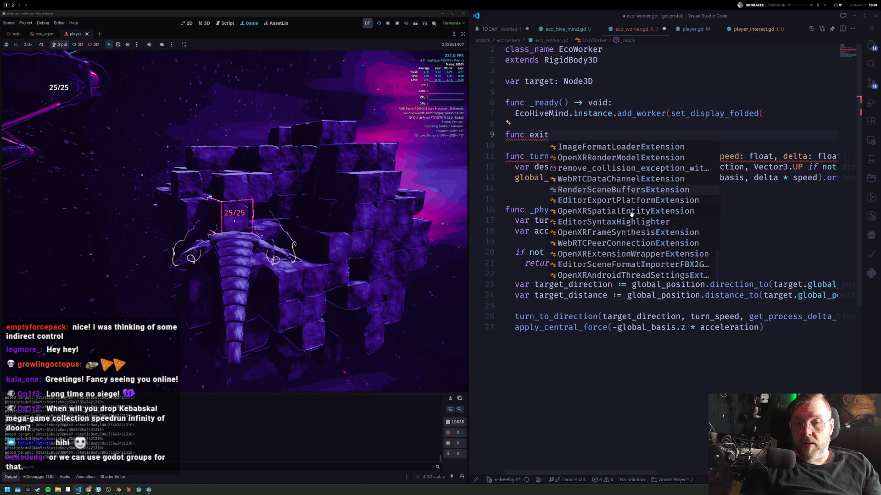
{"action": "key", "text": "BackSpace"}
{"action": "key", "text": "BackSpace"}
{"action": "key", "text": "BackSpace"}
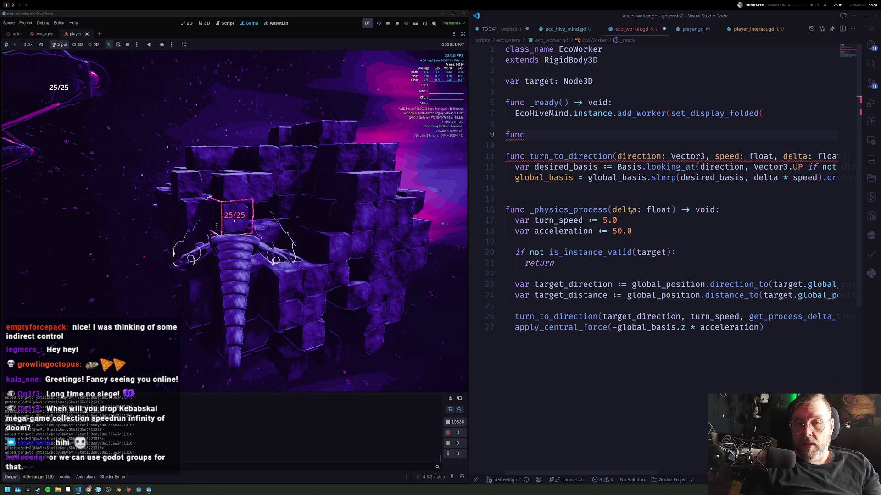
{"action": "type", "text": "_exittre"}
{"action": "key", "text": "ctrl+BackSpace"}
{"action": "key", "text": "ctrl+BackSpace"}
Step: Write a func _exit_tree(): header below _ready after trying other names
{"action": "key", "text": "Up"}
{"action": "key", "text": "Up"}
{"action": "key", "text": "End"}
{"action": "key", "text": "Return"}
{"action": "type", "text": "exittre"}
{"action": "key", "text": "ctrl+BackSpace"}
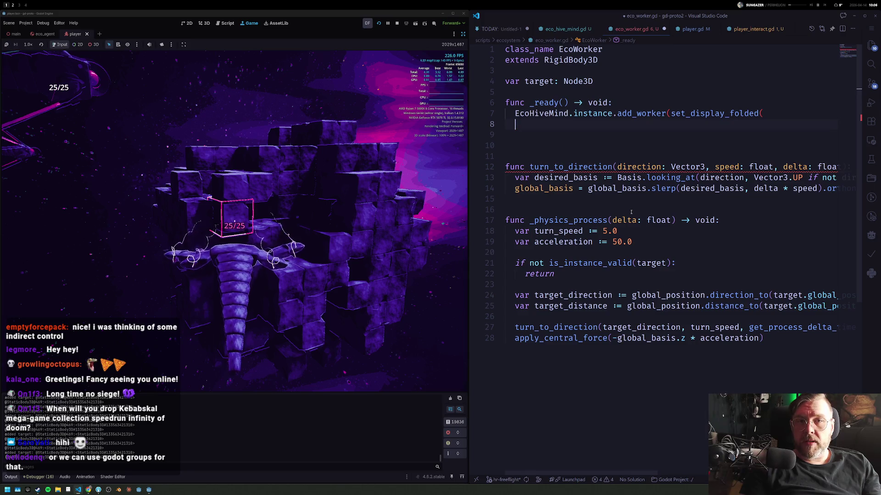
{"action": "mouse_move", "coordinate": [581, 59]}
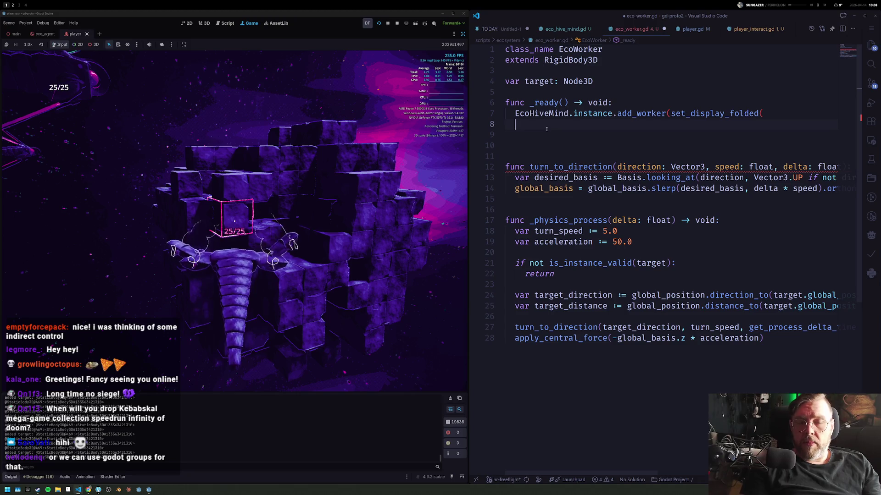
{"action": "type", "text": "func _"}
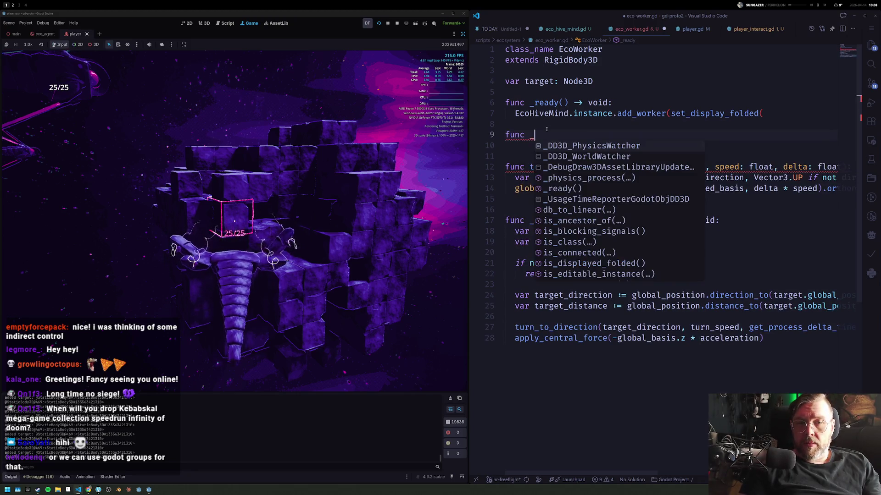
{"action": "type", "text": "removed"}
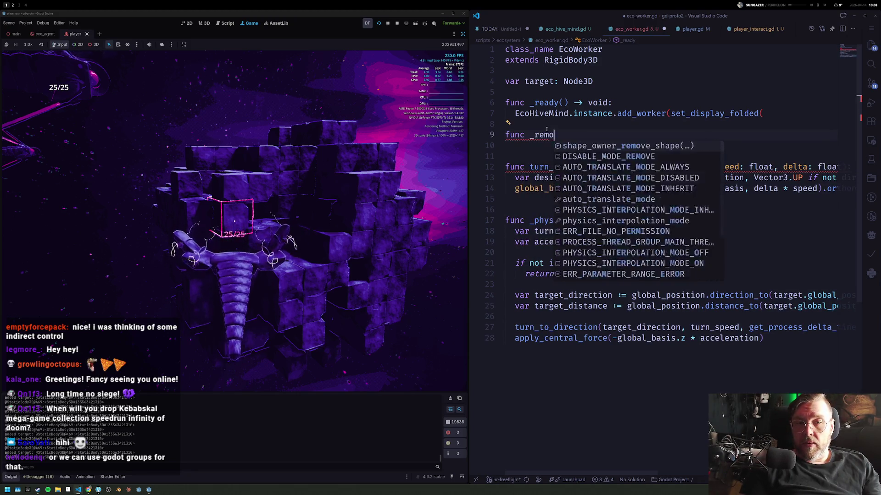
{"action": "type", "text": "_"}
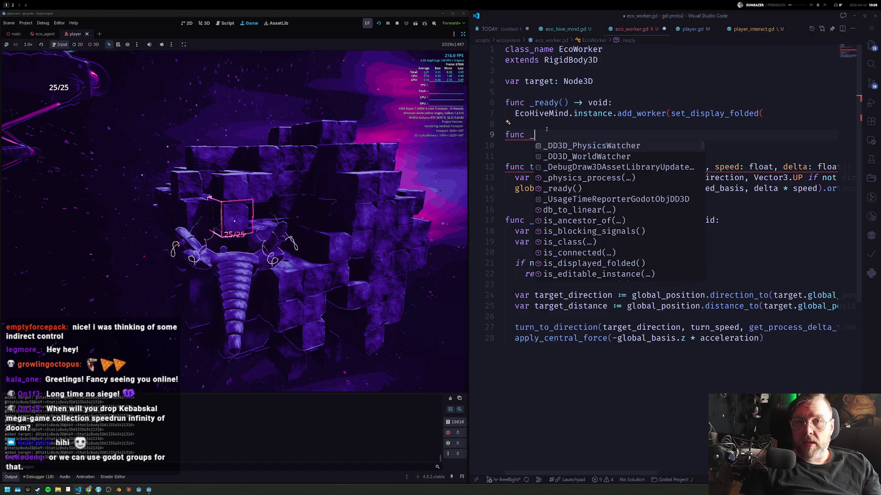
{"action": "key", "text": "Up"}
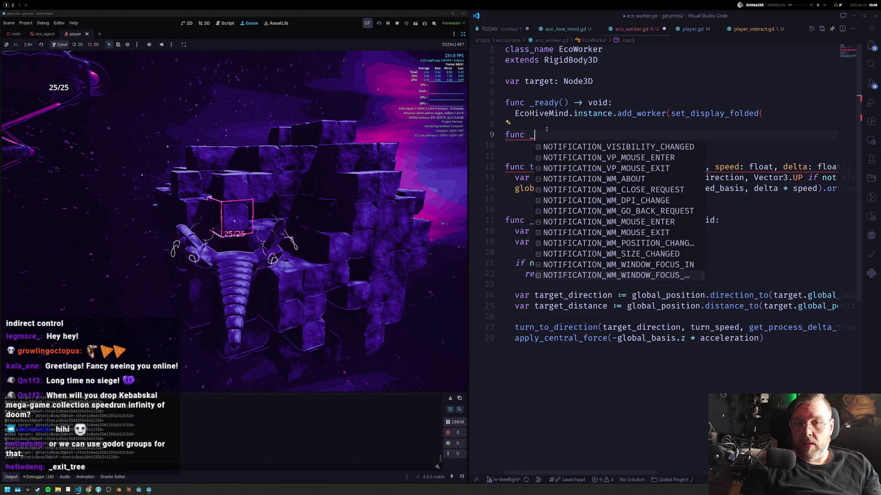
{"action": "type", "text": "exit"}
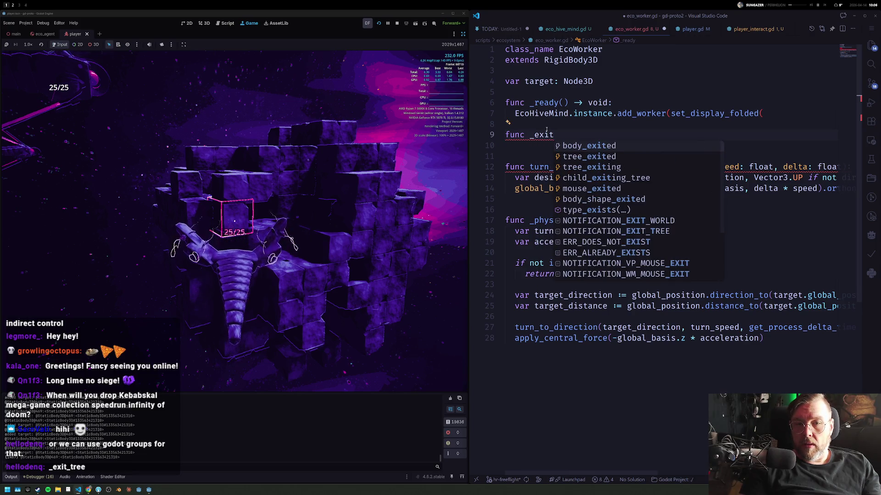
{"action": "key", "text": "BackSpace"}
{"action": "key", "text": "BackSpace"}
{"action": "key", "text": "BackSpace"}
{"action": "type", "text": "leave"}
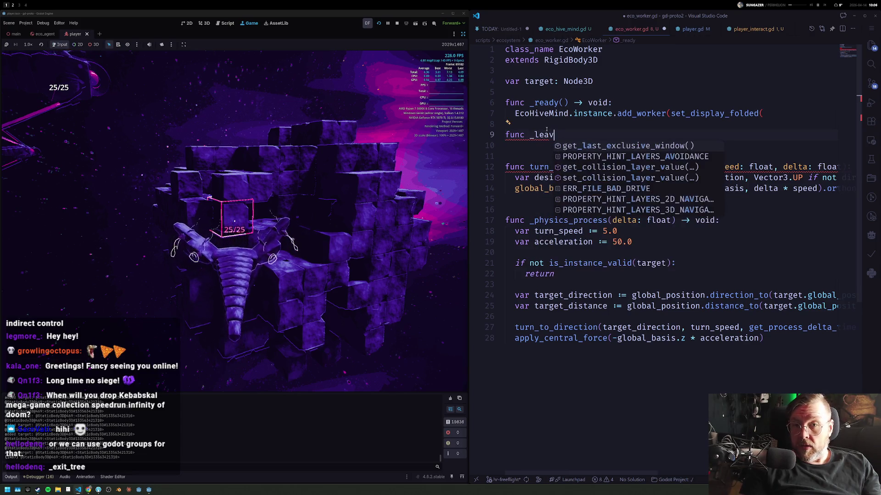
{"action": "key", "text": "ctrl+Left"}
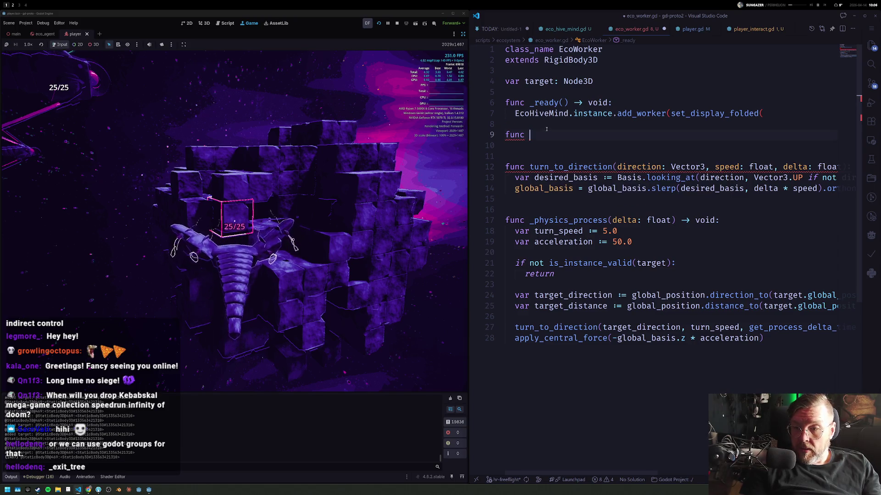
{"action": "type", "text": "exit_tree"}
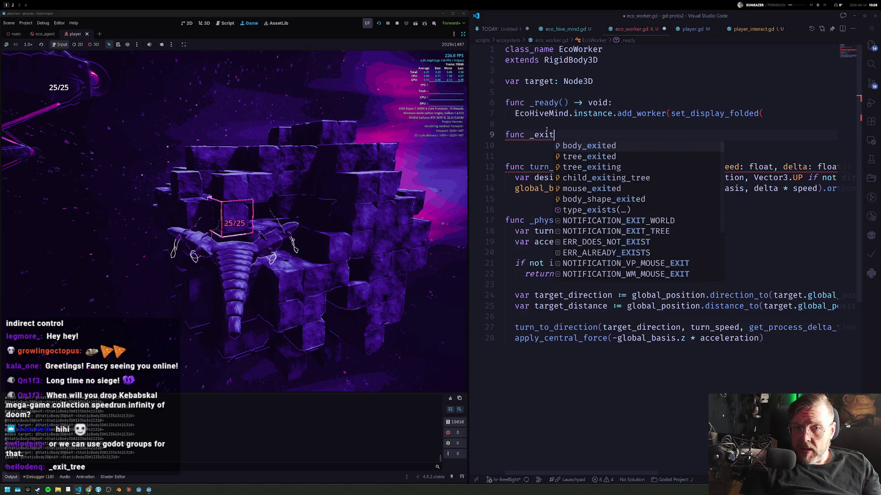
{"action": "type", "text": "():"}
{"action": "key", "text": "Return"}
{"action": "type", "text": "print(exiting"}
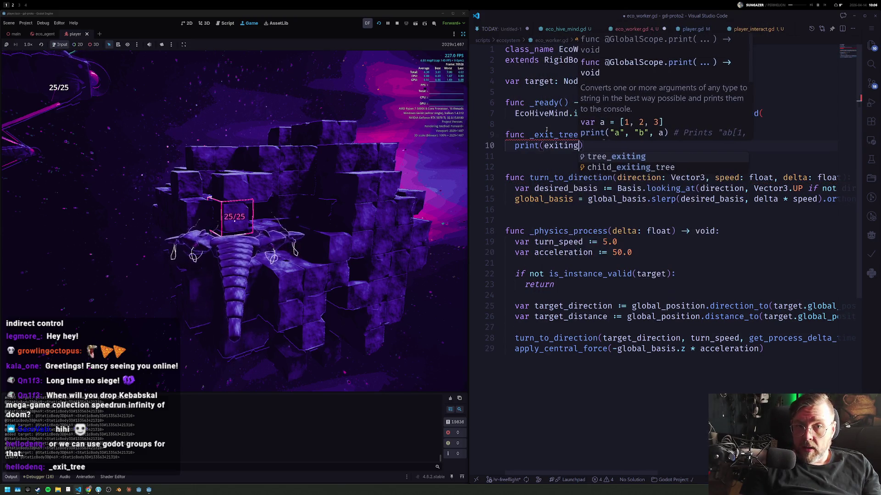
{"action": "key", "text": "BackSpace"}
{"action": "key", "text": "BackSpace"}
{"action": "key", "text": "BackSpace"}
{"action": "mouse_move", "coordinate": [556, 133]}
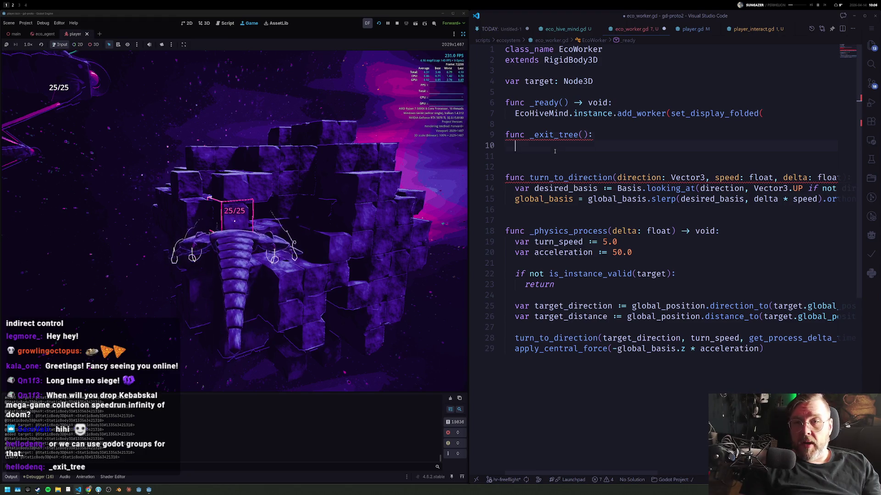
Step: Pass self as the add_worker argument in _ready and save
{"action": "key", "text": "ctrl+Left"}
{"action": "key", "text": "ctrl+Left"}
{"action": "key", "text": "BackSpace"}
{"action": "type", "text": "self)"}
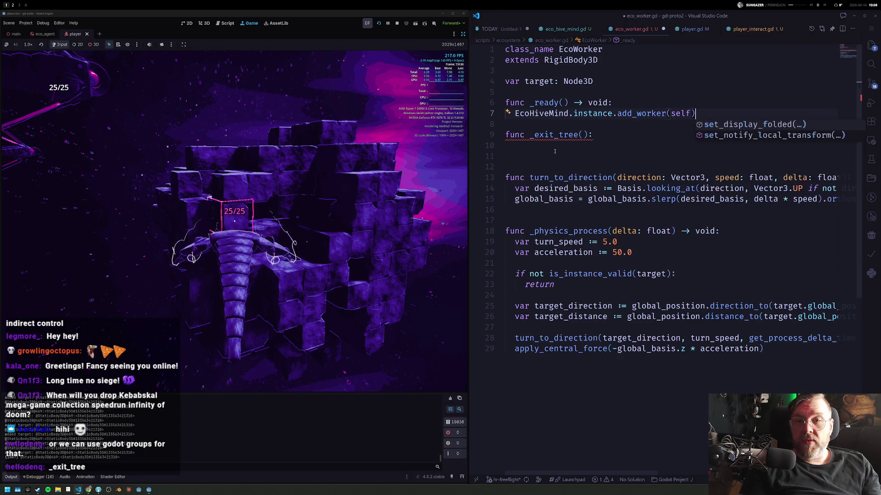
{"action": "key", "text": "ctrl+s"}
Step: Recreate the _exit_tree header from the override completion
{"action": "key", "text": "Down"}
{"action": "key", "text": "End"}
{"action": "key", "text": "Return"}
{"action": "key", "text": "Return"}
{"action": "key", "text": "Up"}
{"action": "key", "text": "Up"}
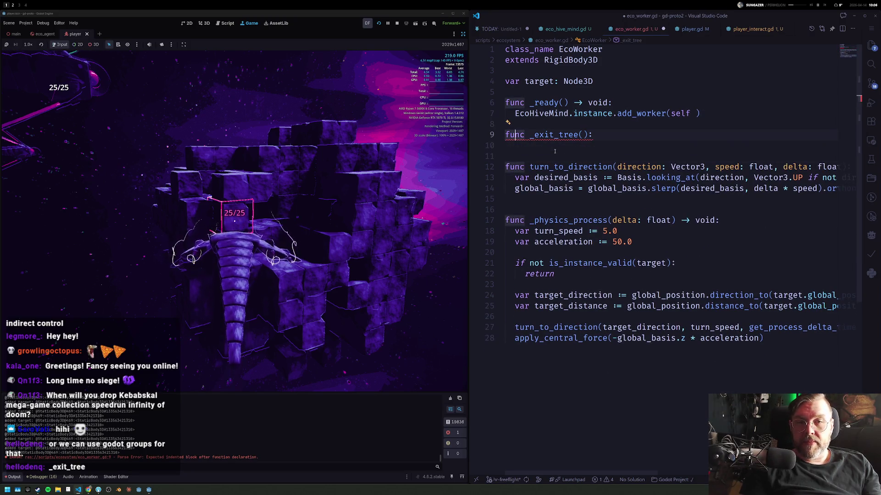
{"action": "key", "text": "shift+End"}
{"action": "type", "text": "_s"}
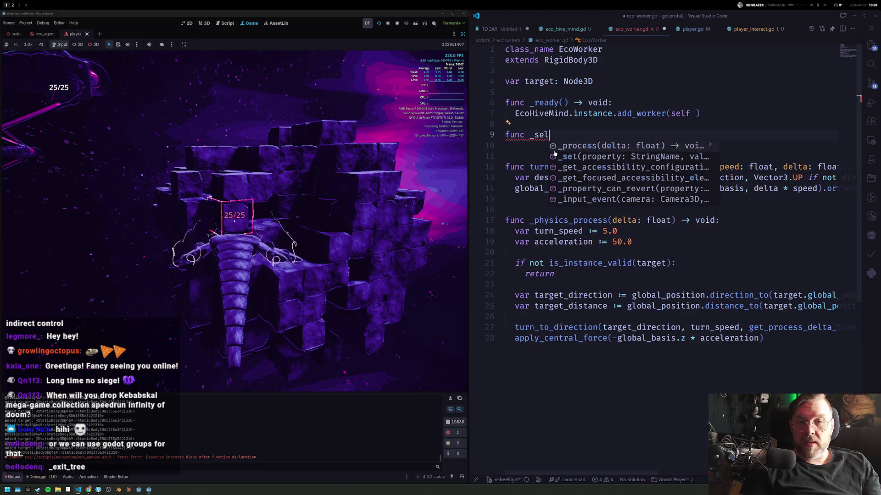
{"action": "key", "text": "BackSpace"}
{"action": "type", "text": "exi"}
{"action": "key", "text": "Return"}
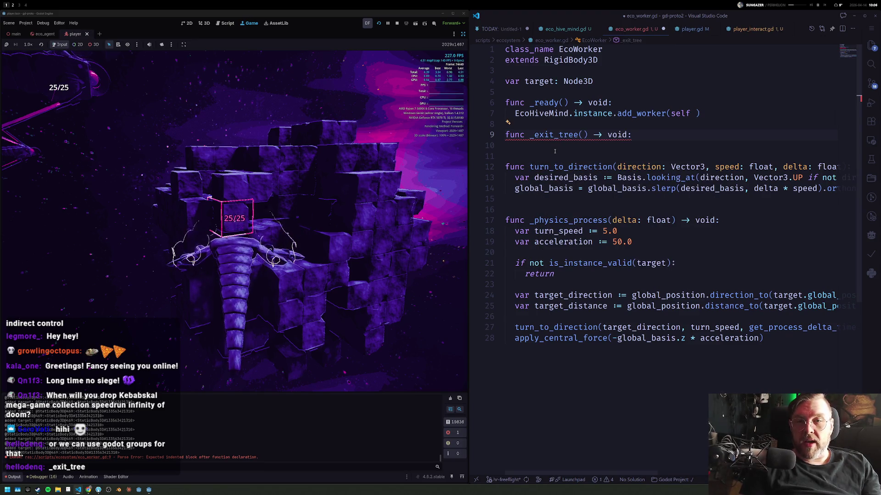
{"action": "key", "text": "Return"}
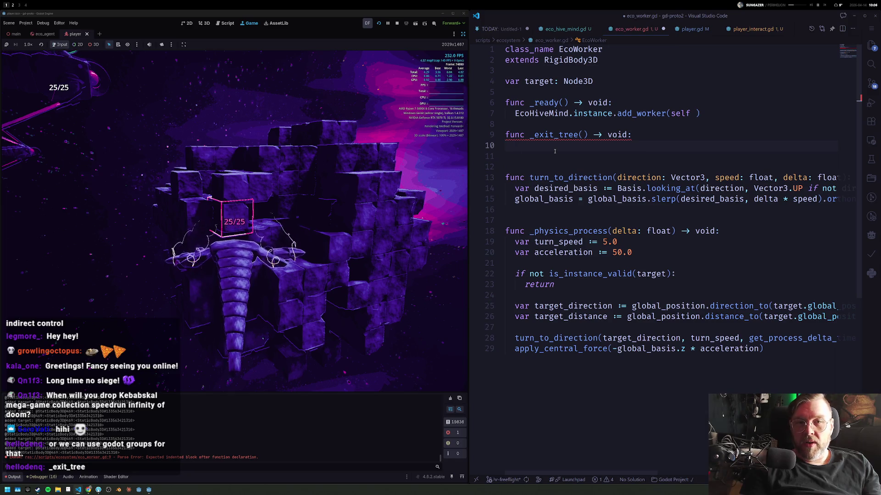
Step: Make _exit_tree call EcoHiveMind.instance.remove_worker(self), save, and delete the extra blank line
{"action": "type", "text": "ecohi"}
{"action": "key", "text": "Return"}
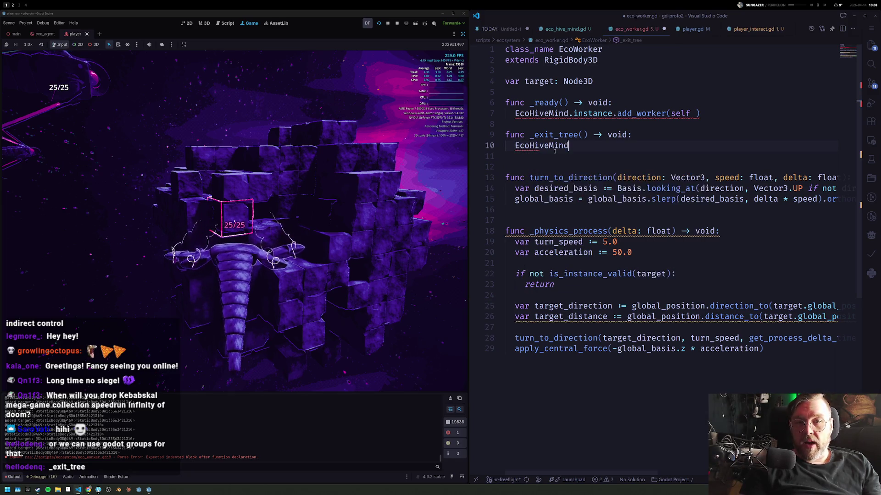
{"action": "type", "text": ".in"}
{"action": "key", "text": "Return"}
{"action": "type", "text": ".remove_w"}
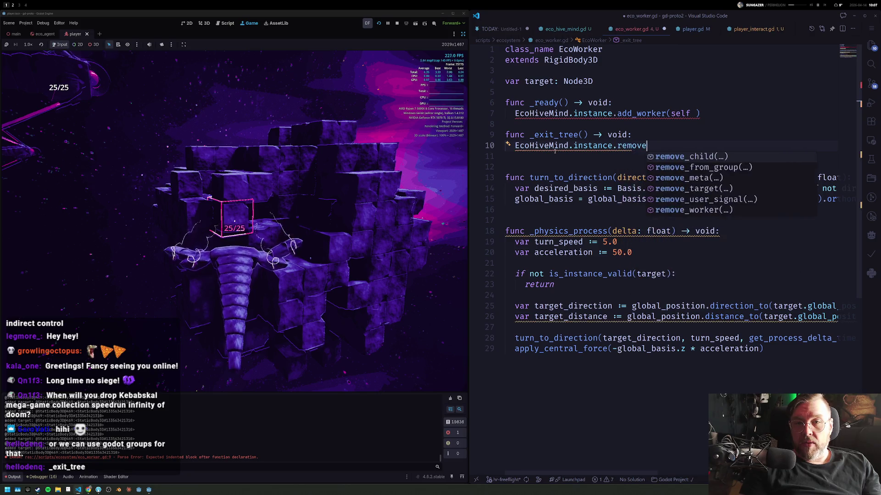
{"action": "key", "text": "Return"}
{"action": "type", "text": "self)"}
{"action": "key", "text": "ctrl+s"}
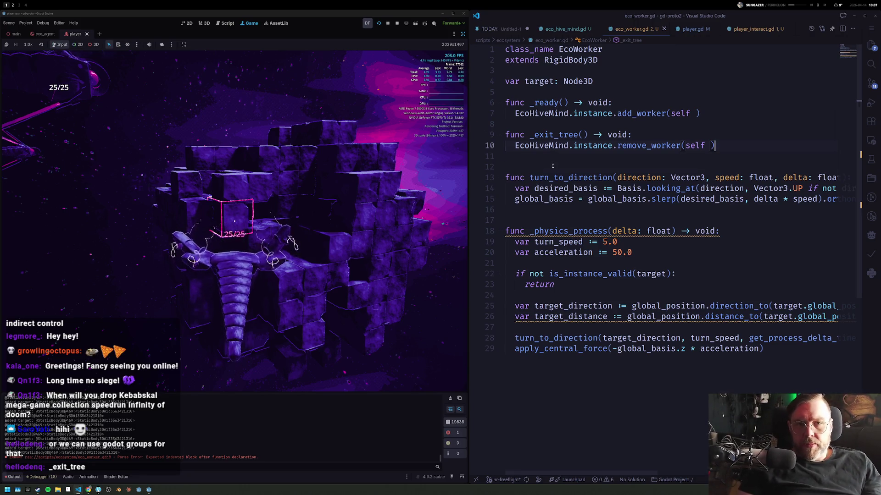
{"action": "left_click", "coordinate": [552, 166]}
{"action": "key", "text": "BackSpace"}
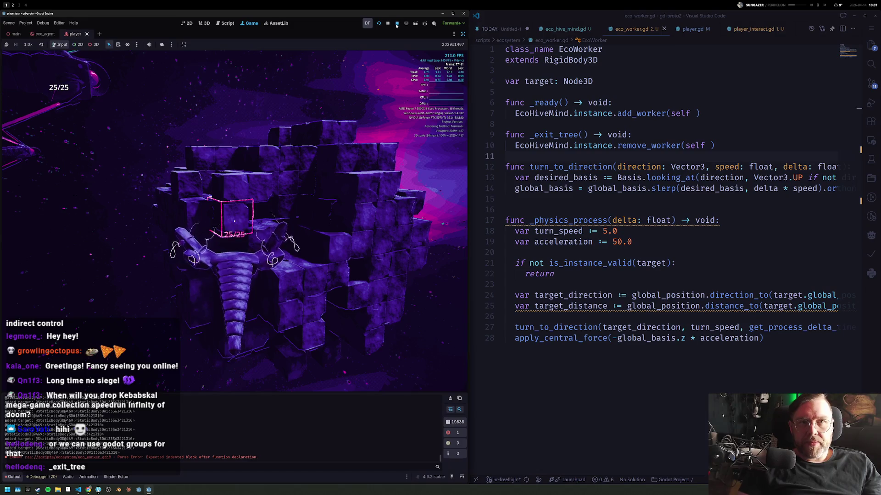
Step: Stop the game, delete the blank line before _physics_process, then rerun and stop it
{"action": "left_click", "coordinate": [397, 24]}
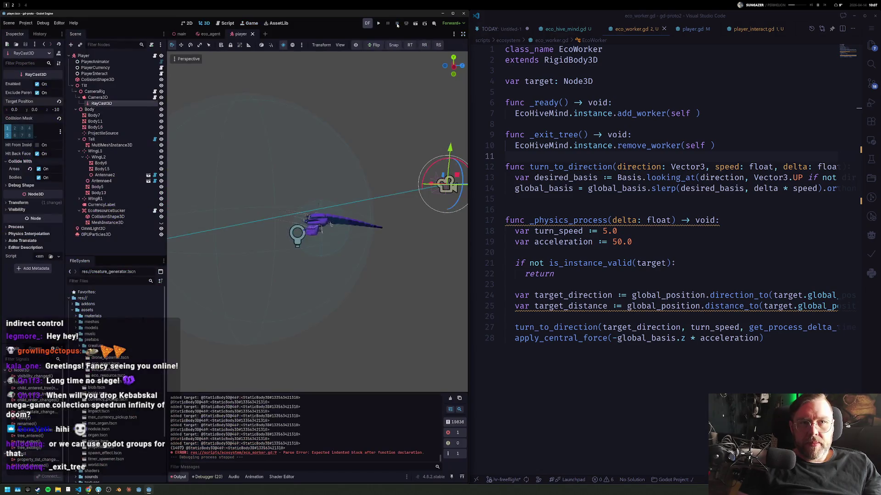
{"action": "left_click", "coordinate": [551, 210]}
{"action": "key", "text": "BackSpace"}
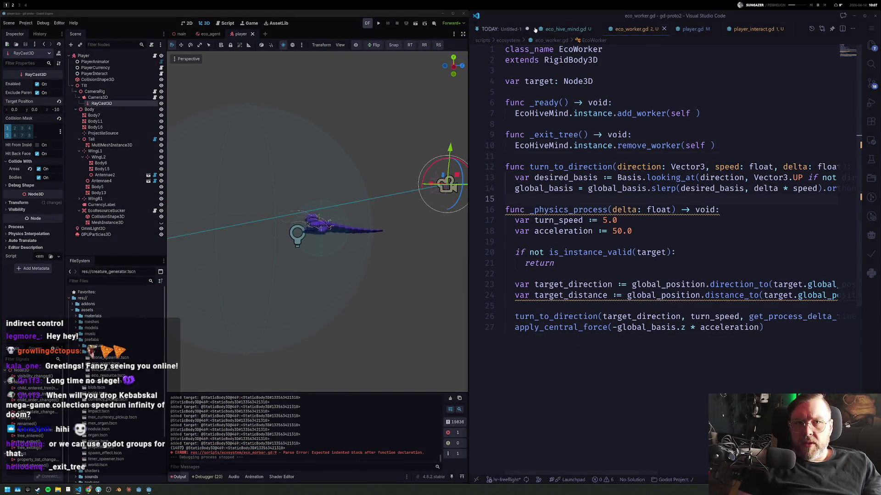
{"action": "key", "text": "F5"}
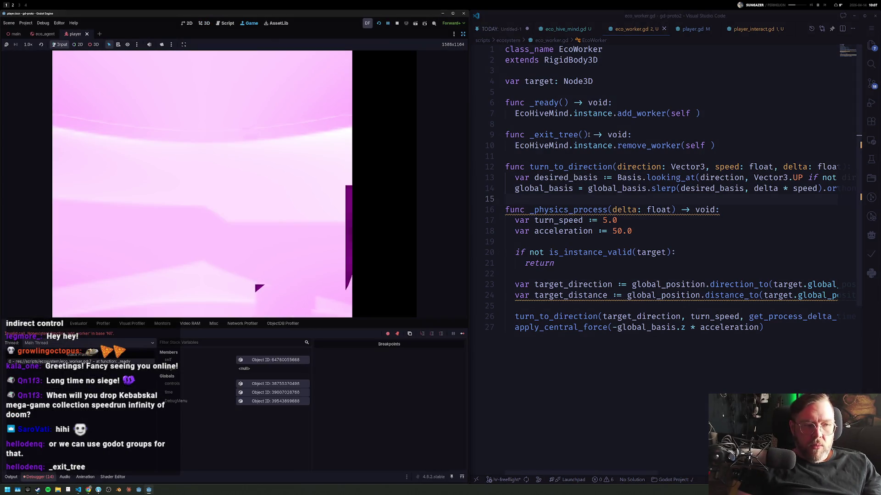
{"action": "key", "text": "F8"}
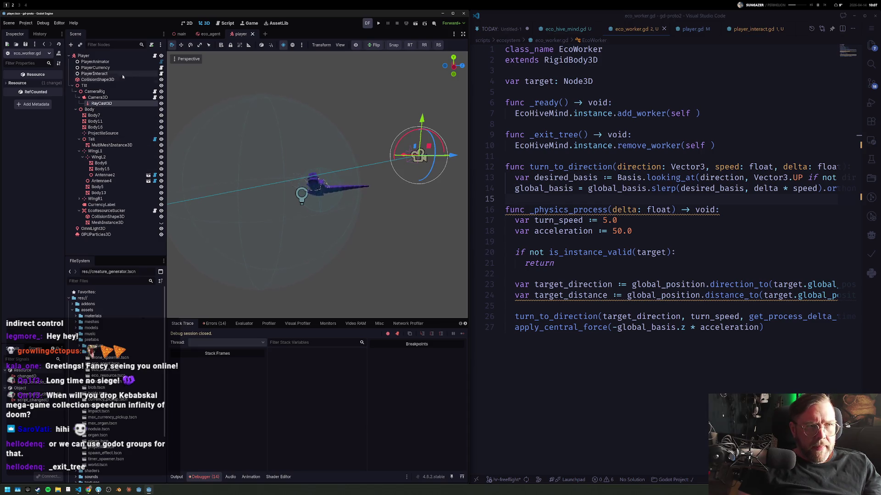
Step: Switch to the main scene and inspect the Eco, EcoWorker and EcoHiveMind nodes
{"action": "left_click", "coordinate": [72, 86]}
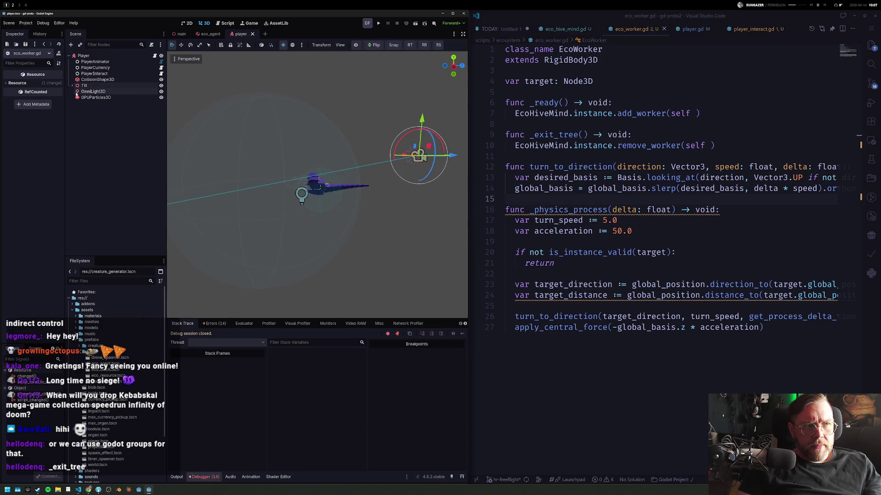
{"action": "left_click", "coordinate": [181, 35]}
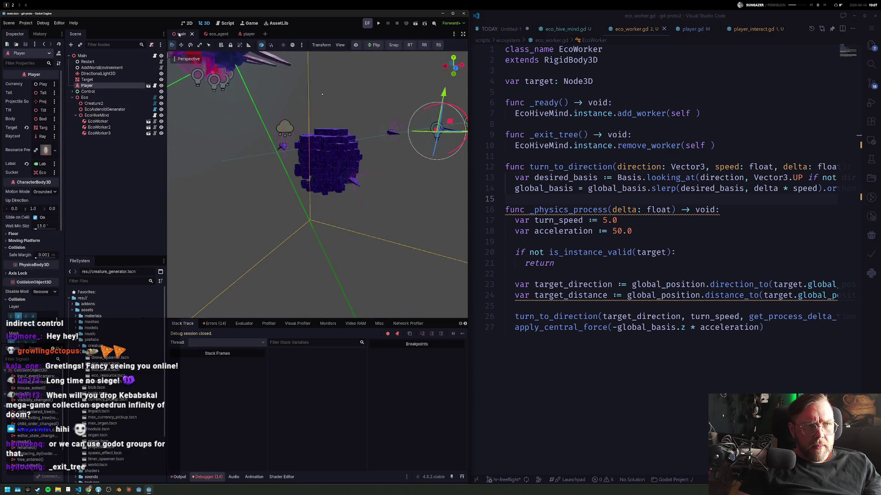
{"action": "left_click", "coordinate": [105, 98]}
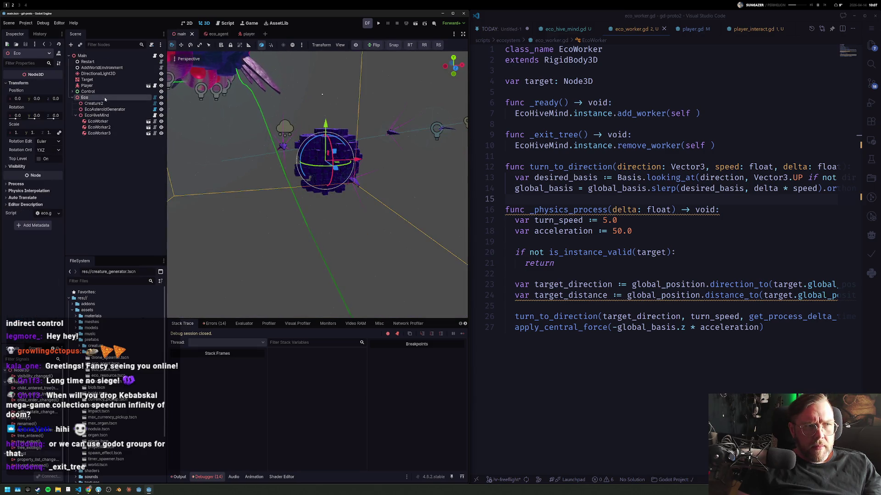
{"action": "left_click", "coordinate": [102, 122]}
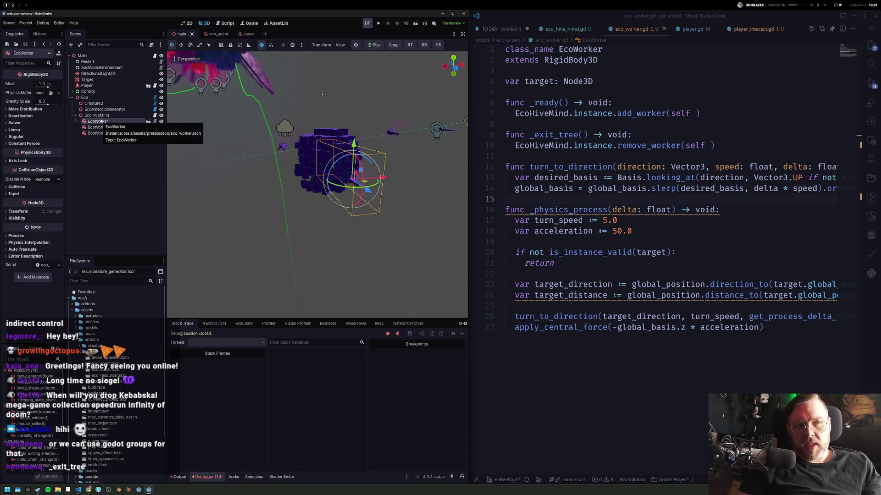
{"action": "left_click", "coordinate": [101, 115]}
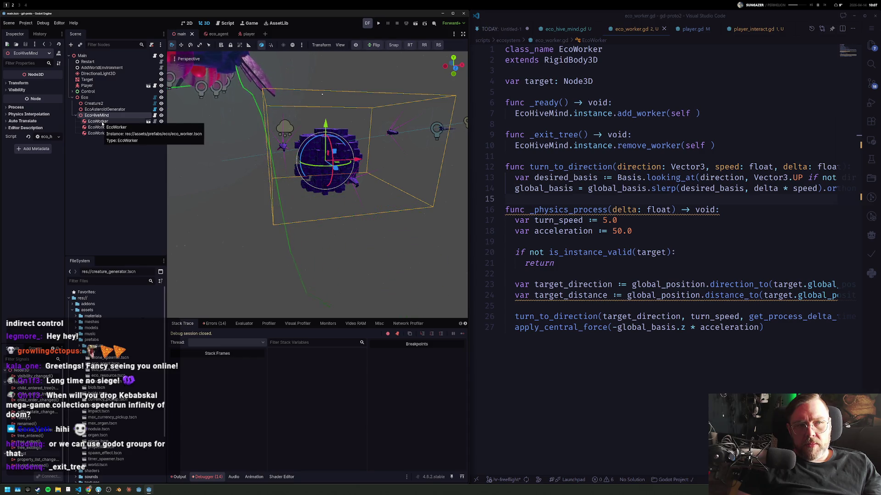
{"action": "left_click", "coordinate": [98, 122]}
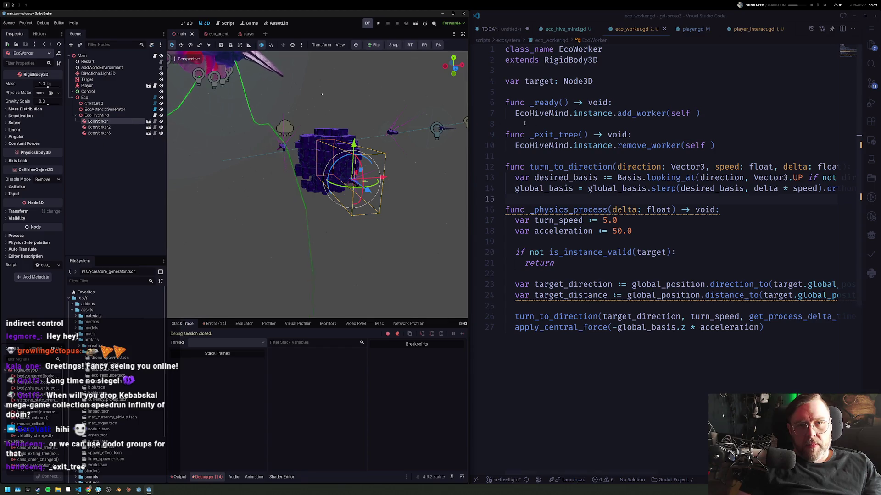
{"action": "left_click", "coordinate": [665, 113]}
Step: Defer EcoWorker's registration with add_worker.call_deferred(self) under a '# todo: fix initialization ordering' comment
{"action": "type", "text": "."}
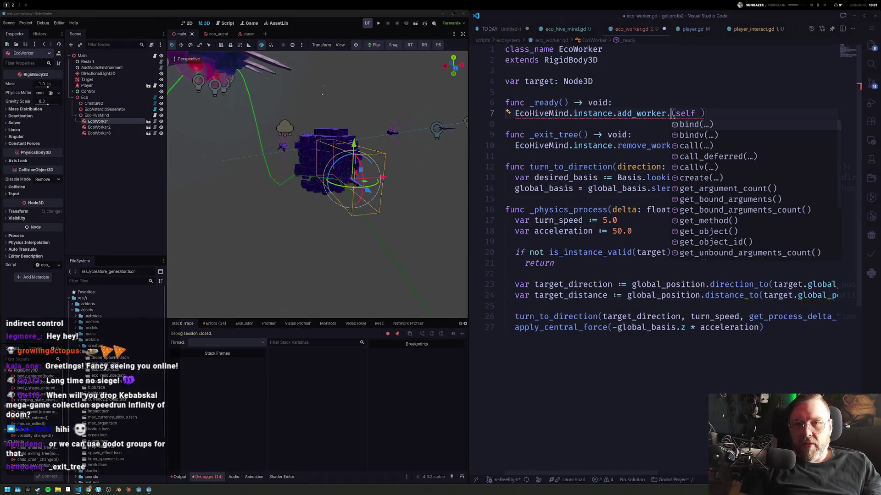
{"action": "key", "text": "Down"}
{"action": "key", "text": "Down"}
{"action": "key", "text": "Down"}
{"action": "key", "text": "Return"}
{"action": "key", "text": "End"}
{"action": "key", "text": "ctrl+shift+Return"}
{"action": "type", "text": "# t"}
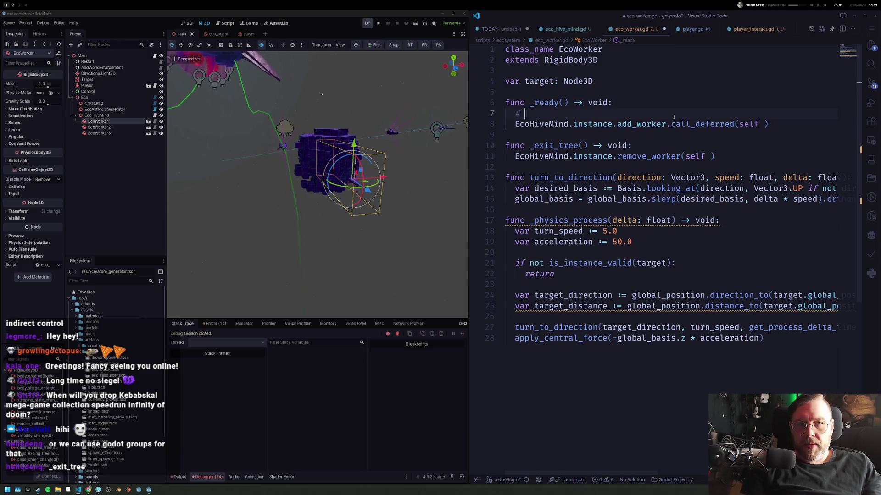
{"action": "type", "text": "odo: "}
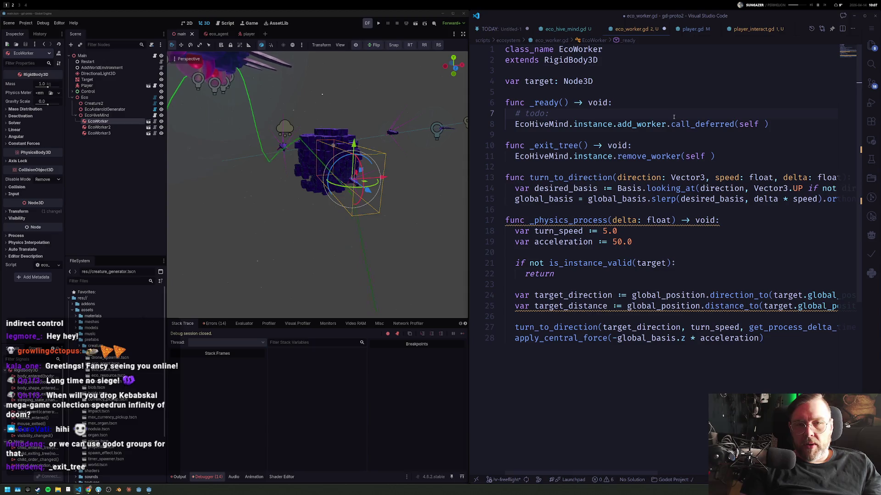
{"action": "type", "text": "fix"}
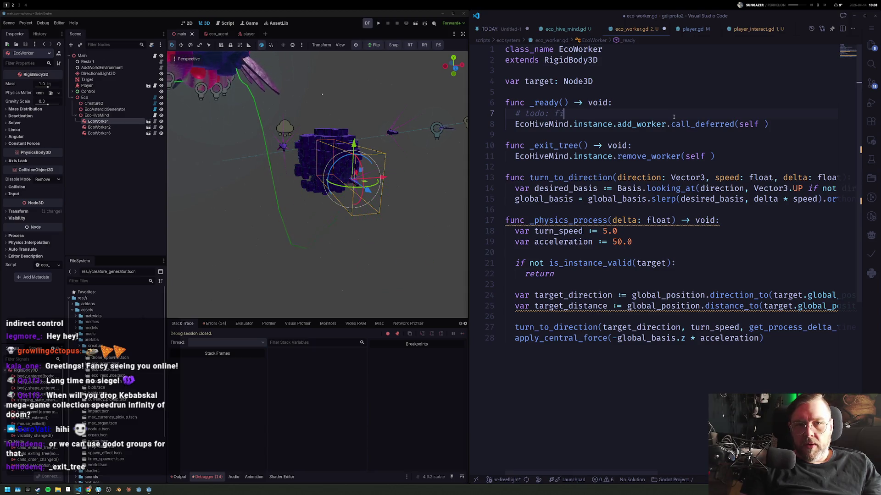
{"action": "type", "text": " initialization or"}
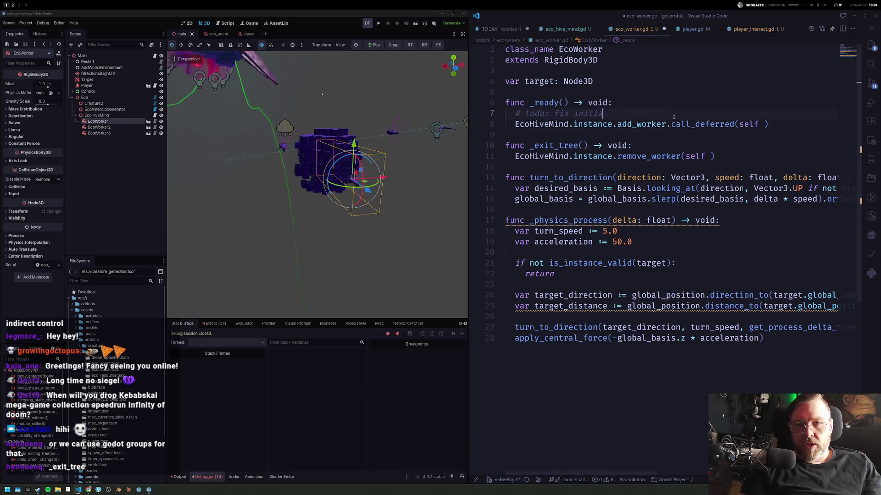
{"action": "type", "text": "dering"}
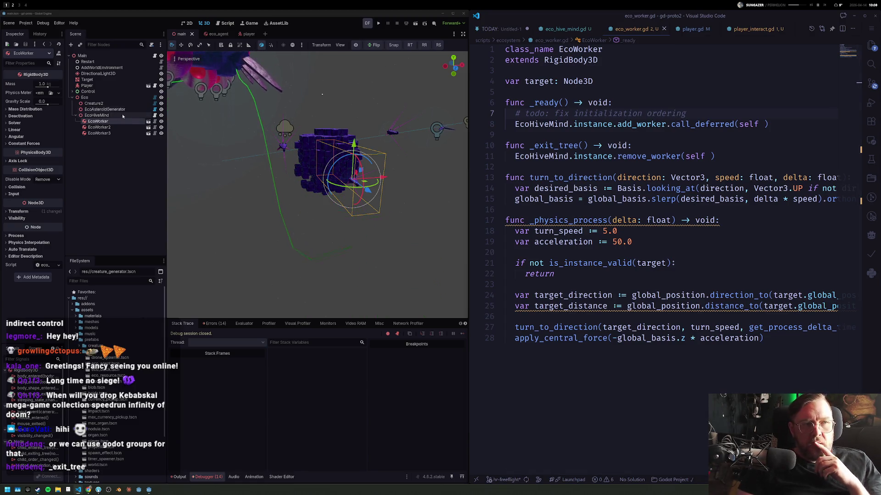
{"action": "left_click", "coordinate": [104, 132], "text": "shift"}
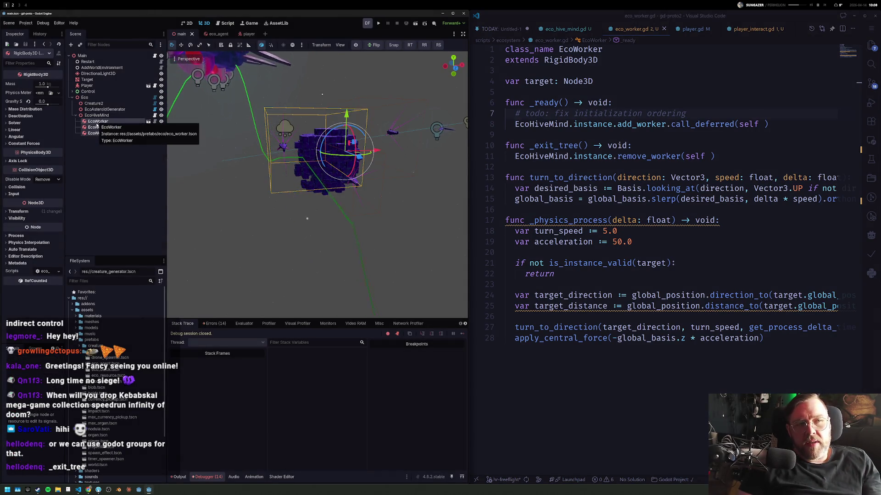
Step: Run and stop the game with deferred worker registration, then return to eco_hive_mind.gd
{"action": "left_click", "coordinate": [378, 23]}
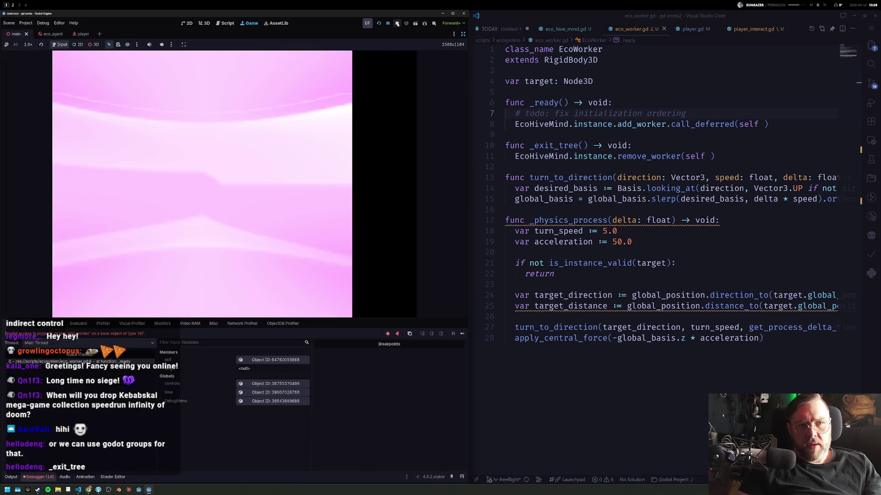
{"action": "left_click", "coordinate": [398, 23]}
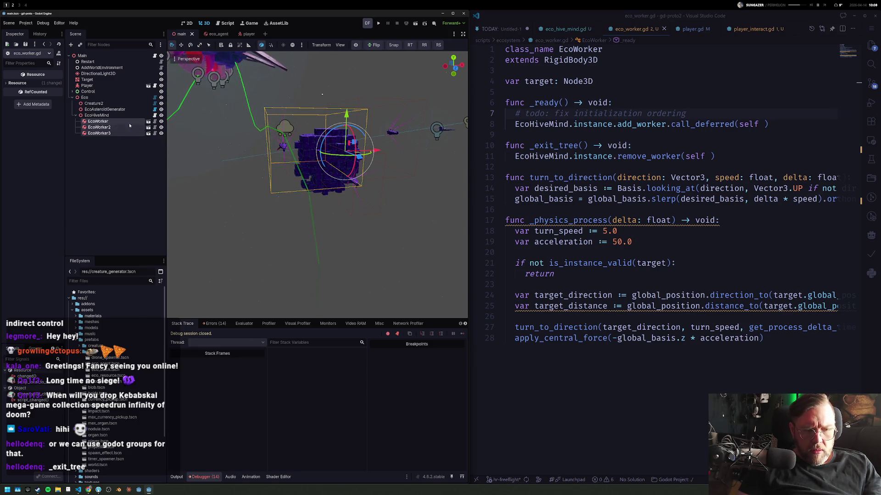
{"action": "left_click", "coordinate": [565, 29]}
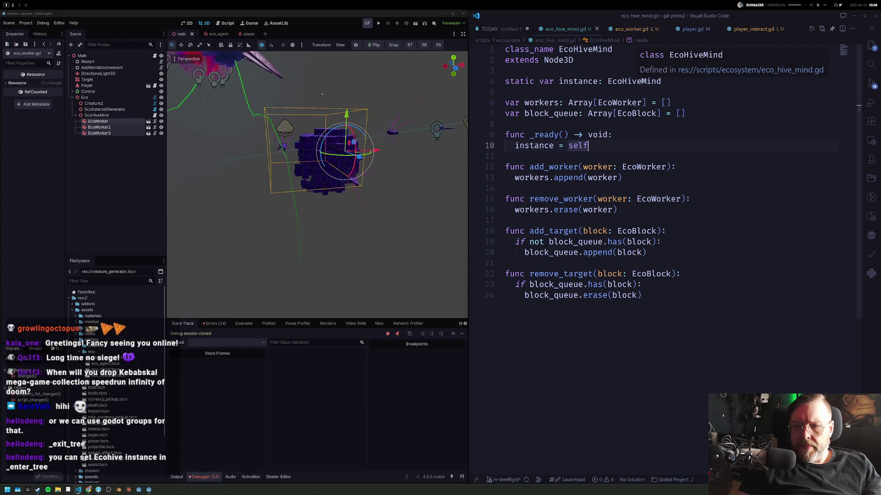
Step: Rename EcoHiveMind's _ready to _enter_tree in eco_hive_mind.gd and save it
{"action": "left_click", "coordinate": [671, 124]}
{"action": "key", "text": "Delete"}
{"action": "key", "text": "Return"}
{"action": "key", "text": "ctrl+Right"}
{"action": "key", "text": "ctrl+shift+Right"}
{"action": "key", "text": "BackSpace"}
{"action": "type", "text": "_ent"}
{"action": "key", "text": "Return"}
{"action": "key", "text": "shift+End"}
{"action": "key", "text": "Delete"}
{"action": "key", "text": "Down"}
{"action": "key", "text": "ctrl+s"}
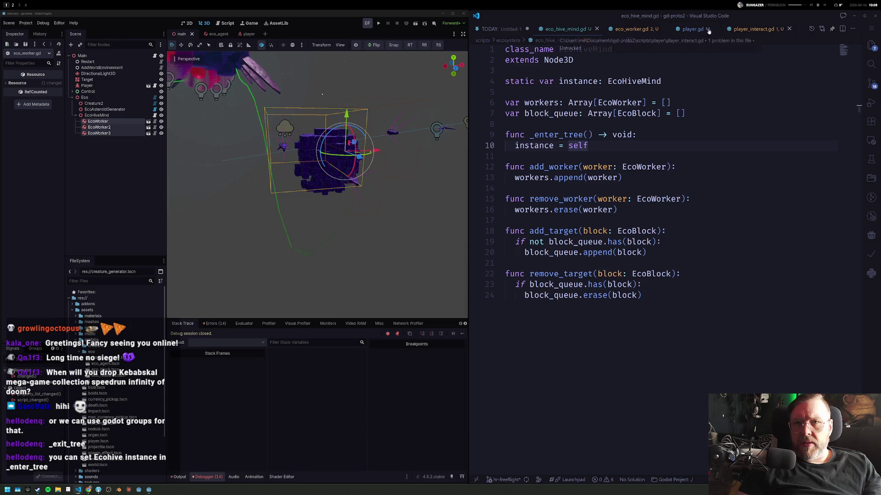
Step: Remove the todo comment and call_deferred from eco_worker.gd's add_worker call, save, and run the game
{"action": "left_click", "coordinate": [632, 29]}
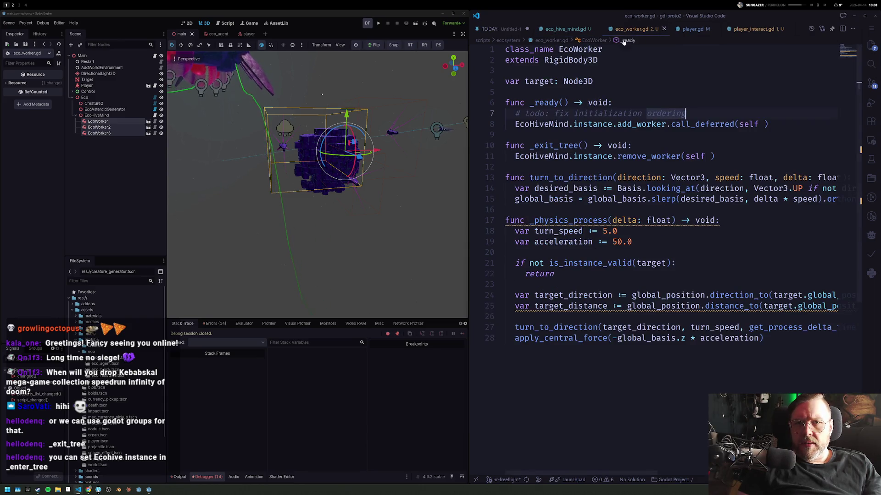
{"action": "left_click", "coordinate": [709, 106]}
{"action": "key", "text": "shift+Down"}
{"action": "key", "text": "shift+End"}
{"action": "key", "text": "Delete"}
{"action": "key", "text": "ctrl+Delete"}
{"action": "key", "text": "ctrl+BackSpace"}
{"action": "key", "text": "BackSpace"}
{"action": "key", "text": "ctrl+s"}
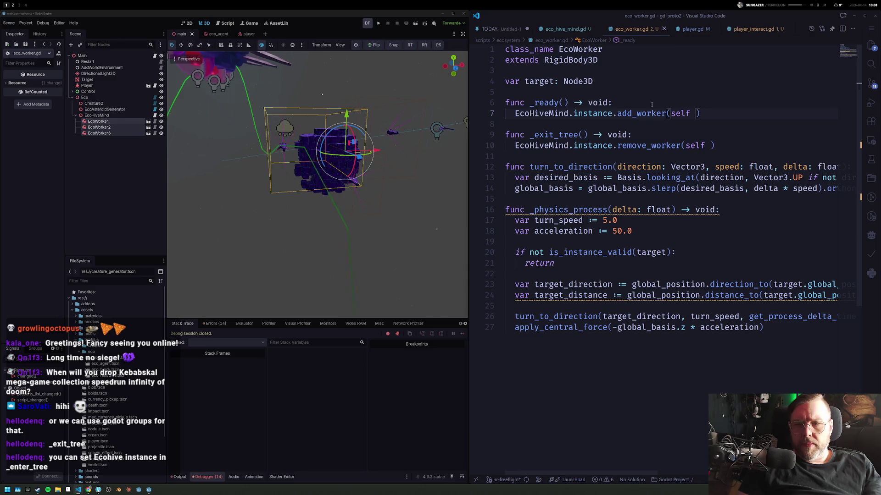
{"action": "left_click", "coordinate": [378, 23]}
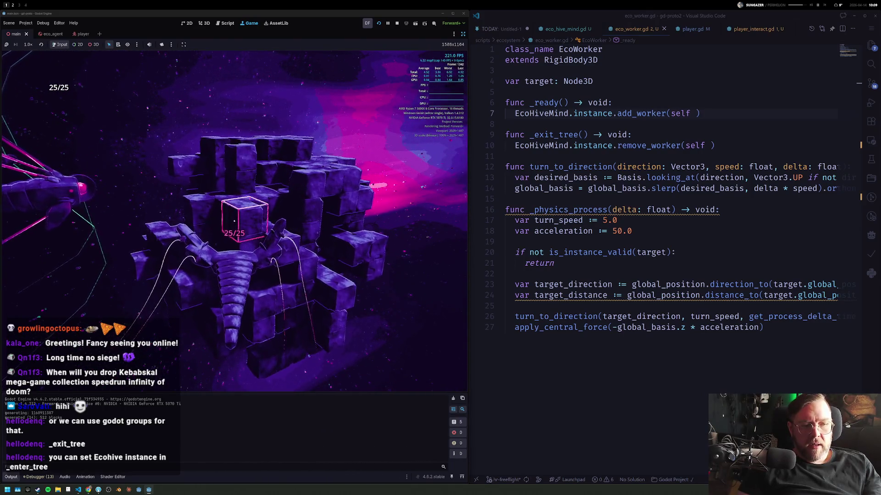
Step: Review turn_to_direction, player_interact.gd's DebugDraw3D.draw_box call, and eco_hive_mind.gd while the game runs
{"action": "left_click", "coordinate": [628, 178]}
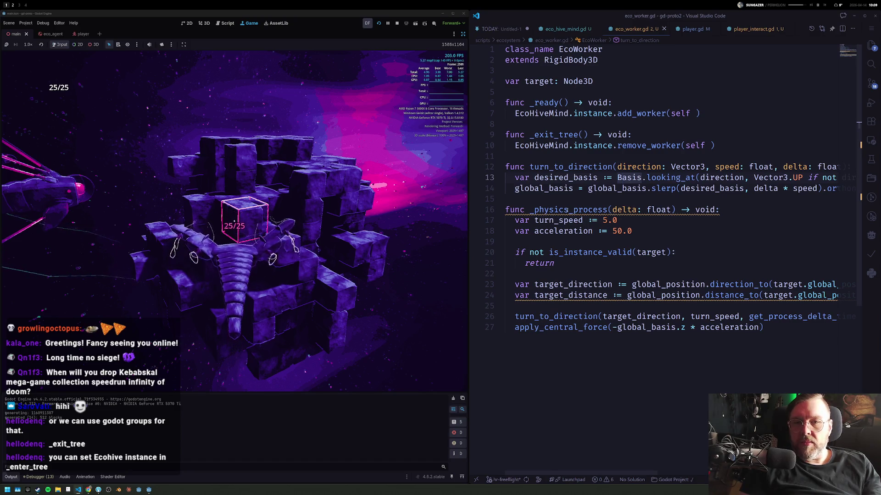
{"action": "left_click", "coordinate": [752, 29]}
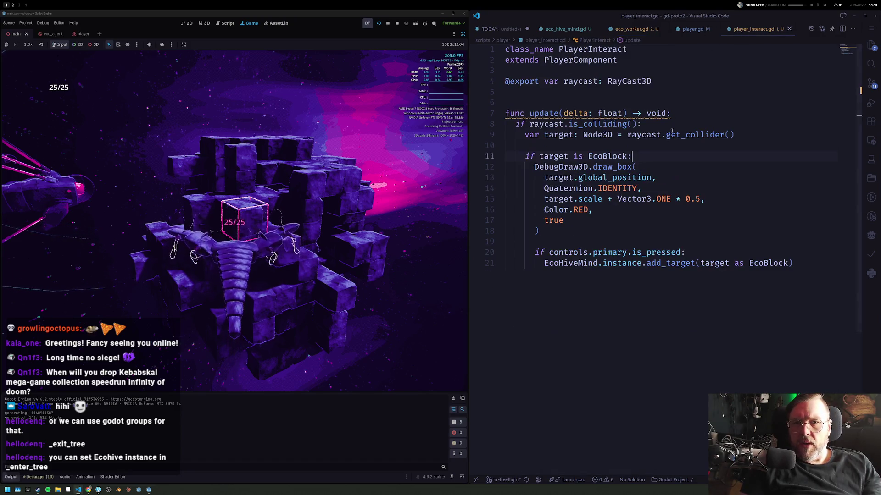
{"action": "left_click_drag", "start_coordinate": [572, 229], "coordinate": [524, 169]}
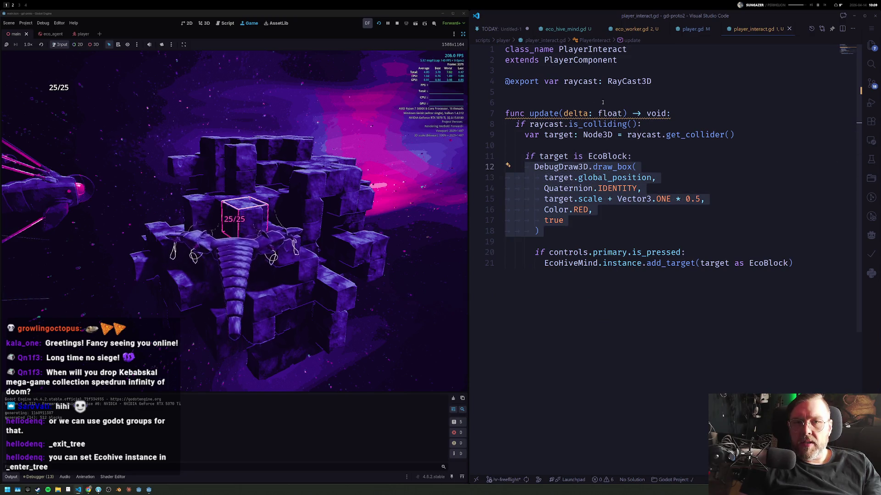
{"action": "left_click", "coordinate": [653, 29]}
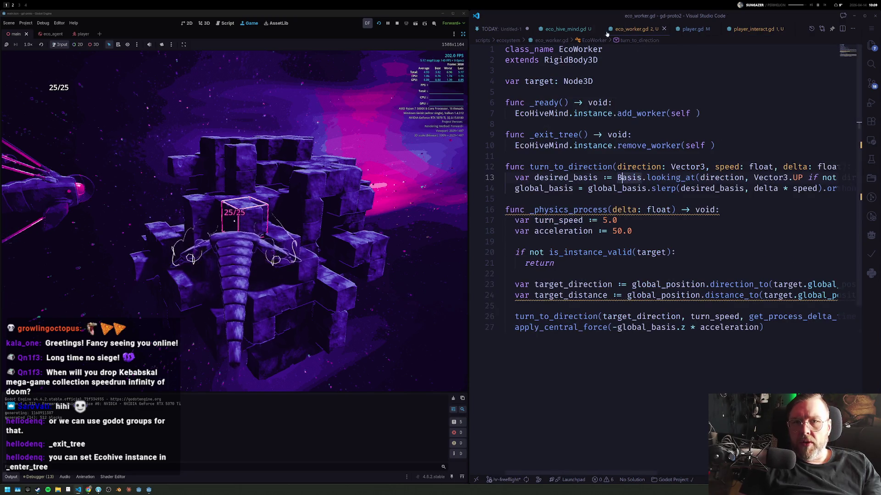
{"action": "left_click", "coordinate": [560, 31]}
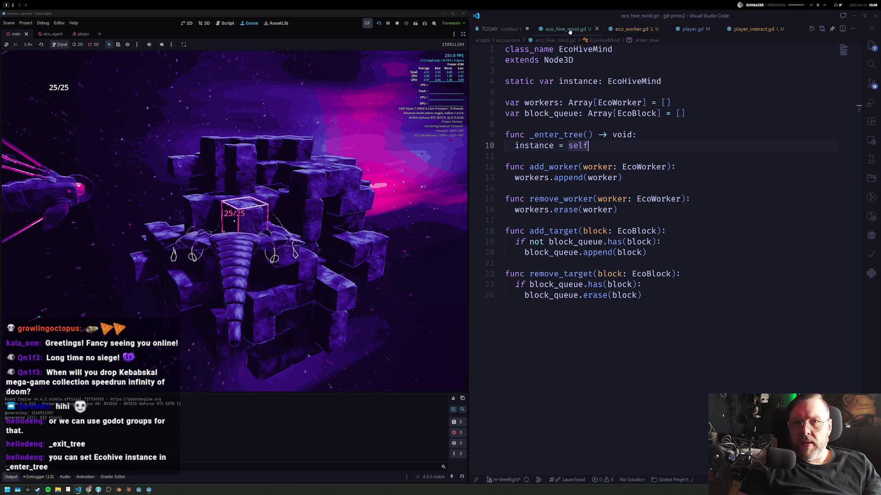
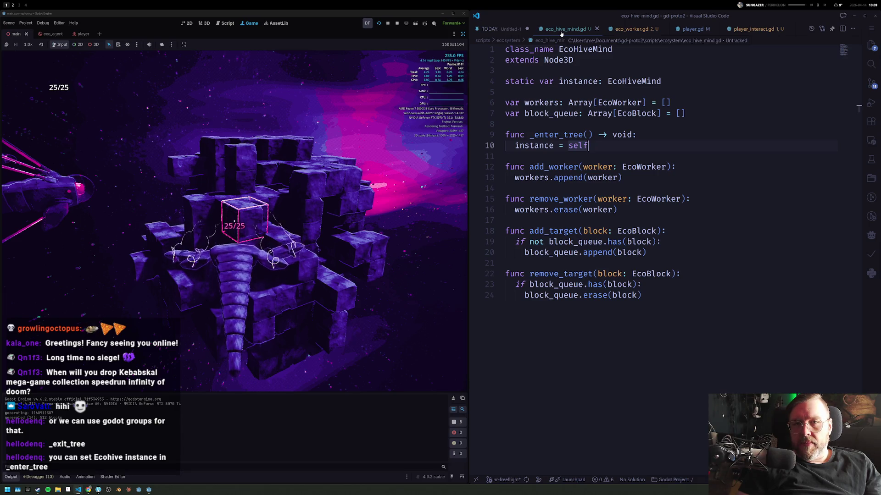
Step: In eco_hive_mind.gd, insert a func _process(delta: float) -> void stub below block_queue, above _enter_tree
{"action": "left_click", "coordinate": [631, 27]}
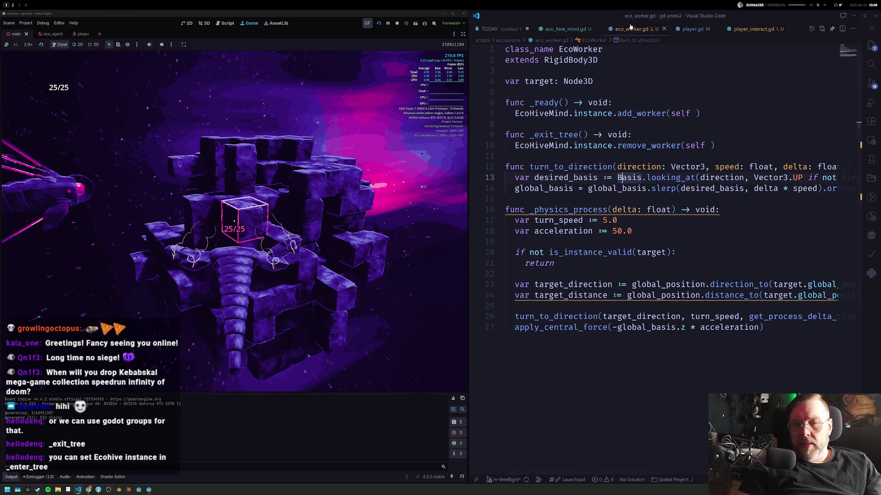
{"action": "left_click", "coordinate": [571, 29]}
{"action": "key", "text": "Up"}
{"action": "key", "text": "Up"}
{"action": "key", "text": "Up"}
{"action": "key", "text": "Up"}
{"action": "key", "text": "Down"}
{"action": "key", "text": "Down"}
{"action": "key", "text": "Down"}
{"action": "key", "text": "Up"}
{"action": "key", "text": "Up"}
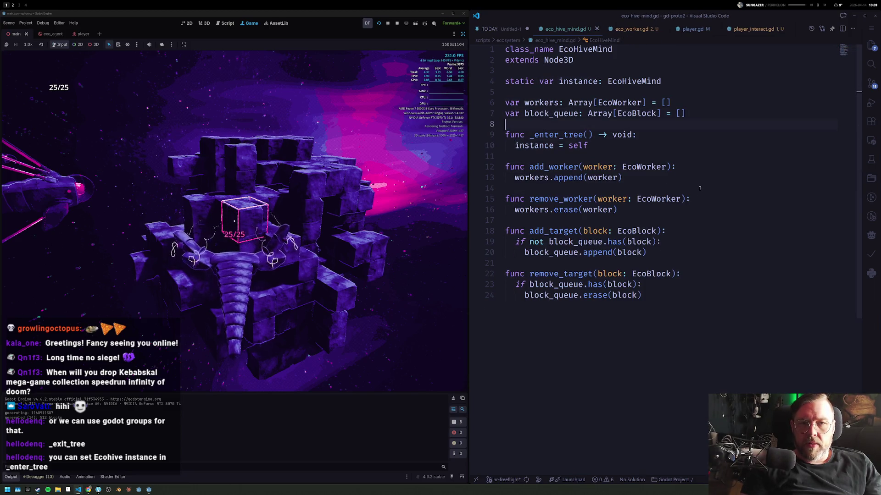
{"action": "key", "text": "Up"}
{"action": "key", "text": "Return"}
{"action": "key", "text": "Return"}
{"action": "key", "text": "Return"}
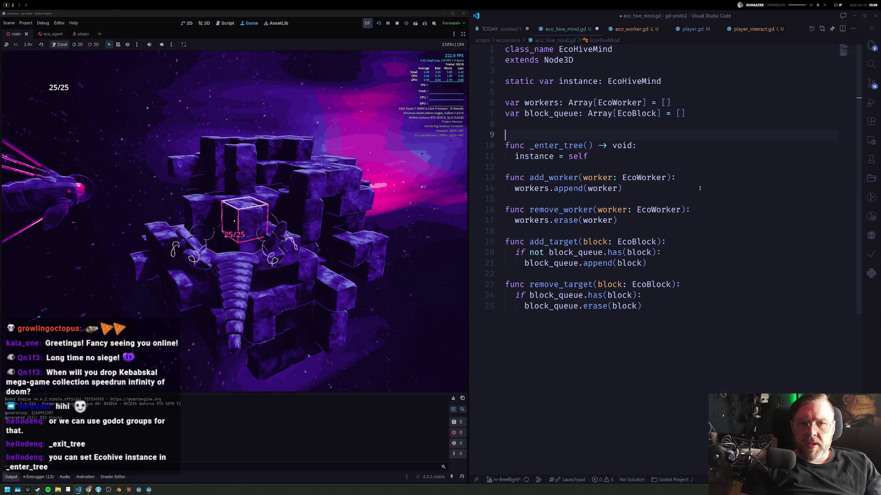
{"action": "key", "text": "Return"}
{"action": "key", "text": "Return"}
{"action": "key", "text": "Return"}
{"action": "key", "text": "Up"}
{"action": "type", "text": "func _pro"}
{"action": "key", "text": "Return"}
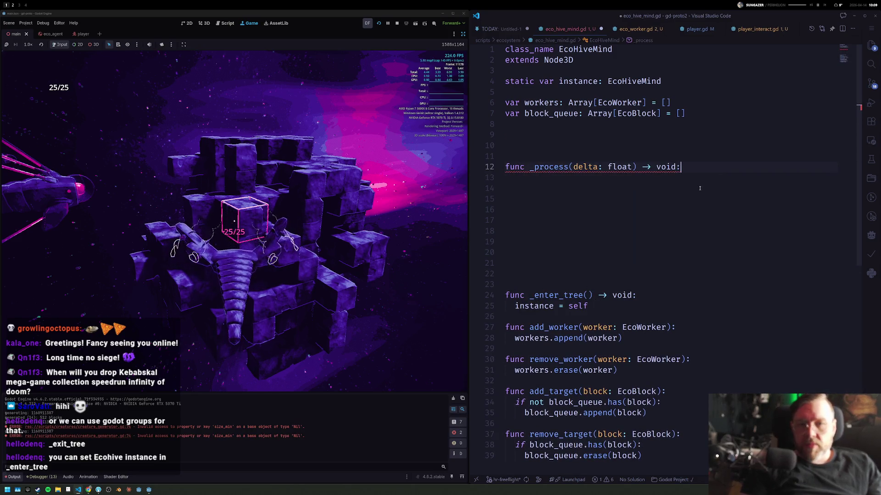
Step: Add a 'for block in block_queue:' loop in _process containing the DebugDraw3D.draw_box call
{"action": "key", "text": "ctrl+v"}
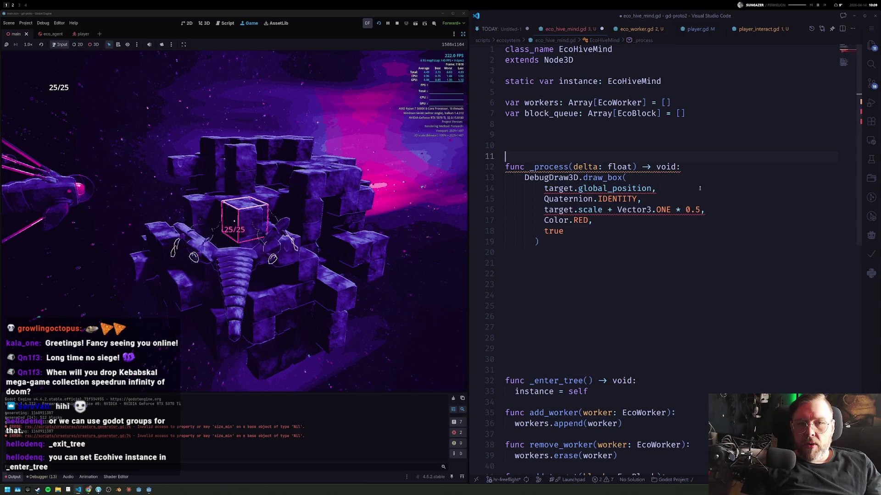
{"action": "key", "text": "ctrl+z"}
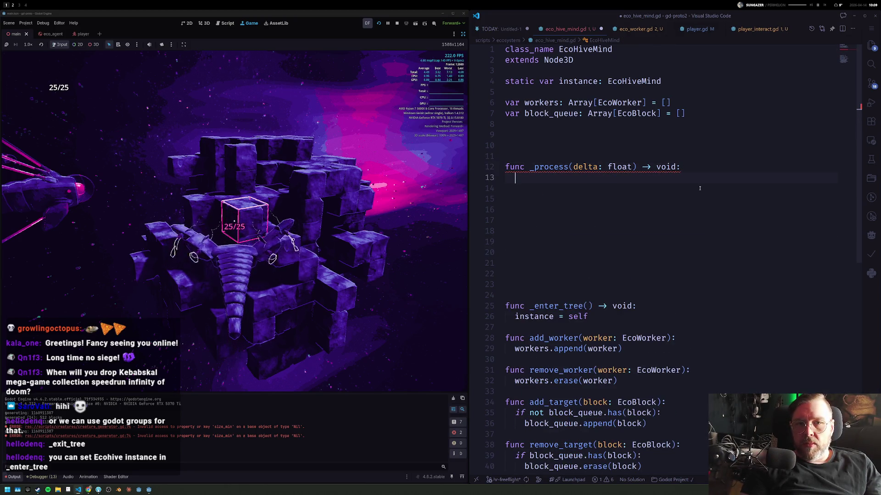
{"action": "type", "text": "for"}
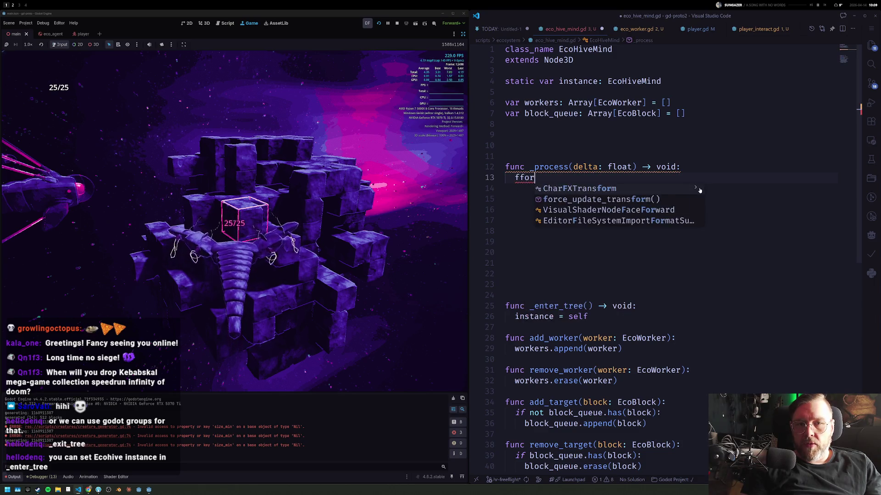
{"action": "type", "text": " block in "}
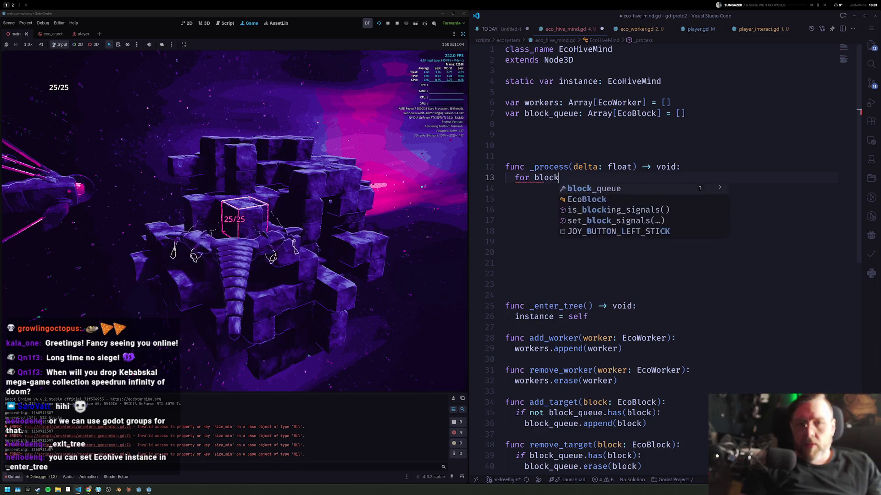
{"action": "type", "text": "block_queue:"}
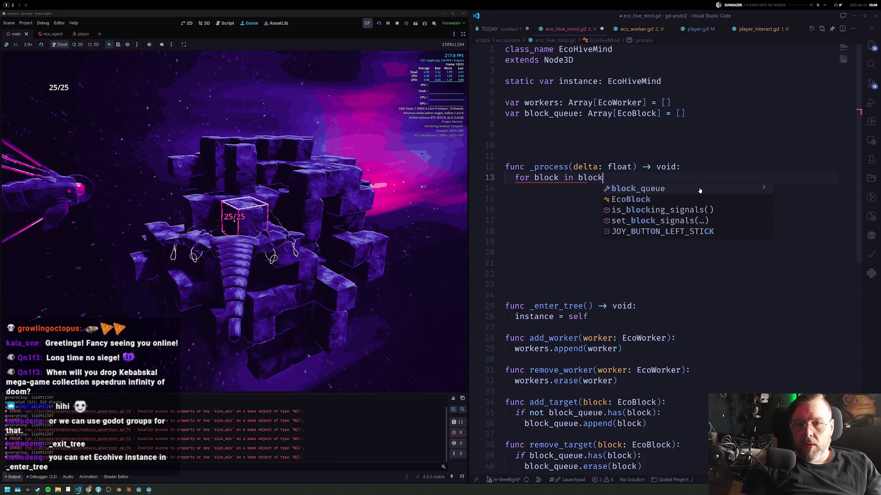
{"action": "key", "text": "Return"}
{"action": "key", "text": "ctrl+v"}
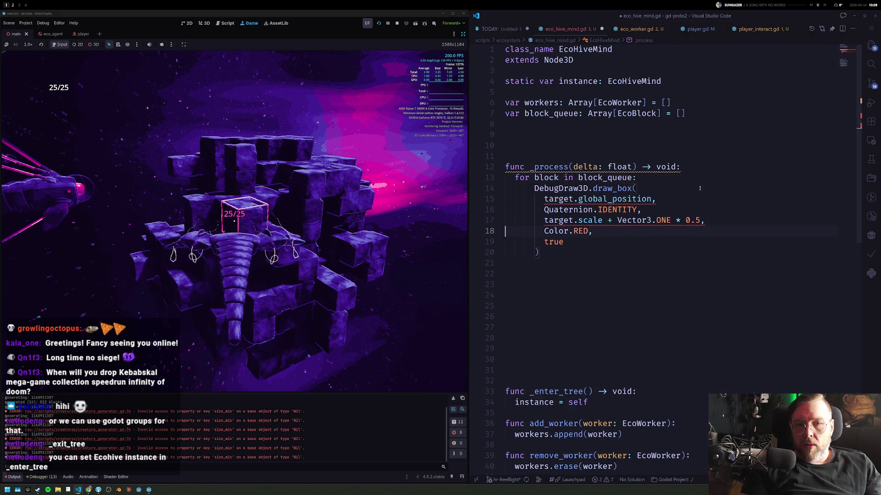
{"action": "key", "text": "shift+Down"}
{"action": "key", "text": "shift+Down"}
{"action": "key", "text": "shift+Down"}
{"action": "key", "text": "shift+Tab"}
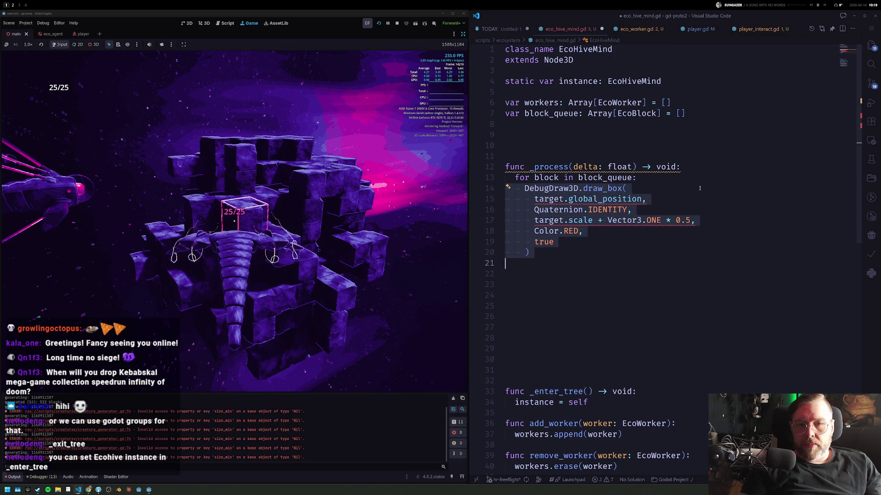
{"action": "key", "text": "Up"}
{"action": "key", "text": "Up"}
{"action": "key", "text": "Up"}
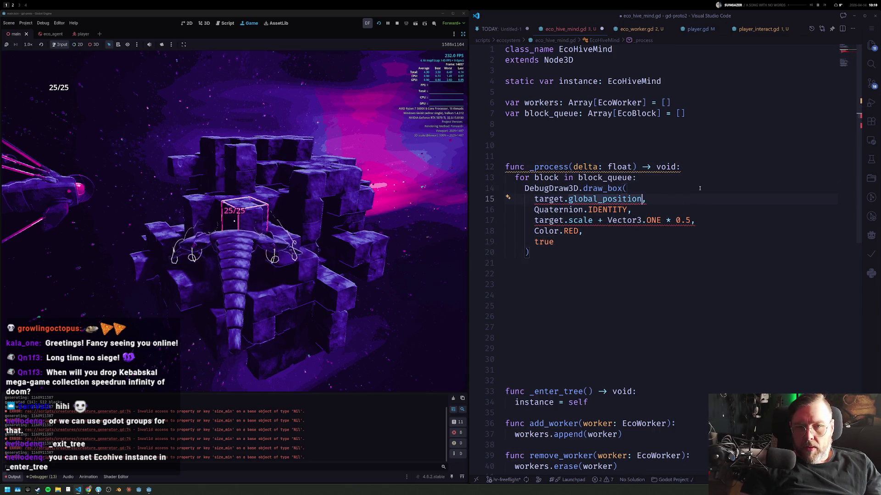
Step: Replace target with block in the draw_box position and scale arguments, then save
{"action": "key", "text": "Home"}
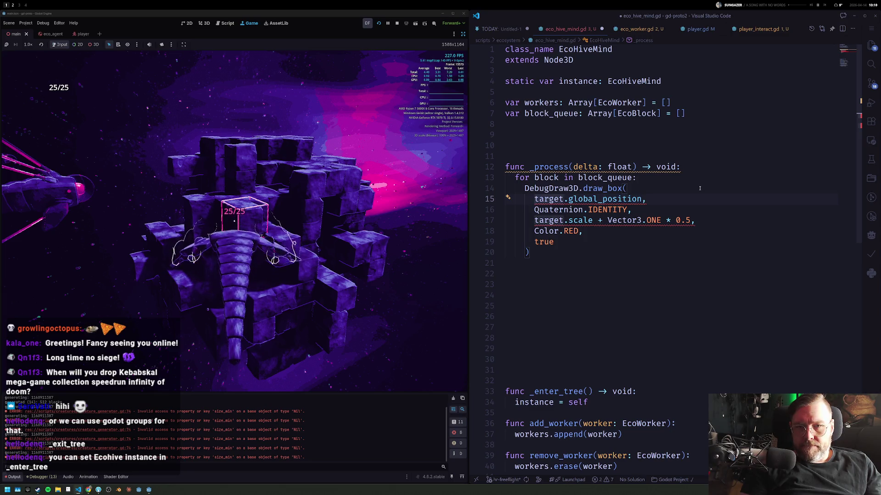
{"action": "key", "text": "ctrl+BackSpace"}
{"action": "type", "text": "block"}
{"action": "key", "text": "Escape"}
{"action": "key", "text": "Down"}
{"action": "key", "text": "Down"}
{"action": "key", "text": "ctrl+BackSpace"}
{"action": "type", "text": "block"}
{"action": "key", "text": "ctrl+s"}
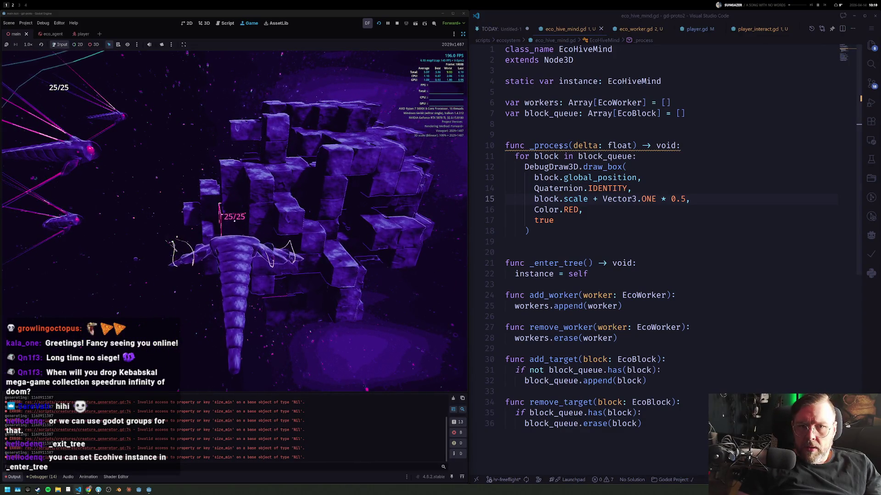
Step: Rename the _process parameter delta to _delta, save, and restart the game
{"action": "left_click", "coordinate": [577, 145]}
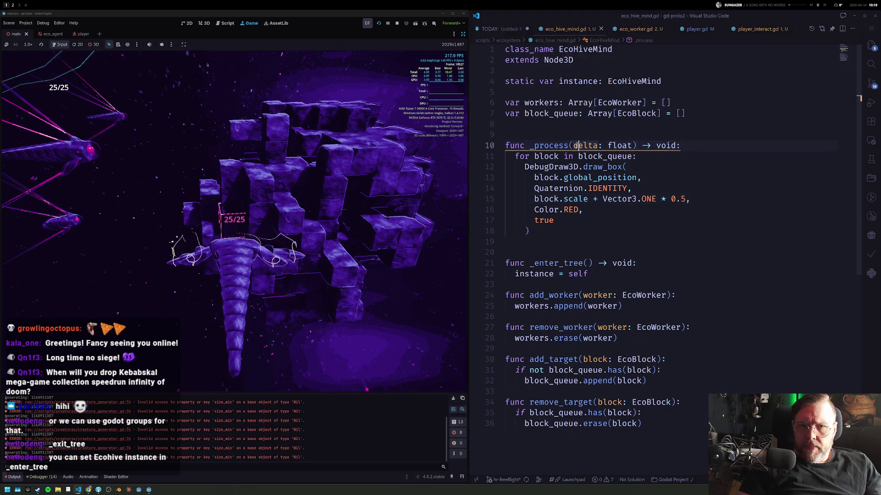
{"action": "type", "text": "_"}
{"action": "key", "text": "ctrl+s"}
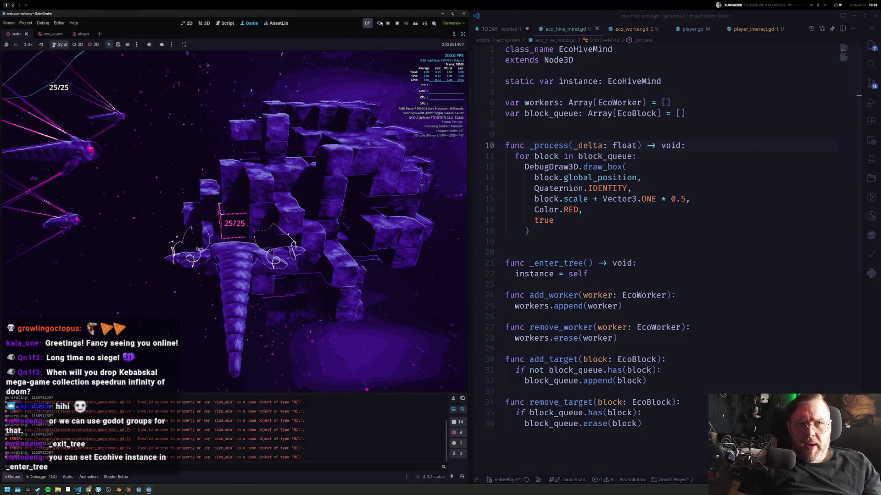
{"action": "left_click", "coordinate": [379, 23]}
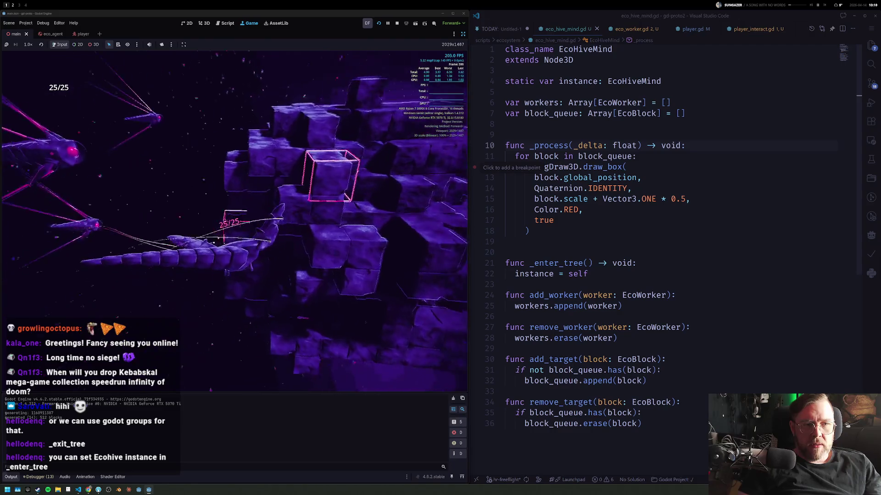
Step: Change the queued-block debug box colour from Color.RED to Color.GREEN
{"action": "double_click", "coordinate": [571, 209]}
{"action": "type", "text": "green"}
{"action": "key", "text": "Return"}
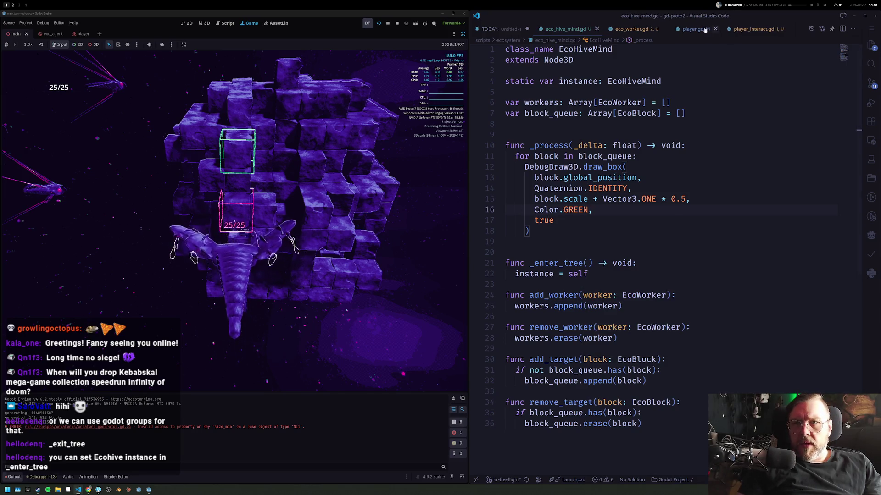
Step: In player_interact.gd, reduce the hover box padding Vector3.ONE * 0.5 to 0.25
{"action": "left_click", "coordinate": [681, 29]}
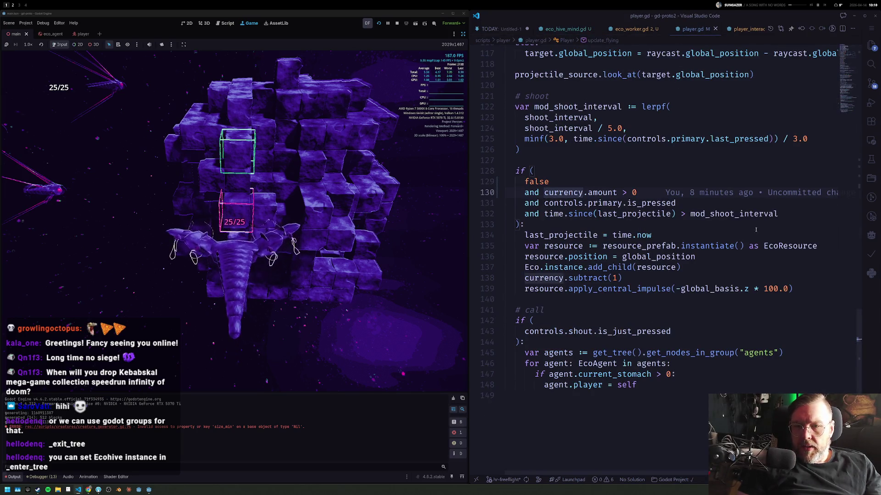
{"action": "left_click", "coordinate": [747, 29]}
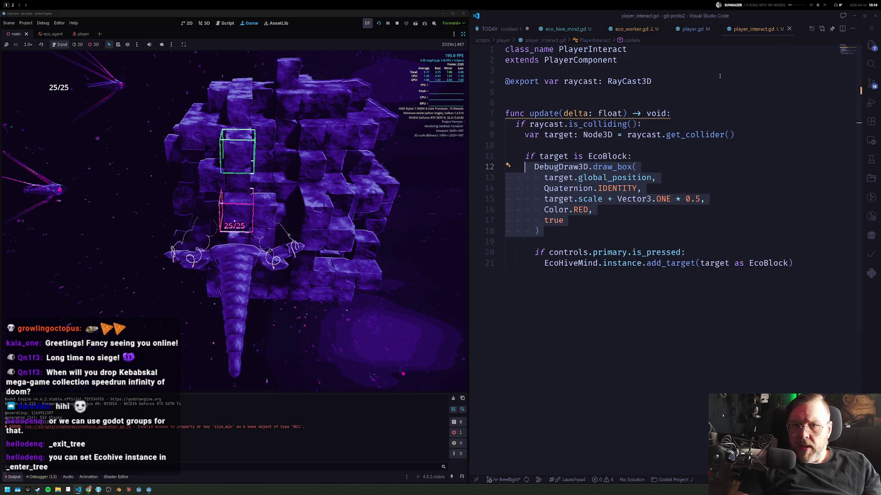
{"action": "key", "text": "Escape"}
{"action": "key", "text": "Down"}
{"action": "key", "text": "Down"}
{"action": "left_click", "coordinate": [692, 200]}
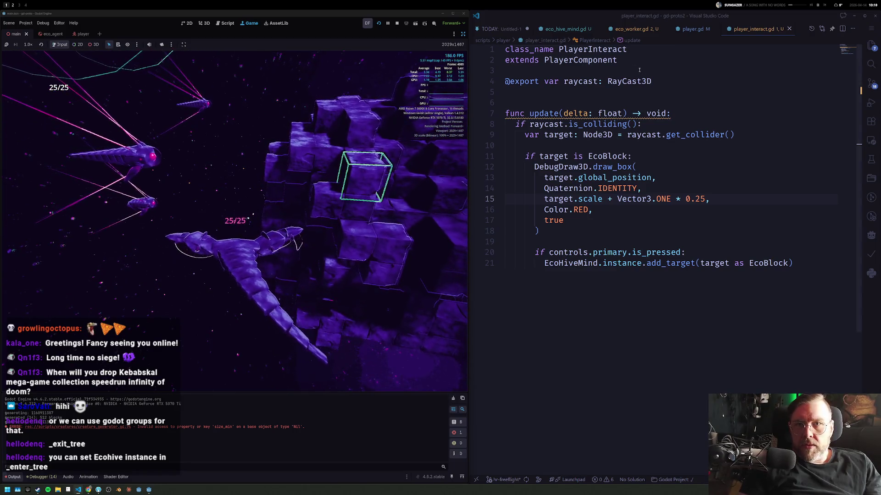
{"action": "left_click", "coordinate": [631, 30]}
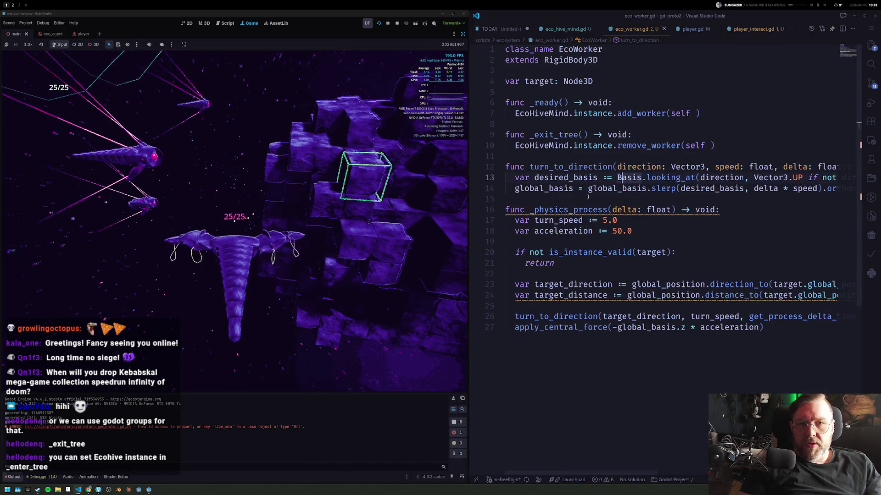
Step: Open space in the invalid-target branch and change target's type from Node3D to EcoBlock
{"action": "key", "text": "Down"}
{"action": "key", "text": "Down"}
{"action": "left_click", "coordinate": [607, 231]}
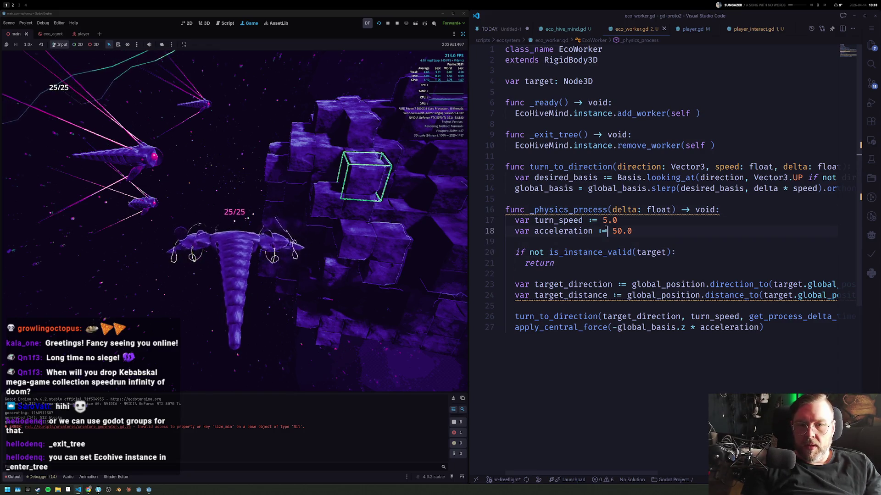
{"action": "key", "text": "Down"}
{"action": "key", "text": "Down"}
{"action": "key", "text": "End"}
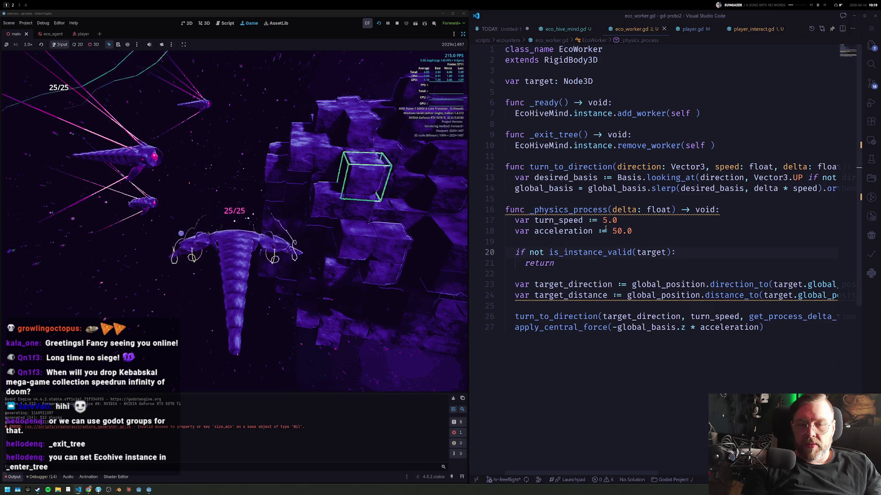
{"action": "key", "text": "Return"}
{"action": "key", "text": "Return"}
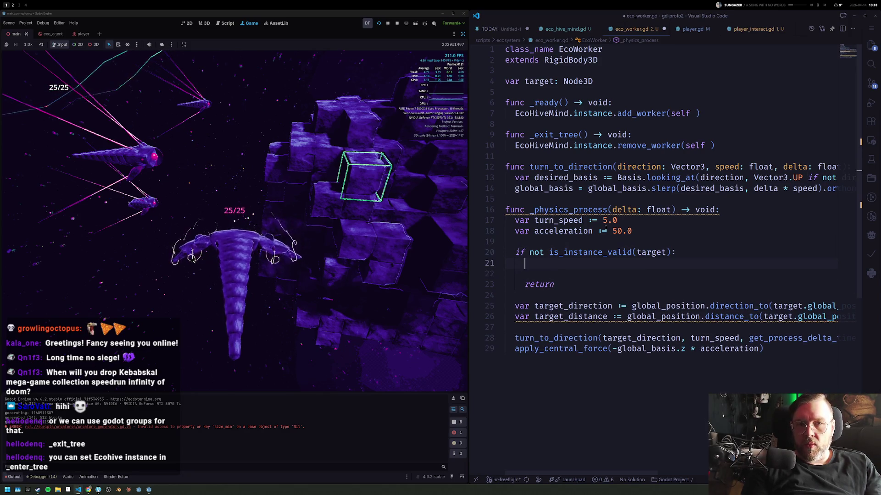
{"action": "double_click", "coordinate": [577, 82]}
{"action": "type", "text": "block"}
{"action": "key", "text": "Return"}
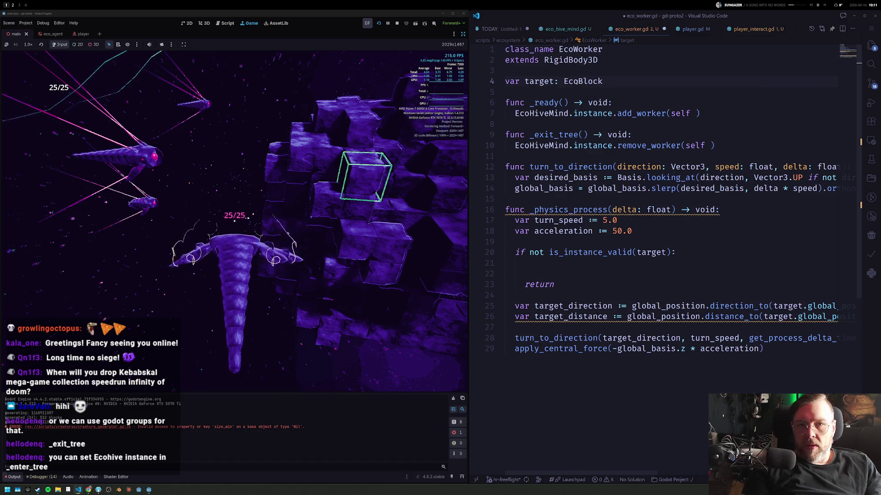
Step: Add the condition 'if EcoHiveMind.instance.has_queued_block():' inside the invalid-target branch
{"action": "key", "text": "Down"}
{"action": "key", "text": "Down"}
{"action": "key", "text": "Down"}
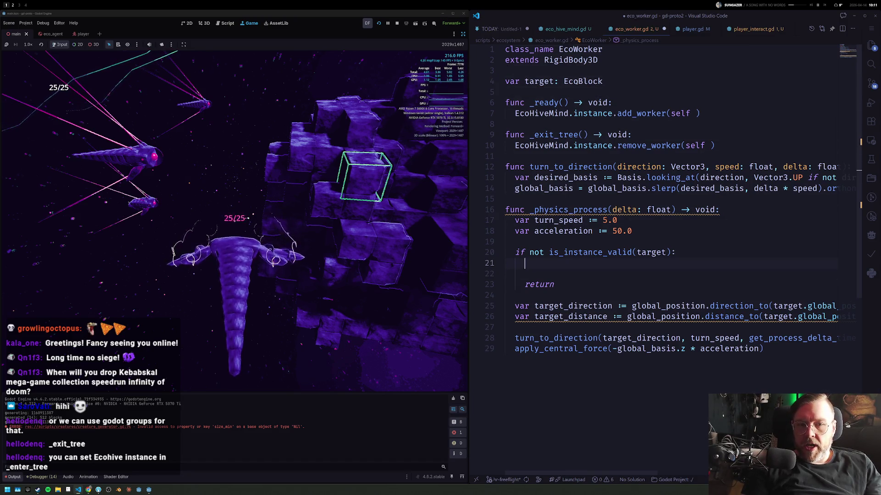
{"action": "type", "text": "if ecohi"}
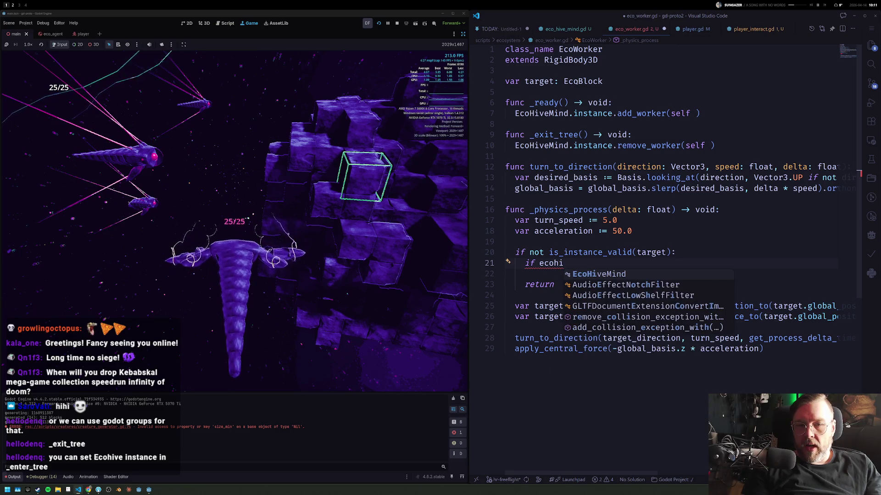
{"action": "key", "text": "Return"}
{"action": "key", "text": "BackSpace"}
{"action": "type", "text": ".instance.get"}
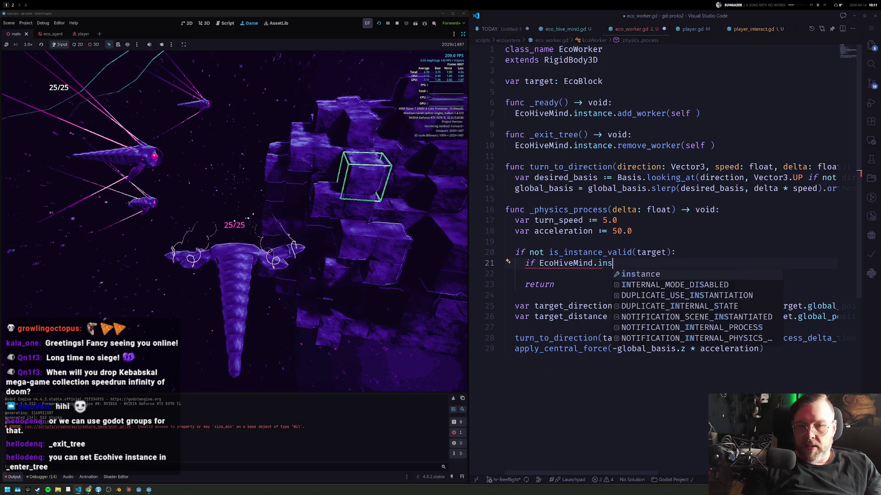
{"action": "type", "text": "_"}
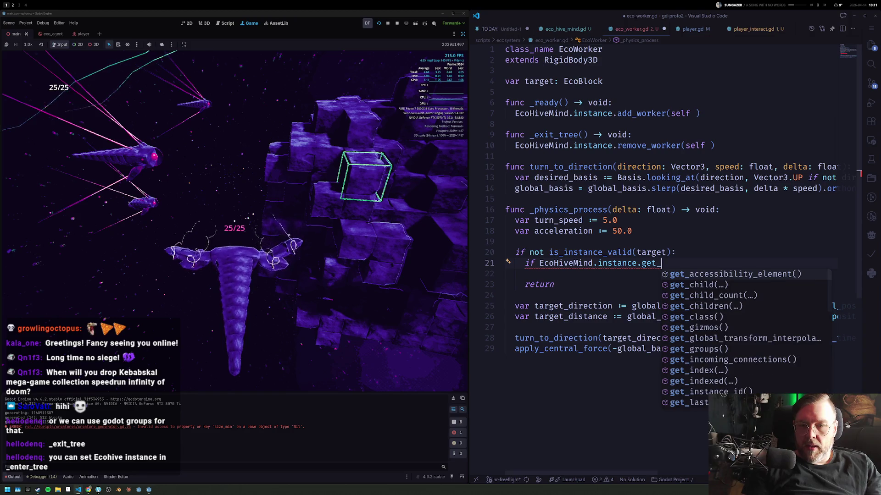
{"action": "type", "text": "gl"}
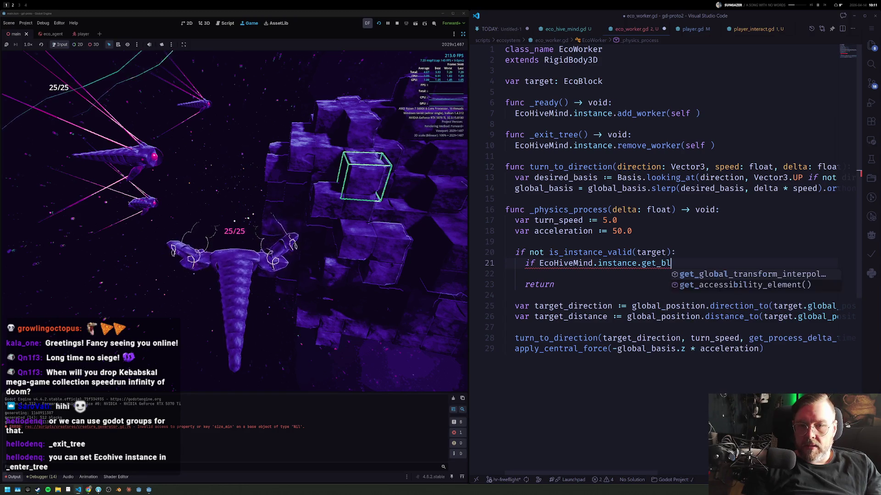
{"action": "key", "text": "BackSpace"}
{"action": "key", "text": "BackSpace"}
{"action": "type", "text": "block():"}
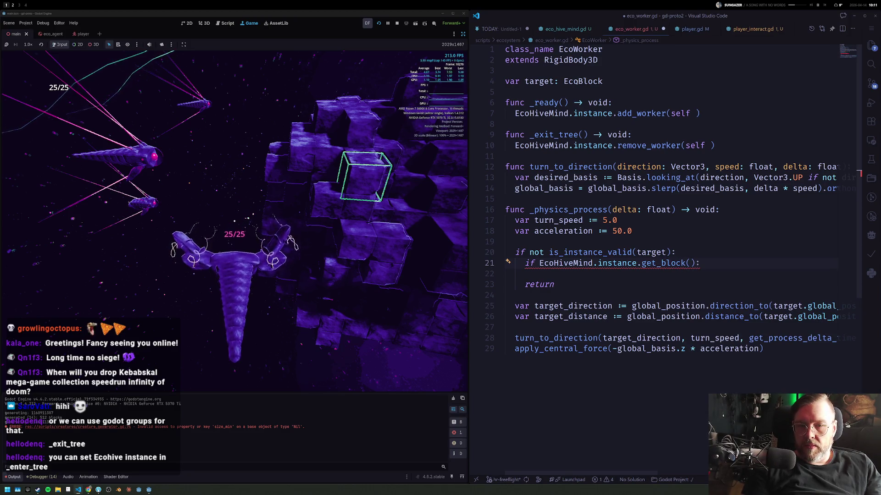
{"action": "key", "text": "ctrl+shift+Left"}
{"action": "key", "text": "ctrl+shift+Left"}
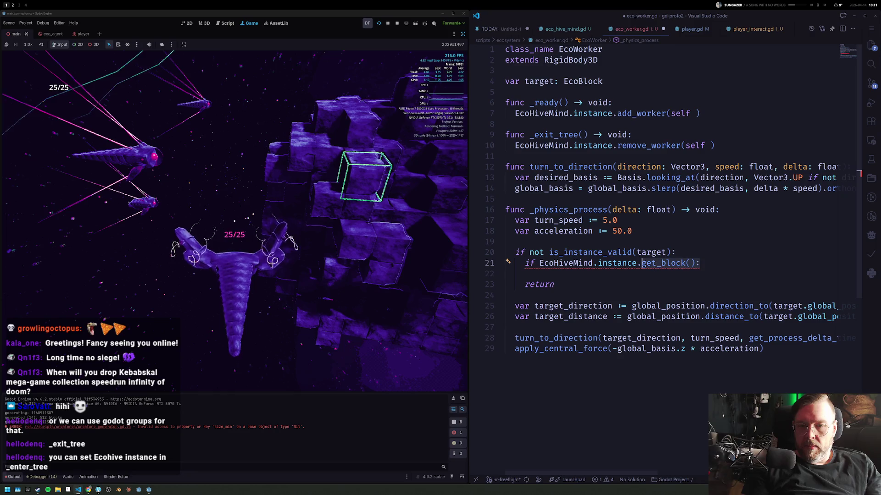
{"action": "type", "text": "."}
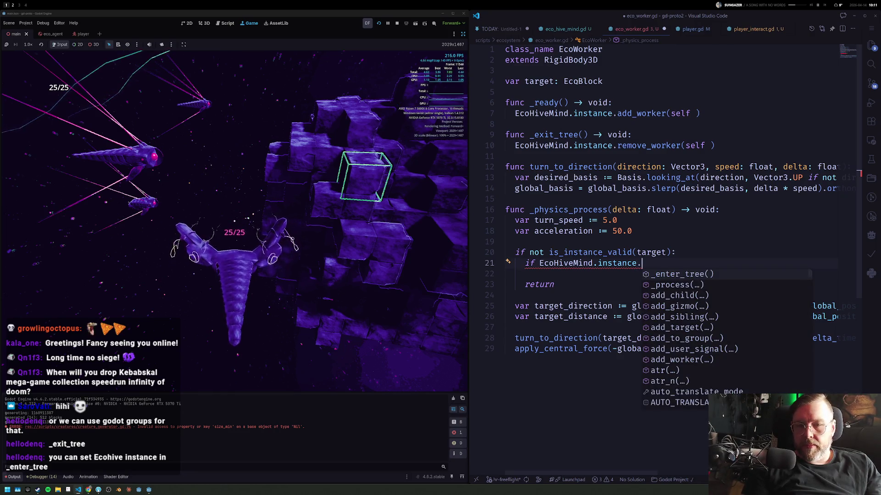
{"action": "type", "text": "pop_queu"}
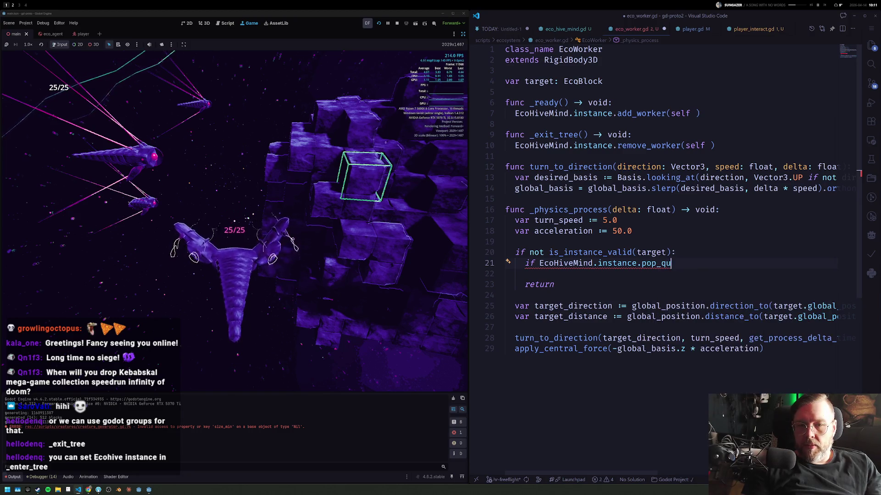
{"action": "type", "text": "eue("}
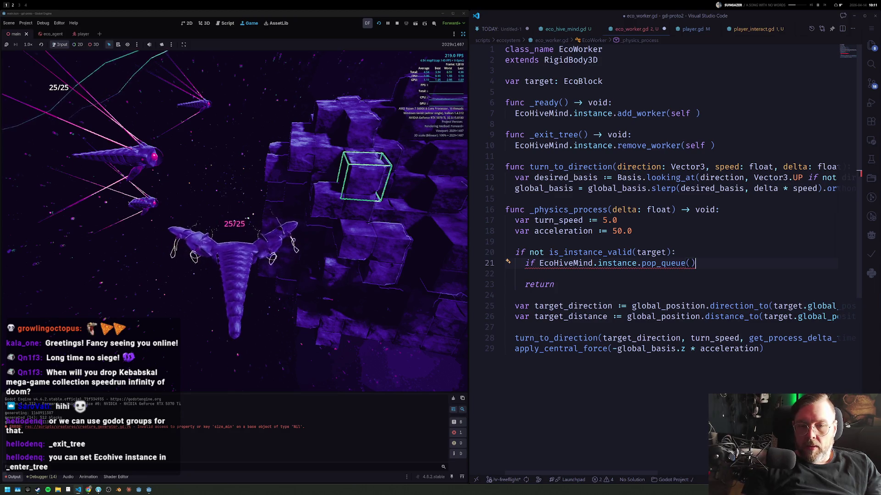
{"action": "type", "text": ")"}
{"action": "key", "text": "ctrl+Left"}
{"action": "key", "text": "End"}
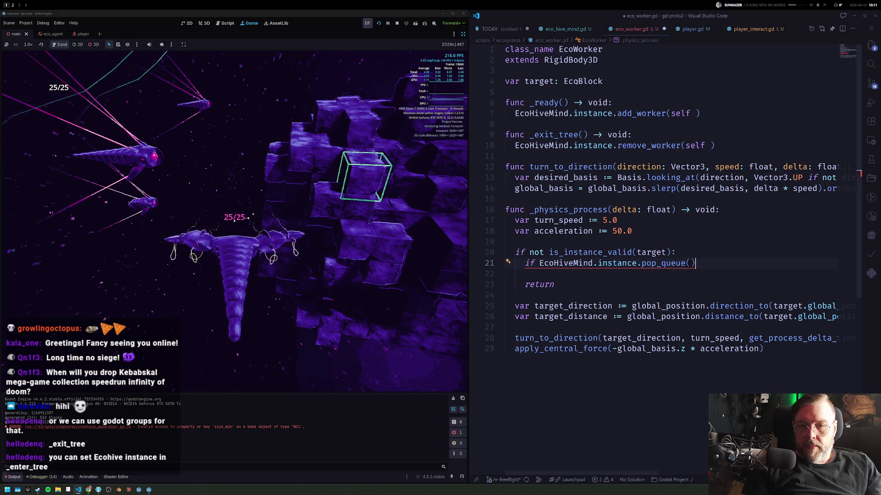
{"action": "key", "text": "ctrl+Left"}
{"action": "key", "text": "ctrl+BackSpace"}
{"action": "key", "text": "ctrl+BackSpace"}
{"action": "type", "text": "has_qu"}
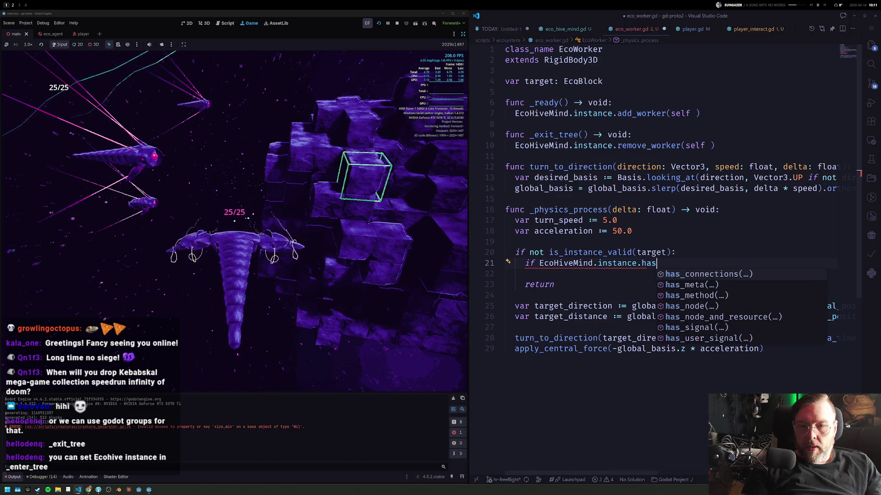
{"action": "type", "text": "eued_"}
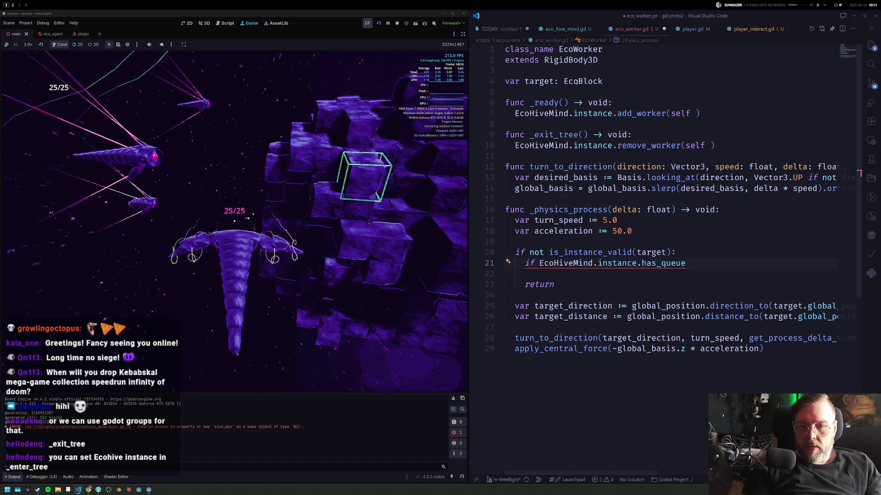
{"action": "type", "text": "block():"}
{"action": "key", "text": "Return"}
Step: Assign target = EcoHiveMind.instance.pop_queued_block() under that condition and save eco_worker.gd
{"action": "type", "text": "vba"}
{"action": "key", "text": "ctrl+BackSpace"}
{"action": "type", "text": "target :"}
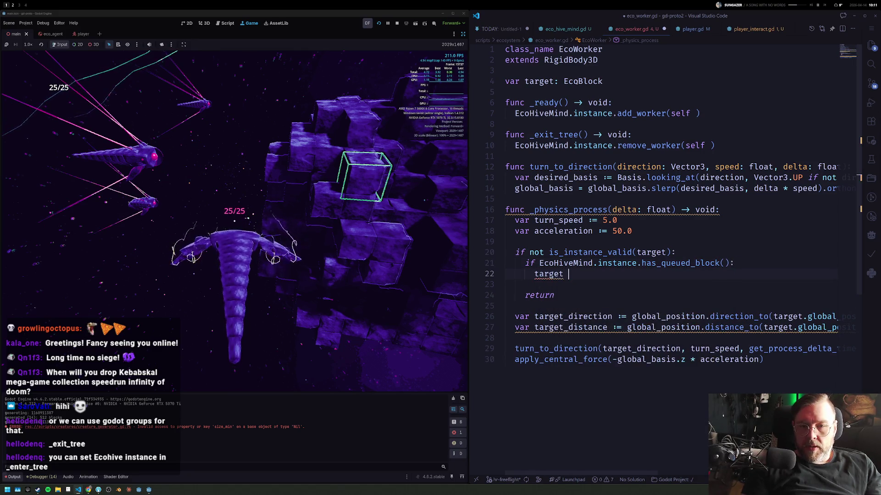
{"action": "key", "text": "BackSpace"}
{"action": "type", "text": "= EcoHiveMind.instance"}
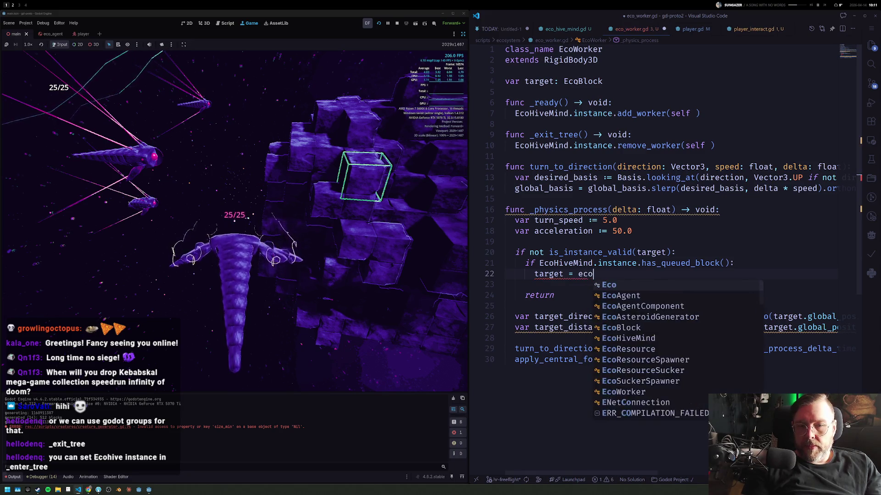
{"action": "type", "text": "."}
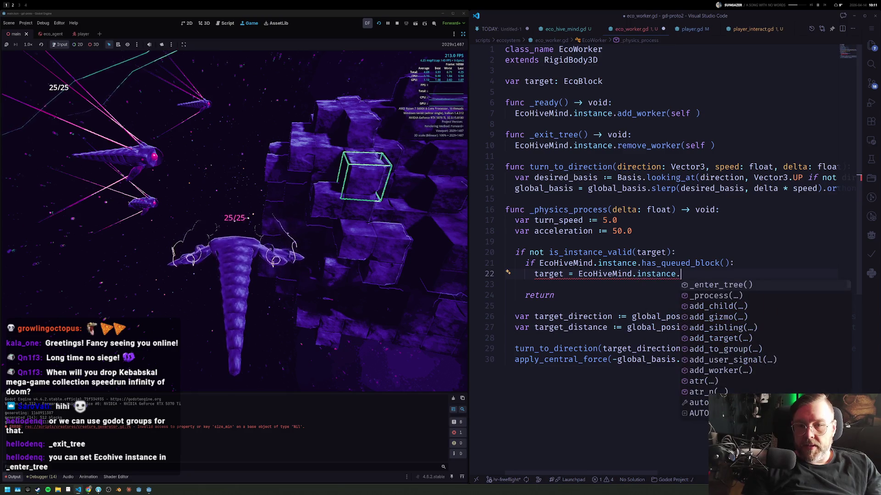
{"action": "type", "text": "ö"}
{"action": "key", "text": "BackSpace"}
{"action": "type", "text": "ge"}
{"action": "key", "text": "BackSpace"}
{"action": "key", "text": "BackSpace"}
{"action": "type", "text": "pop_que"}
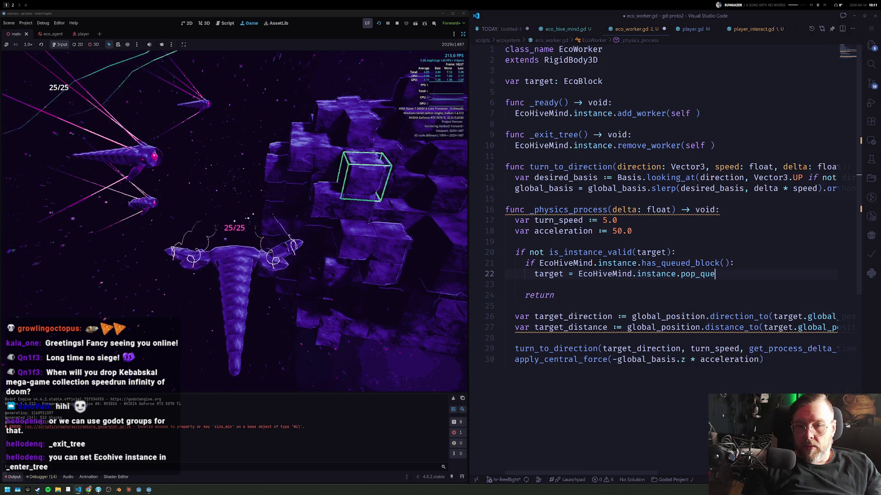
{"action": "type", "text": "ued_block("}
{"action": "key", "text": "ctrl+s"}
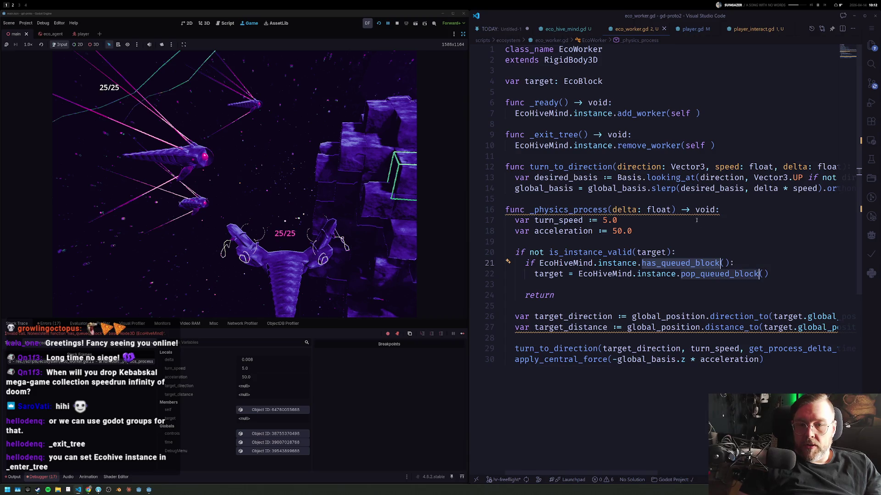
{"action": "left_click", "coordinate": [579, 31]}
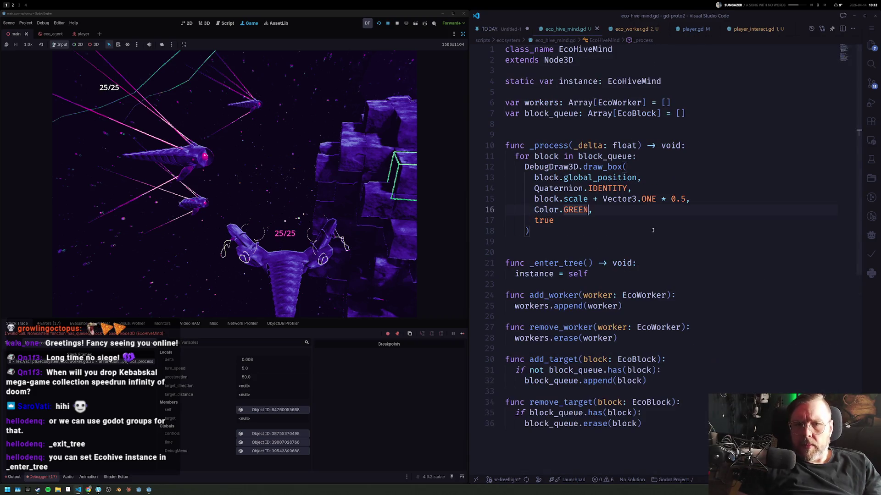
Step: Below _process, declare has_queued_block() -> bool and pop_queued_block() -> bool function signatures
{"action": "left_click", "coordinate": [561, 244]}
{"action": "key", "text": "Return"}
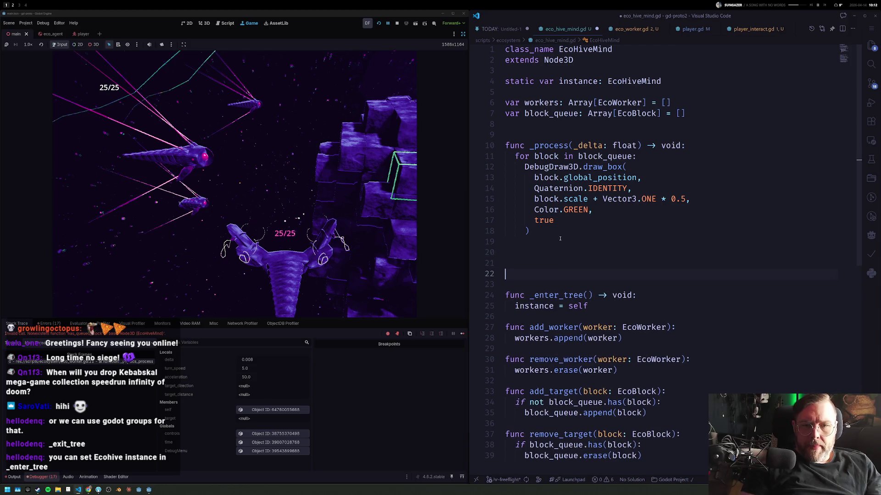
{"action": "type", "text": "has_queued_block pop_queued_block"}
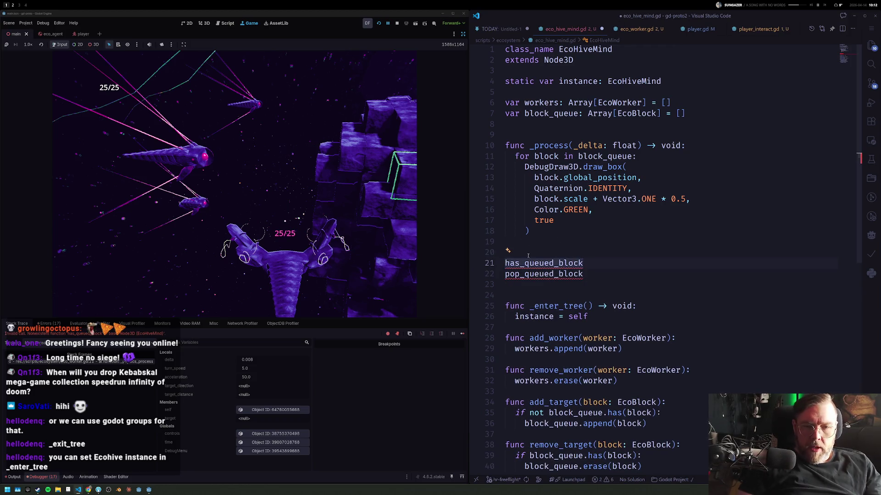
{"action": "left_click", "coordinate": [505, 275], "text": "alt"}
{"action": "type", "text": "func"}
{"action": "key", "text": "Escape"}
{"action": "key", "text": "End"}
{"action": "type", "text": "()"}
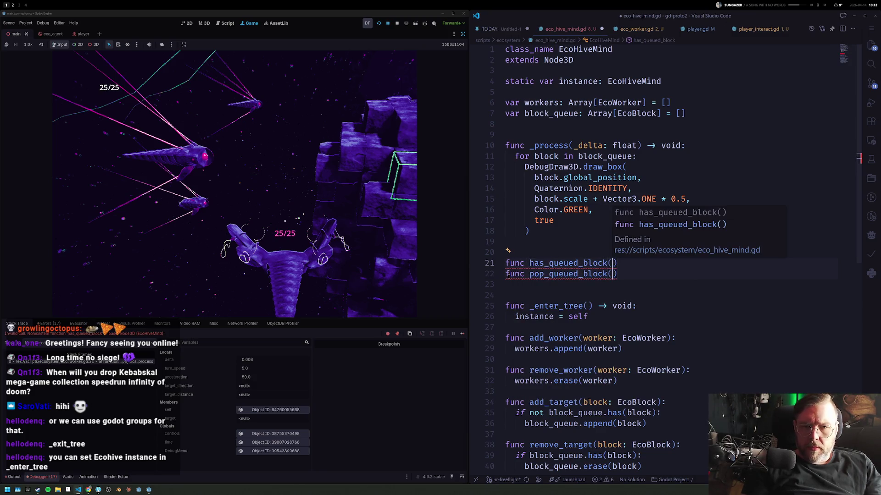
{"action": "type", "text": " -"}
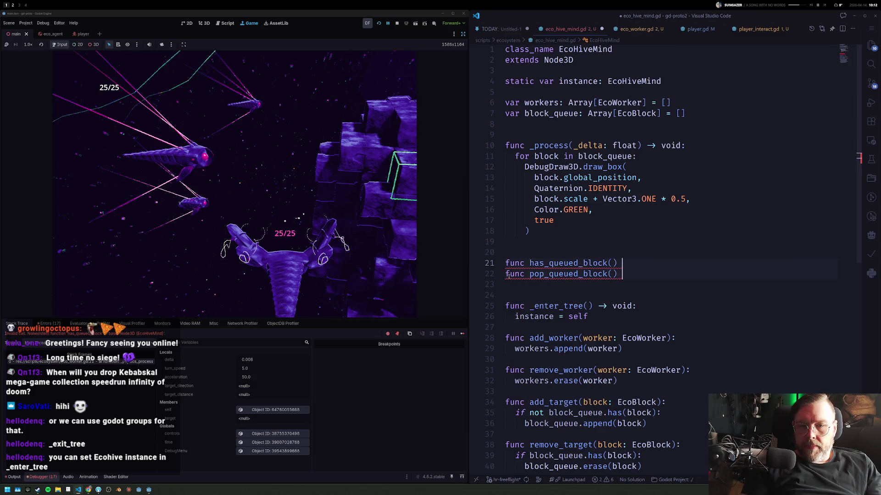
{"action": "type", "text": "> bool:"}
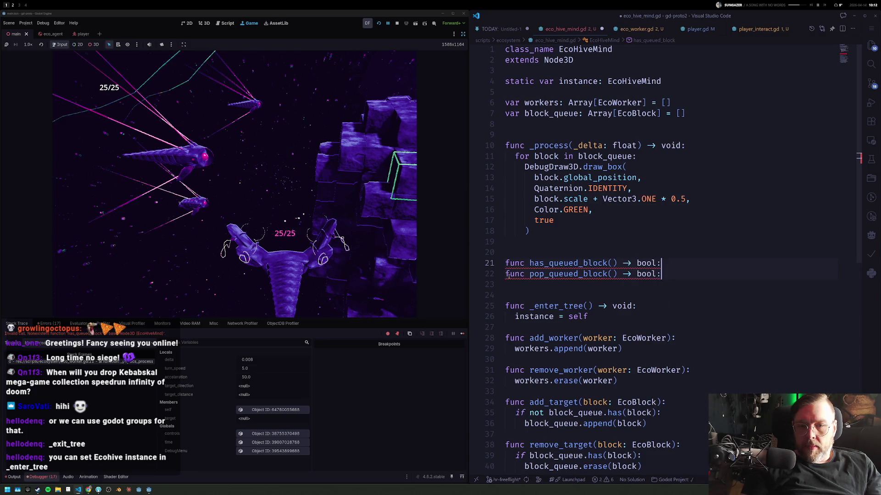
{"action": "key", "text": "Return"}
{"action": "key", "text": "Escape"}
Step: Make has_queued_block return block_queue.size() > 0
{"action": "key", "text": "Up"}
{"action": "key", "text": "Up"}
{"action": "key", "text": "Down"}
{"action": "key", "text": "End"}
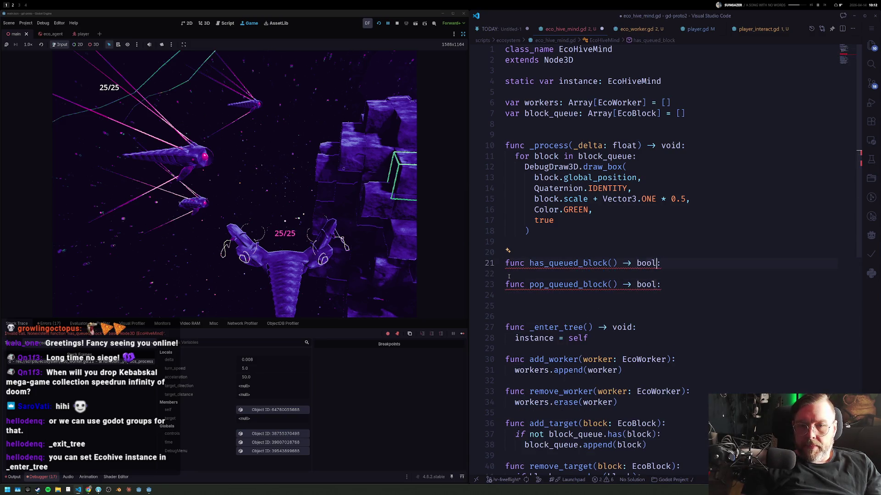
{"action": "key", "text": "Down"}
{"action": "type", "text": "return qu"}
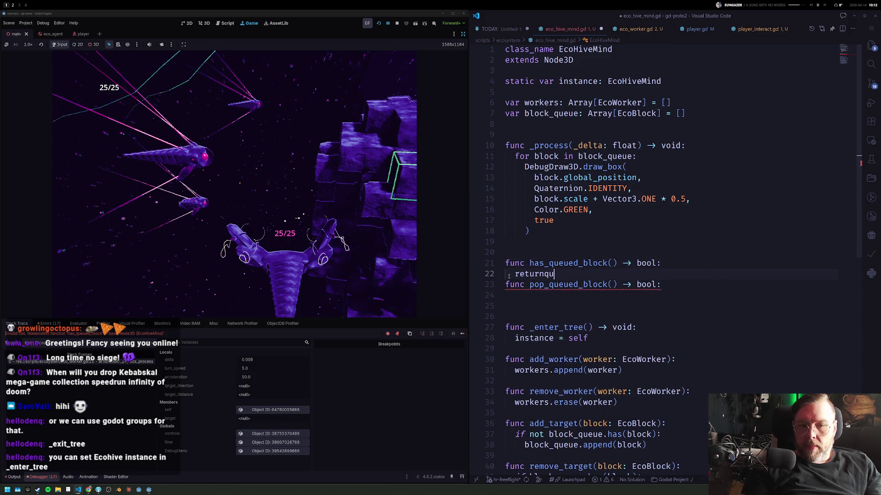
{"action": "type", "text": "eu"}
{"action": "key", "text": "Down"}
{"action": "key", "text": "Down"}
{"action": "key", "text": "Down"}
{"action": "key", "text": "Tab"}
{"action": "type", "text": ".si"}
{"action": "key", "text": "Tab"}
{"action": "type", "text": "> 0"}
{"action": "key", "text": "Return"}
{"action": "key", "text": "Down"}
{"action": "key", "text": "Down"}
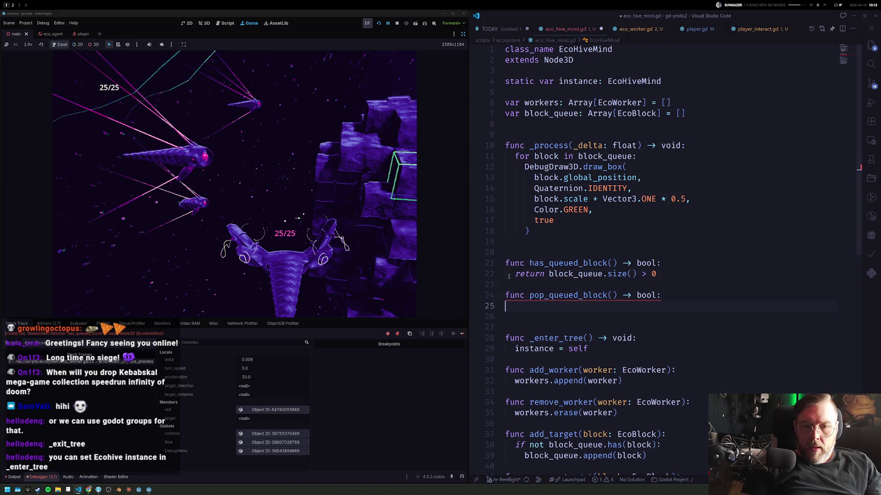
Step: In pop_queued_block, write 'var result := block_queue.pop_at(0)'
{"action": "key", "text": "Tab"}
{"action": "type", "text": "ret"}
{"action": "key", "text": "BackSpace"}
{"action": "key", "text": "BackSpace"}
{"action": "key", "text": "BackSpace"}
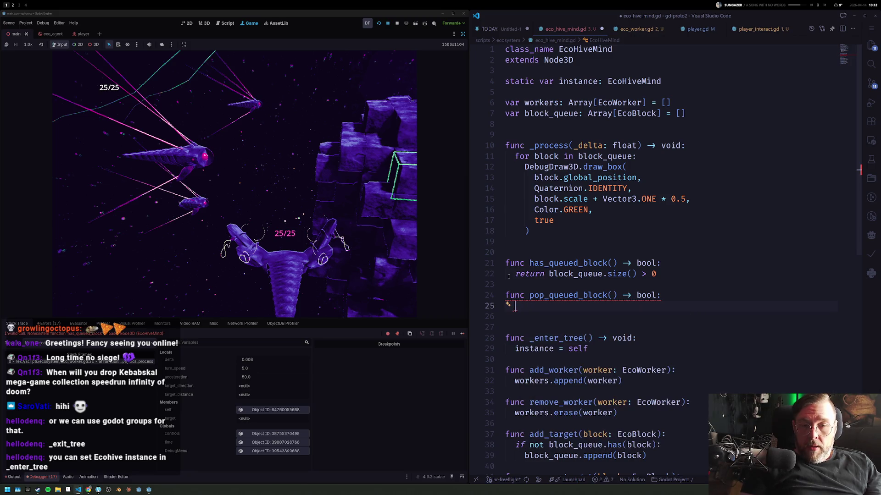
{"action": "type", "text": "v"}
{"action": "key", "text": "BackSpace"}
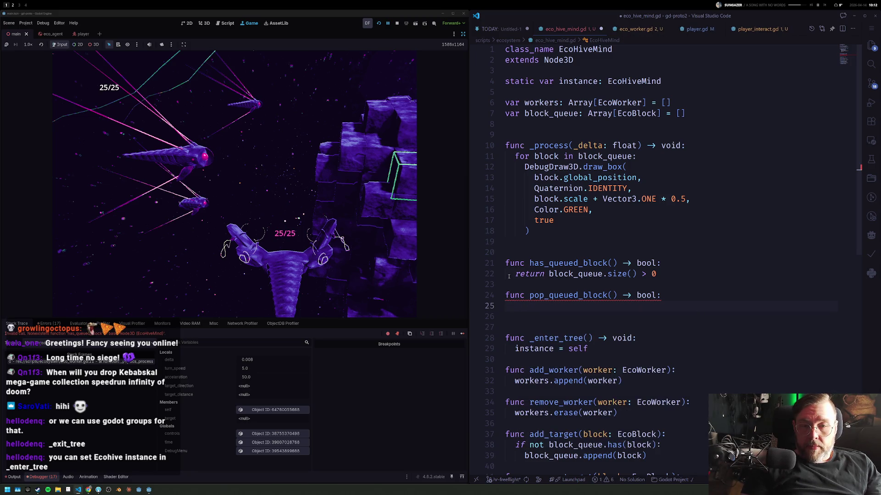
{"action": "type", "text": "var"}
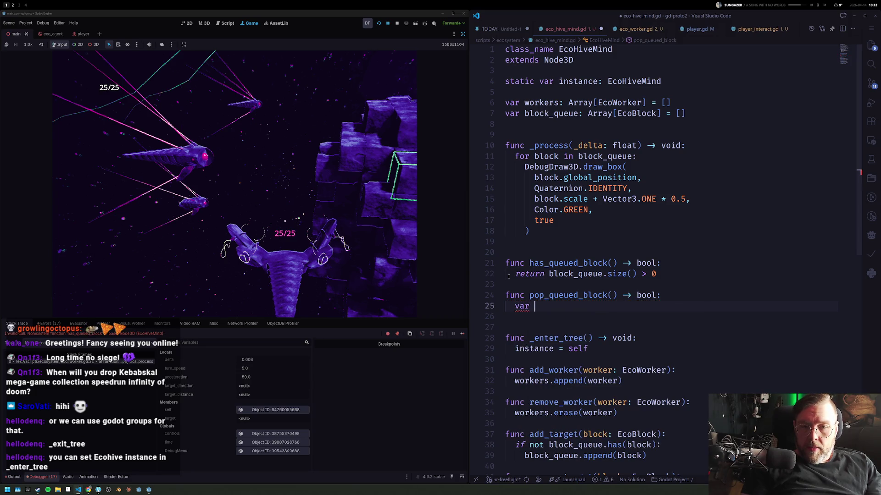
{"action": "type", "text": " result := block"}
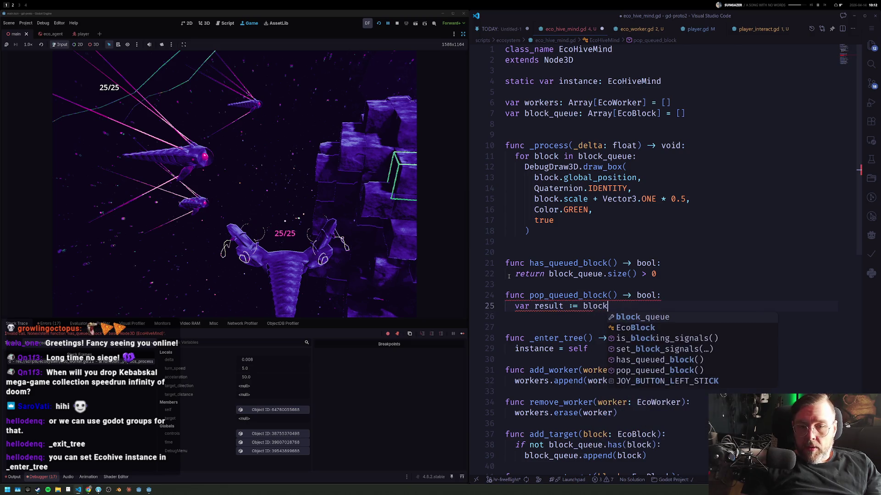
{"action": "key", "text": "Tab"}
{"action": "type", "text": "."}
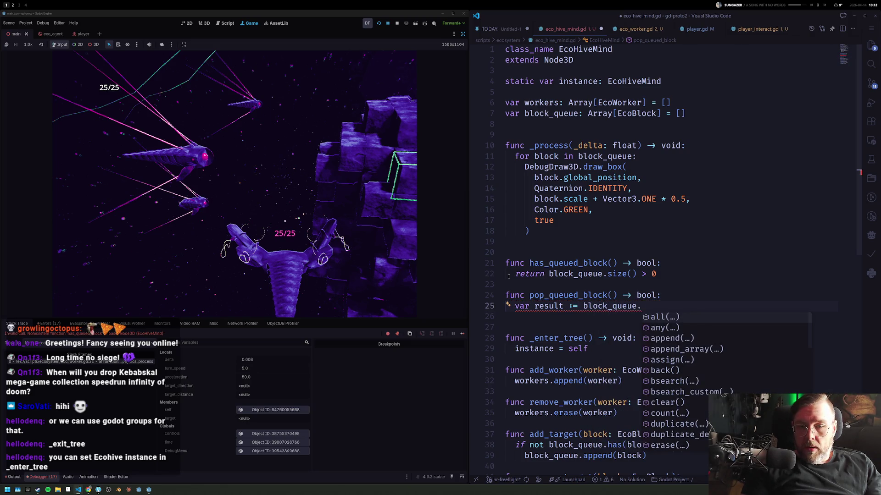
{"action": "type", "text": "at"}
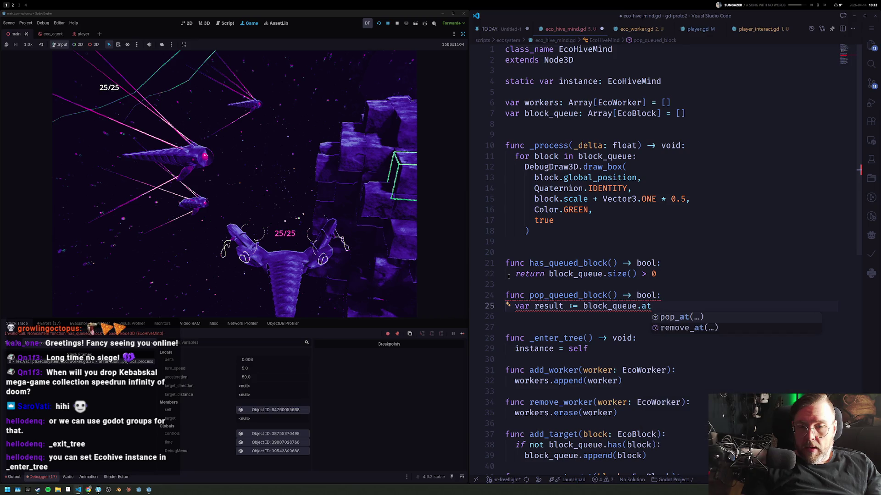
{"action": "key", "text": "Tab"}
{"action": "type", "text": "0"}
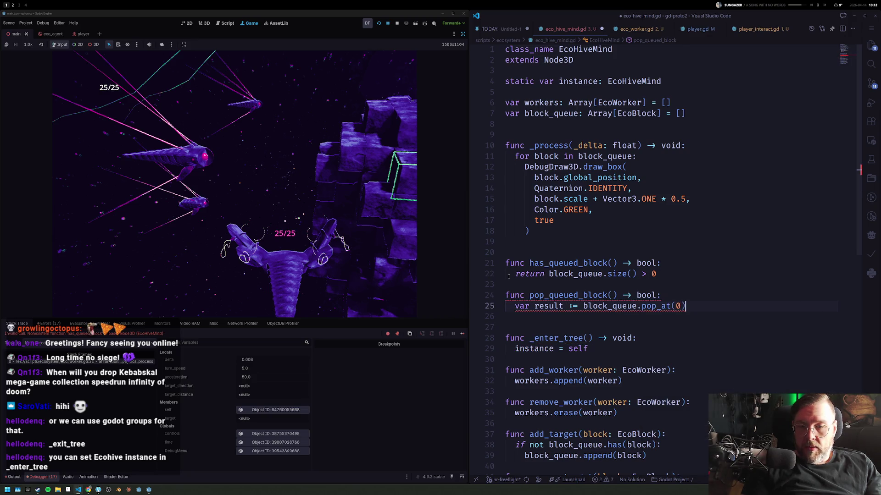
{"action": "mouse_move", "coordinate": [658, 310]}
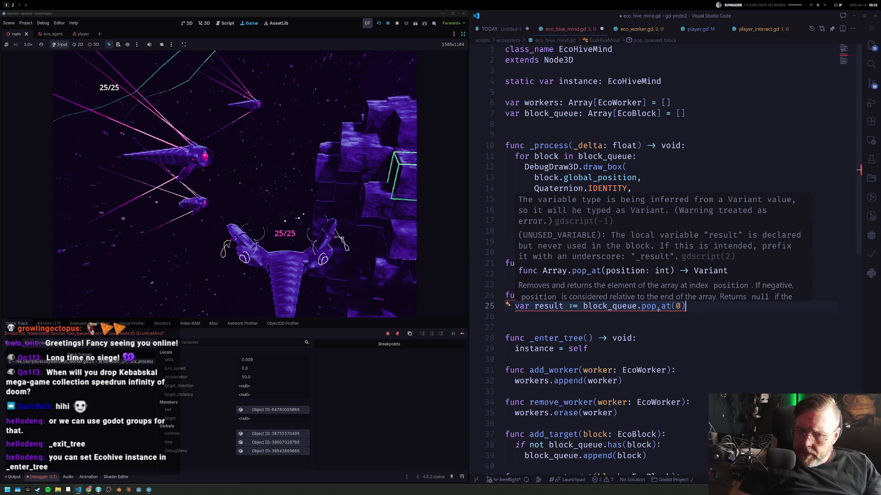
Step: Replace the result variable with 'return block_queue.pop_at(0)' and save eco_hive_mind.gd
{"action": "left_click_drag", "start_coordinate": [515, 306], "coordinate": [580, 306]}
{"action": "type", "text": "retn"}
{"action": "key", "text": "Tab"}
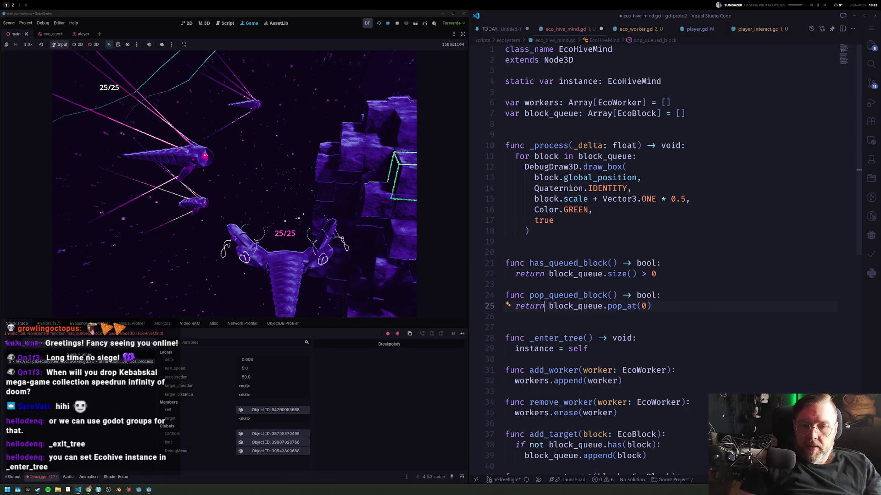
{"action": "key", "text": "ctrl+s"}
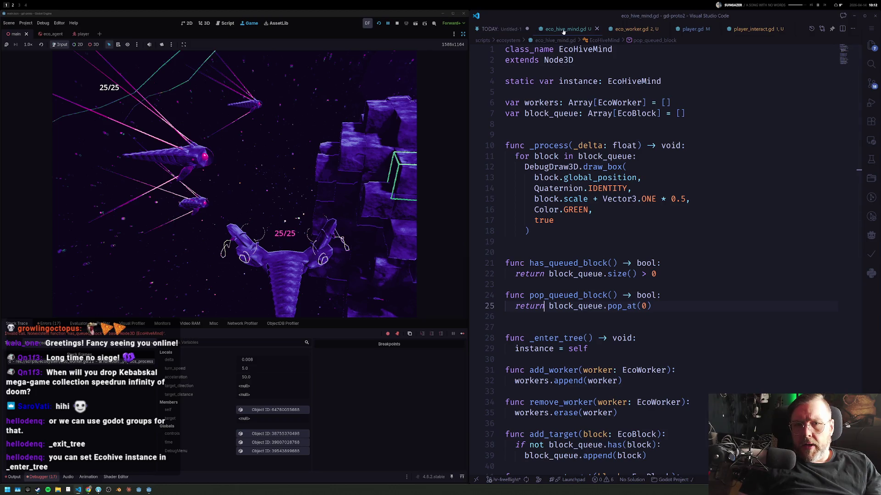